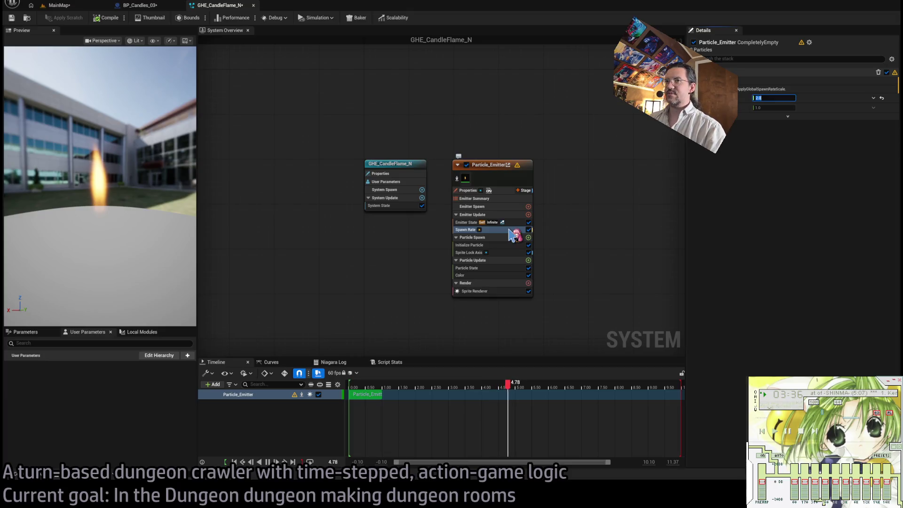
Step: Inspect the emitter's properties, spawn rate, initialization and sprite lock axis, deleting then restoring Spawn Rate
left_click(501, 191)
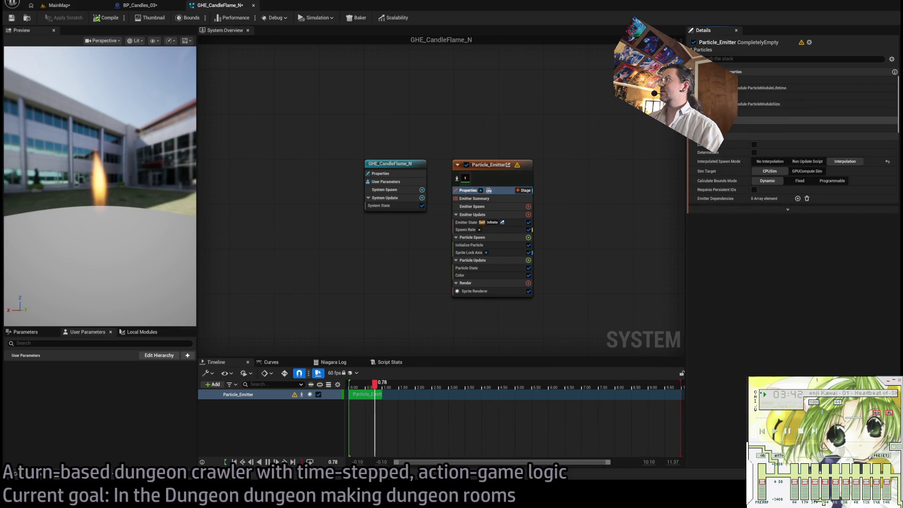
left_click(517, 230)
key("Delete")
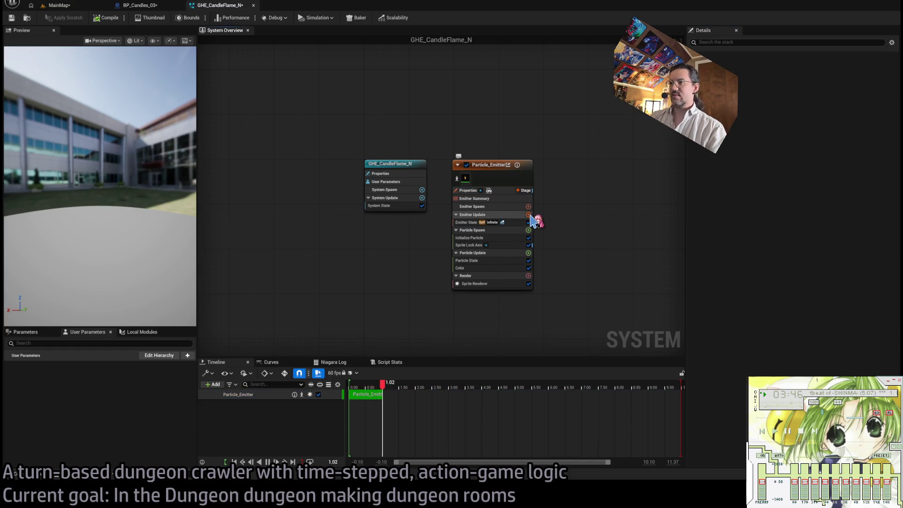
key("ctrl+z")
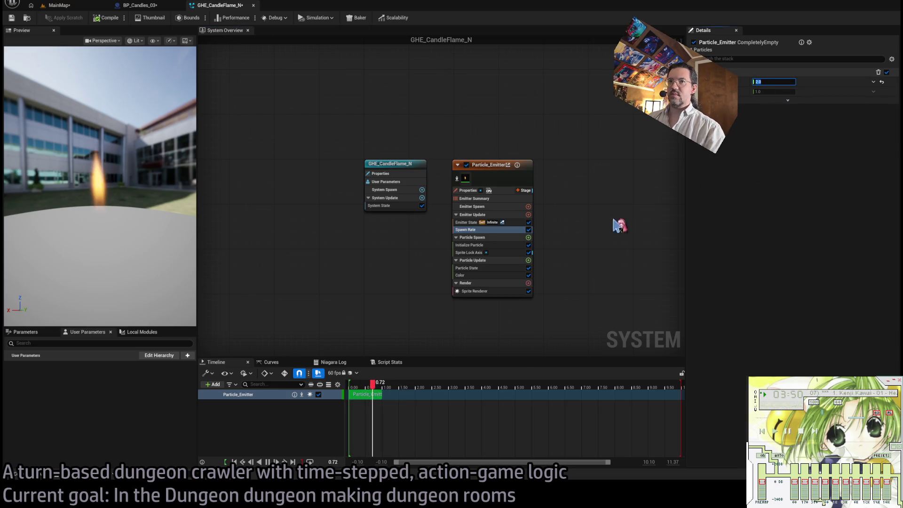
left_click(512, 244)
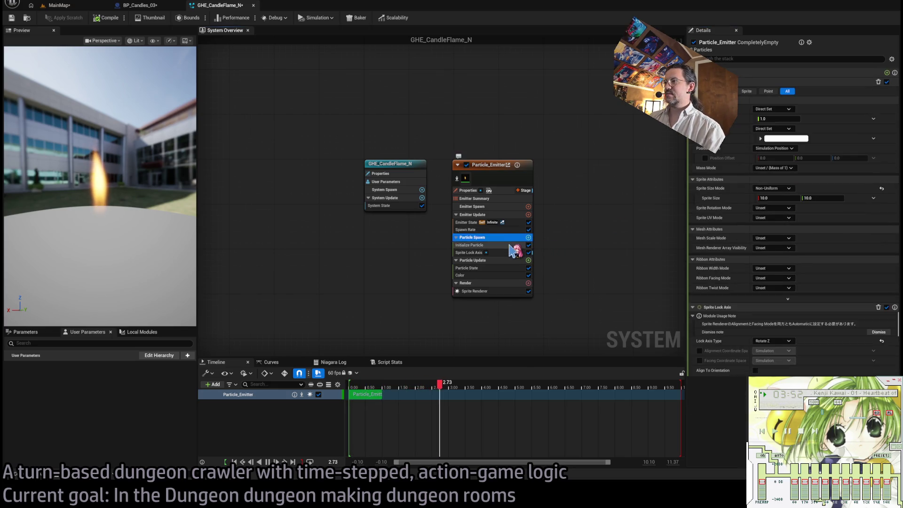
left_click(508, 253)
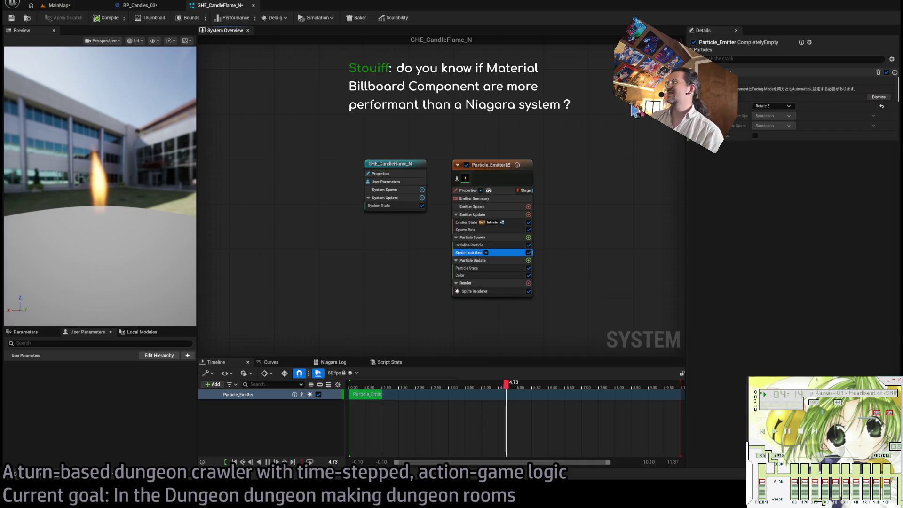
Step: Review the emitter's overall settings, Color module curves and Sprite Renderer settings
left_click(493, 275)
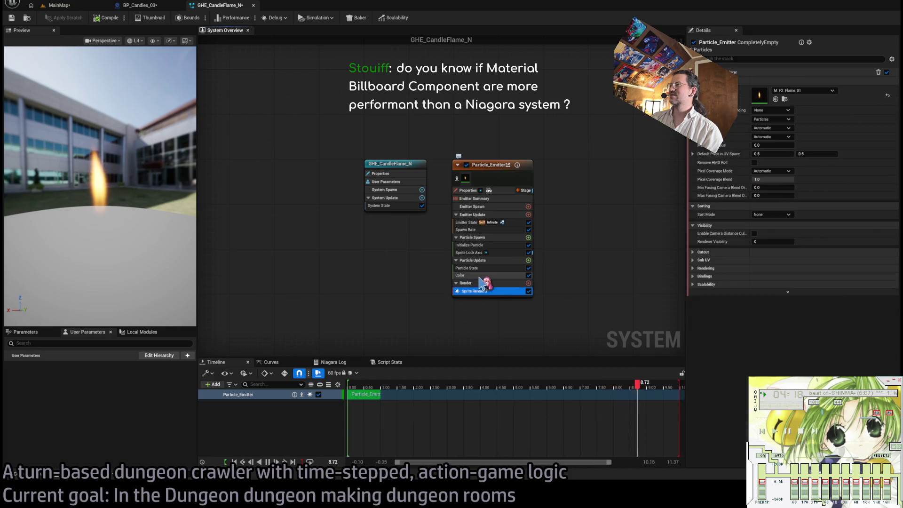
left_click(506, 292)
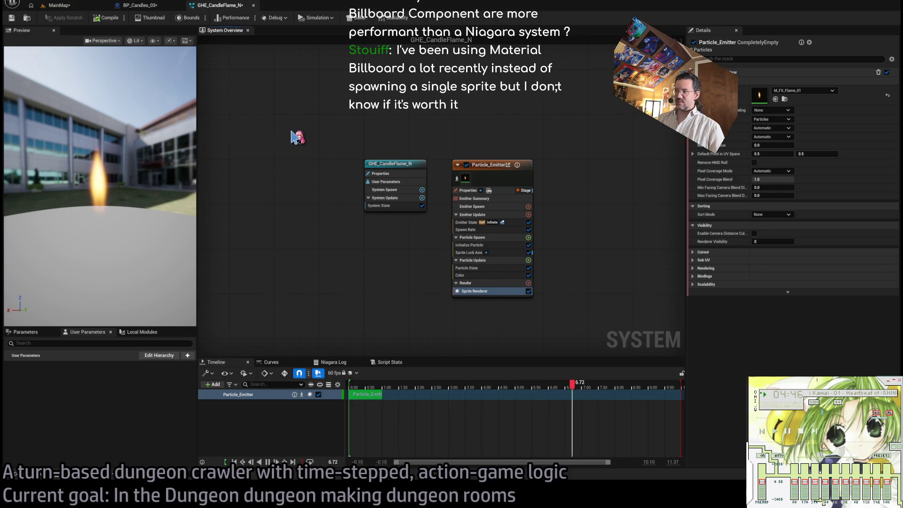
left_click(495, 167)
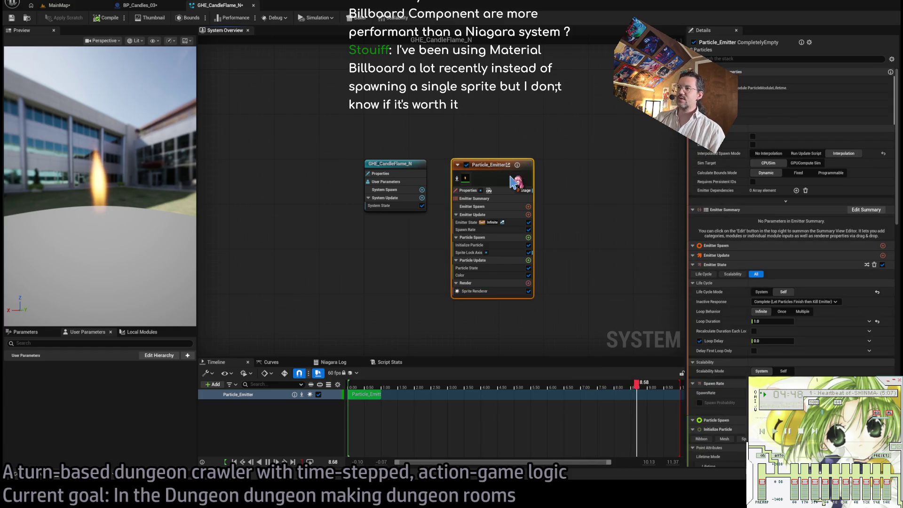
left_click(500, 189)
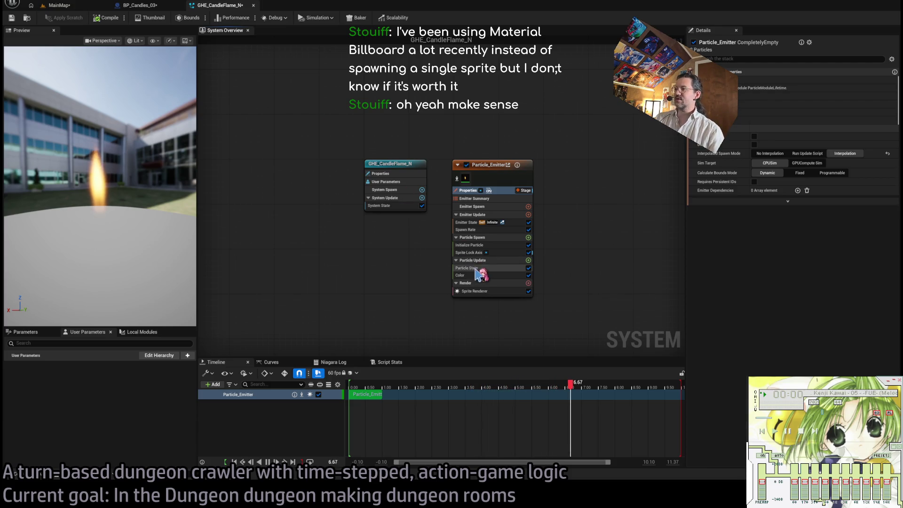
left_click(496, 275)
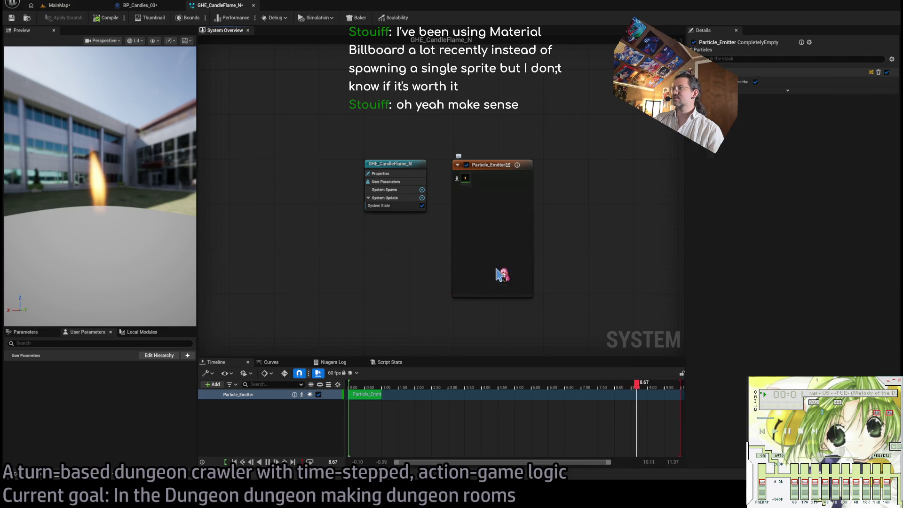
left_click(492, 291)
Step: Preview M_FX_Flame_01 on a non-sphere mesh from several angles, then return to BP_Candles_03
left_click_drag(772, 82, 755, 92)
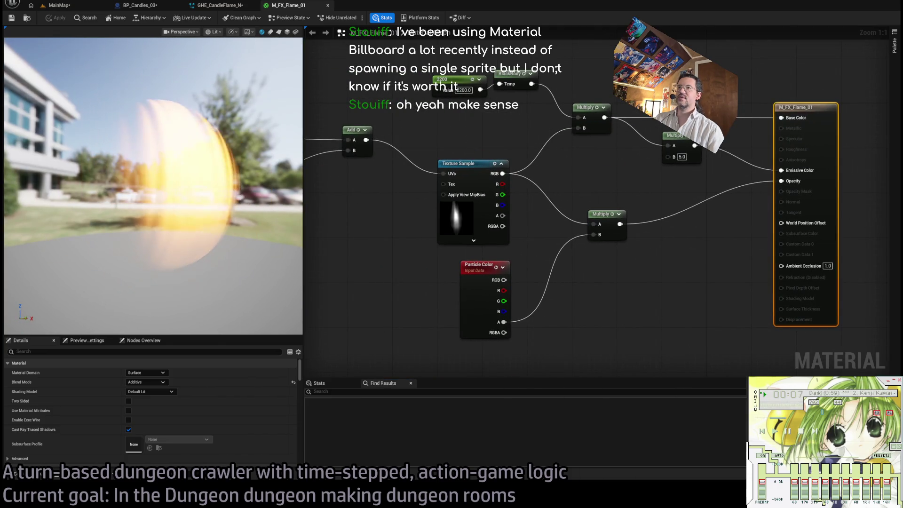
left_click(278, 32)
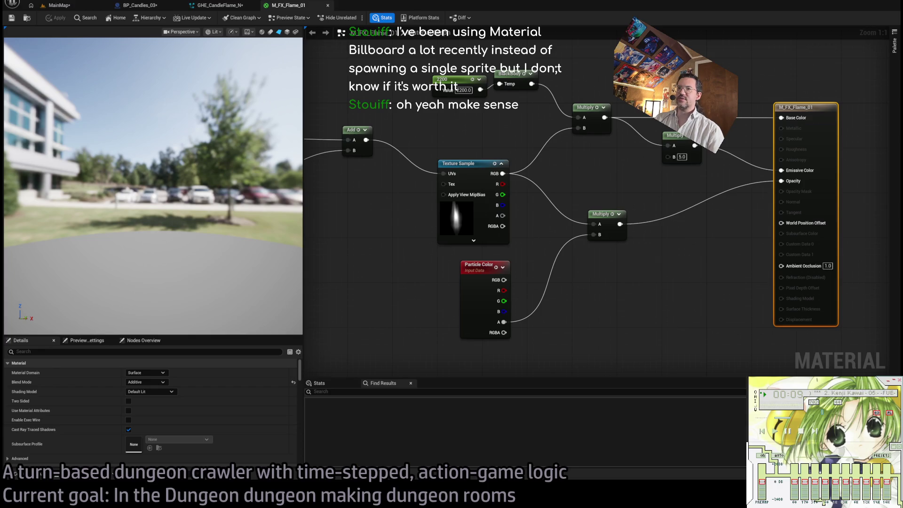
mouse_move(257, 158)
left_mouse_down()
mouse_move(90, 147)
mouse_move(257, 158)
left_mouse_up()
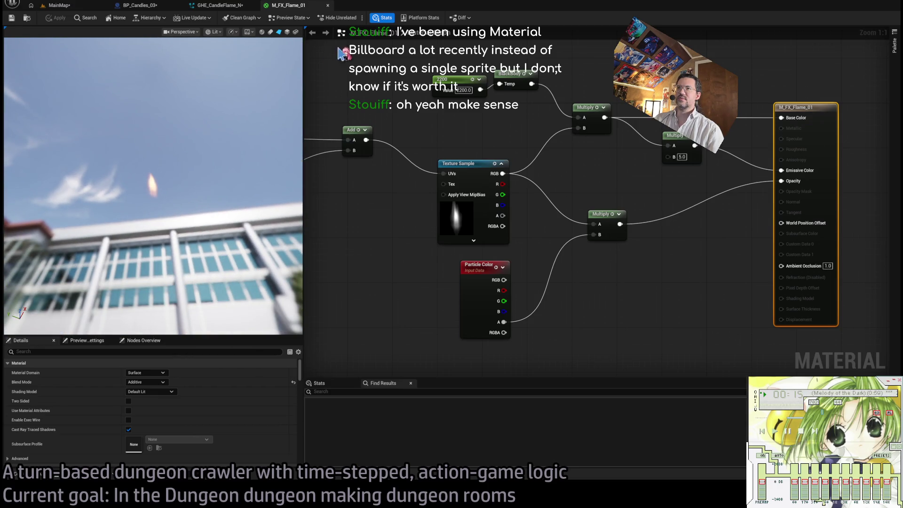
left_click(219, 5)
left_click(149, 7)
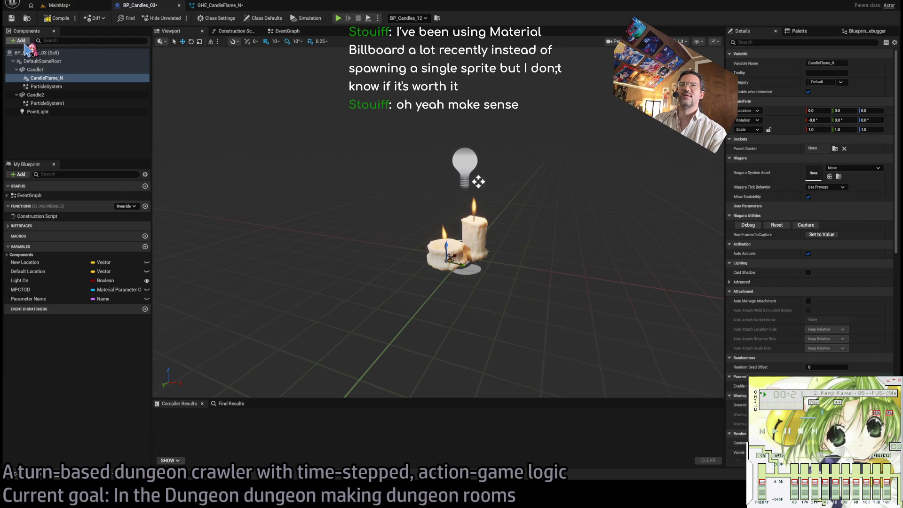
Step: Add a MaterialBillboard under Candle1 and raise it to Location Z 30
key("ctrl+v")
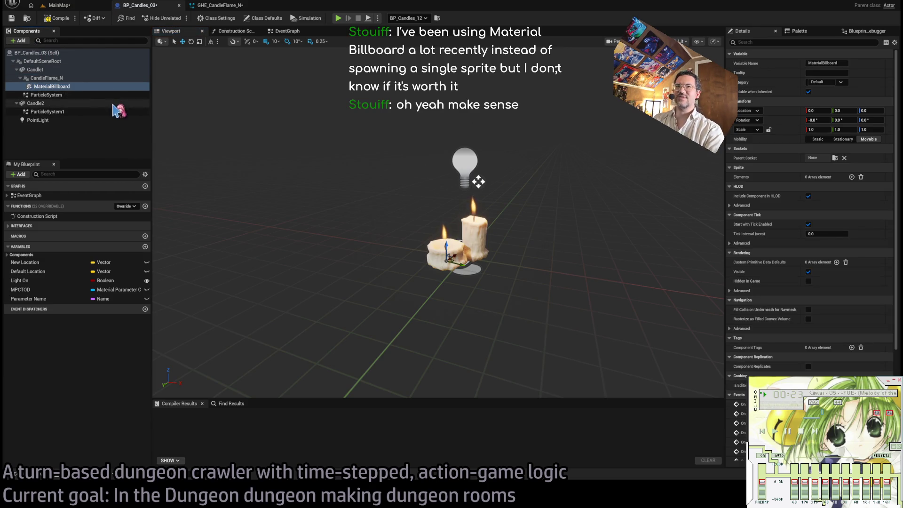
left_click_drag(55, 71, 55, 71)
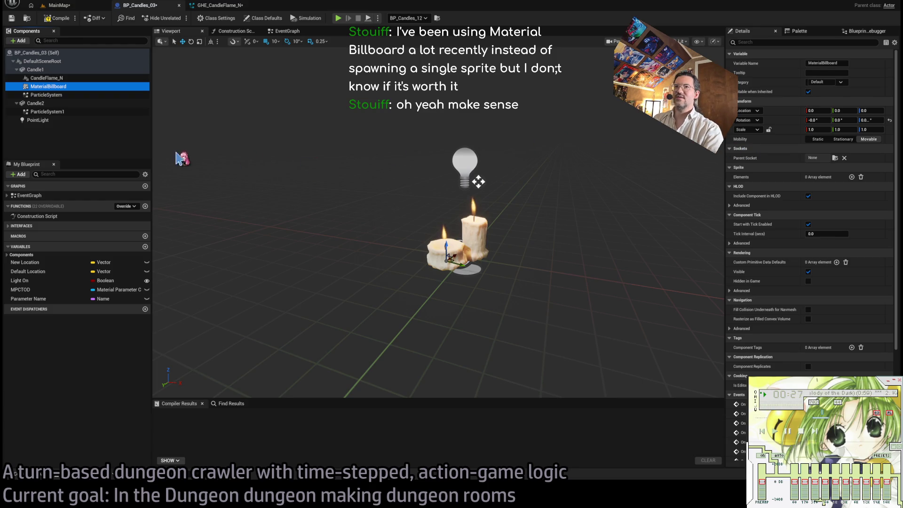
left_click(445, 247)
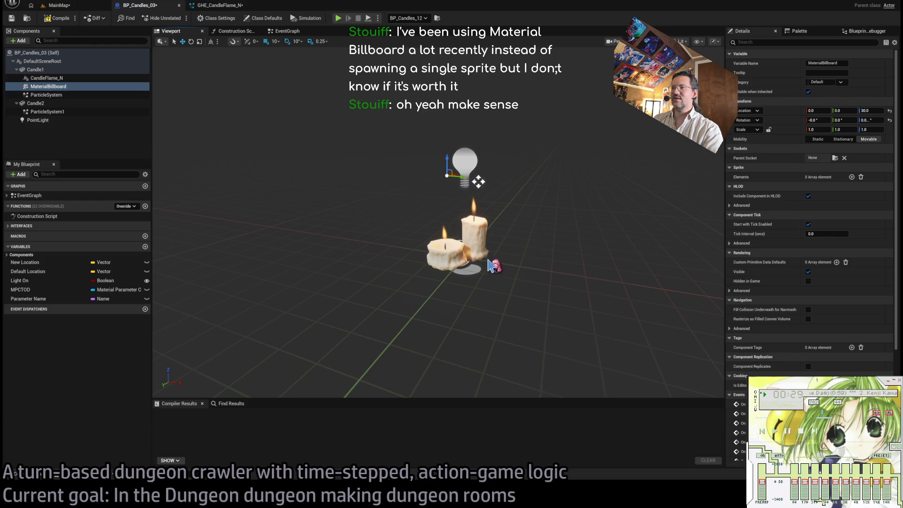
Step: Locate the M_FX_Flame_01 material and assign it to a new sprite element on the billboard
left_click(219, 5)
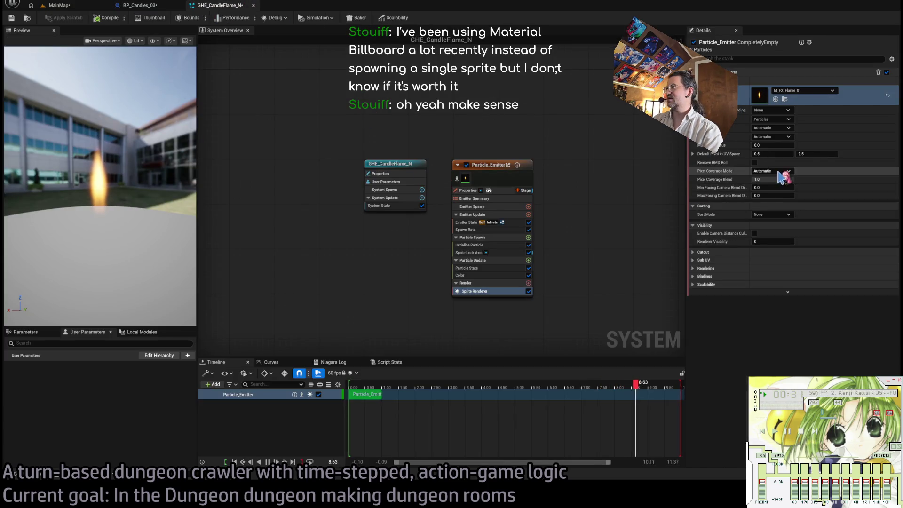
left_click(784, 100)
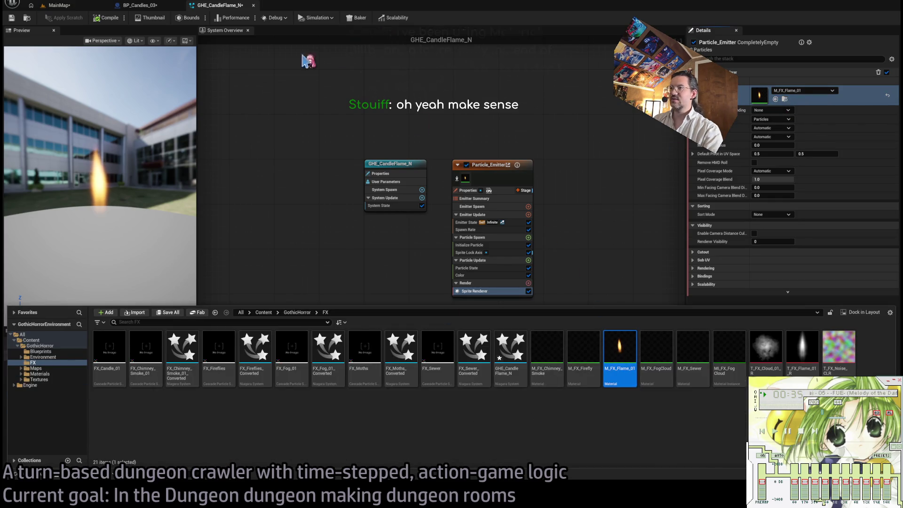
left_click(140, 6)
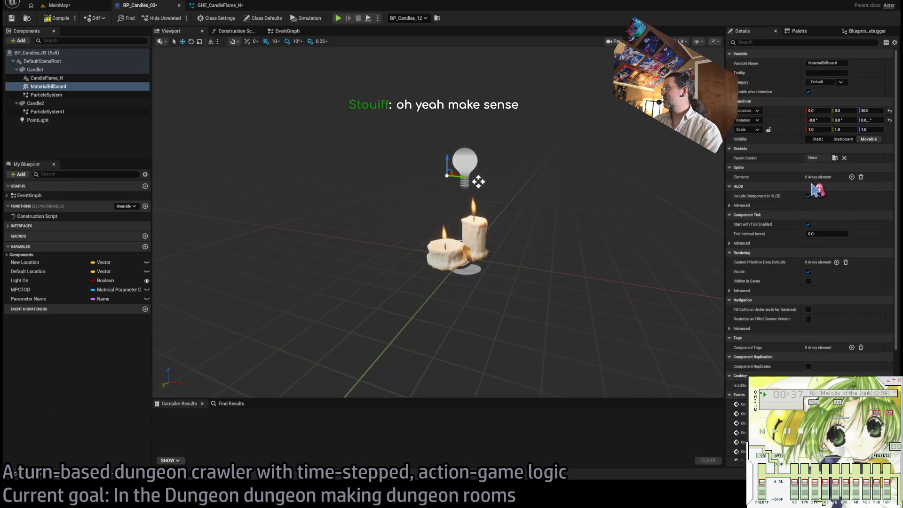
left_click(850, 178)
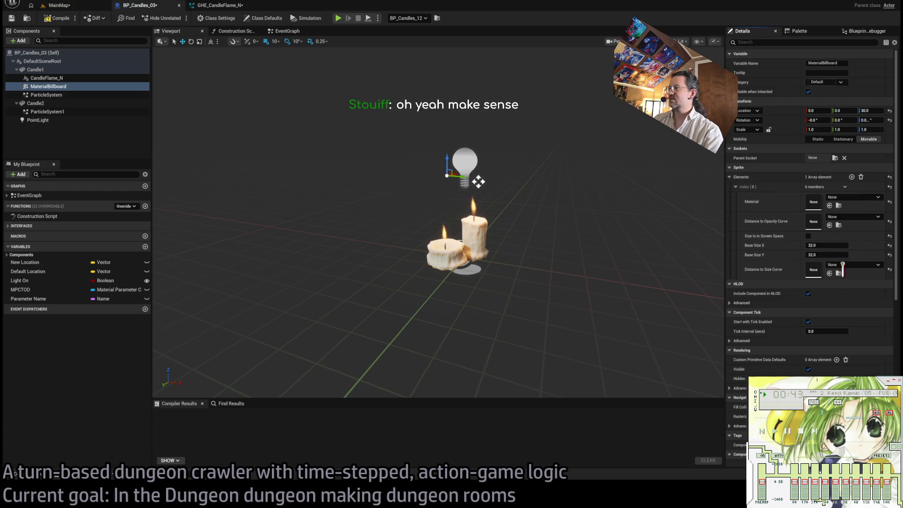
left_click(829, 205)
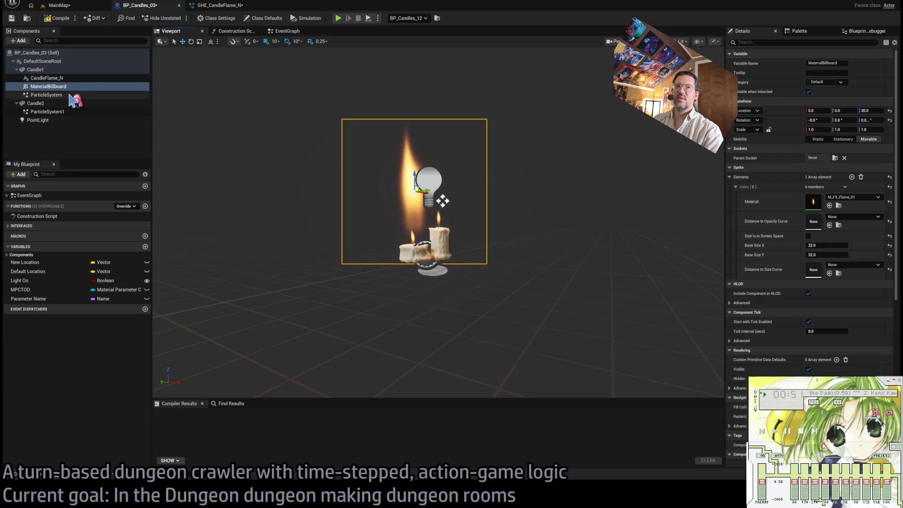
Step: Delete the old particle flame components from Candle1 and Candle2
left_click(46, 94)
left_click(46, 78, "ctrl")
key("Delete")
left_click(71, 95)
key("Delete")
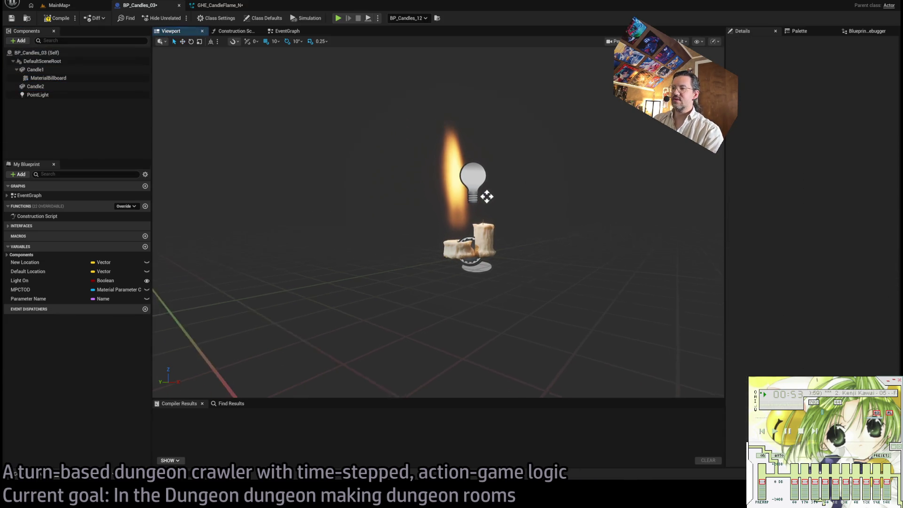
Step: Resize the MaterialBillboard's base size to 2 × 2, then to 4 × 4
left_click(49, 77)
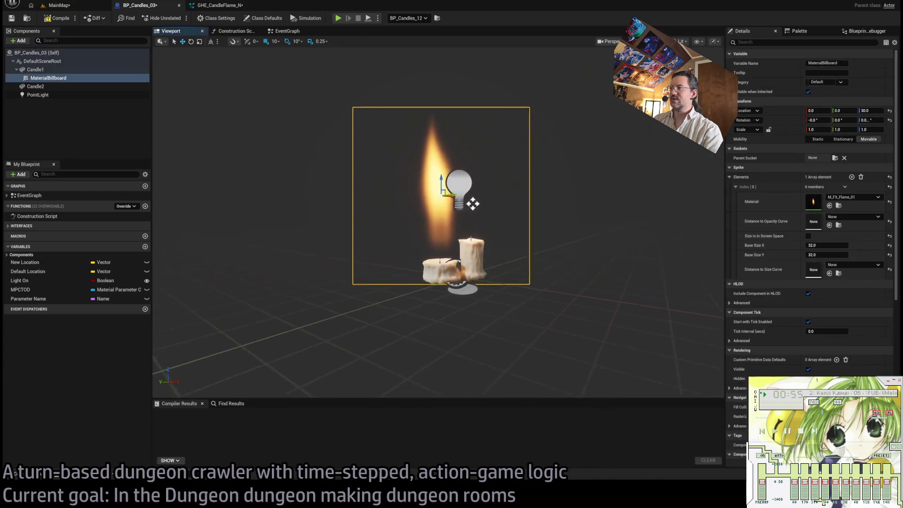
left_click_drag(827, 245, 826, 247)
left_click(826, 247)
type("2")
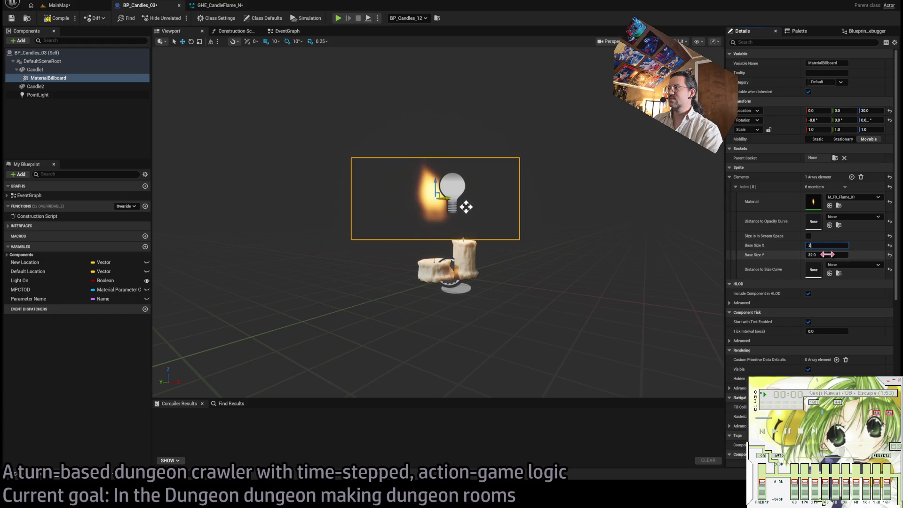
key("Tab")
type("2")
key("Return")
left_click(828, 246)
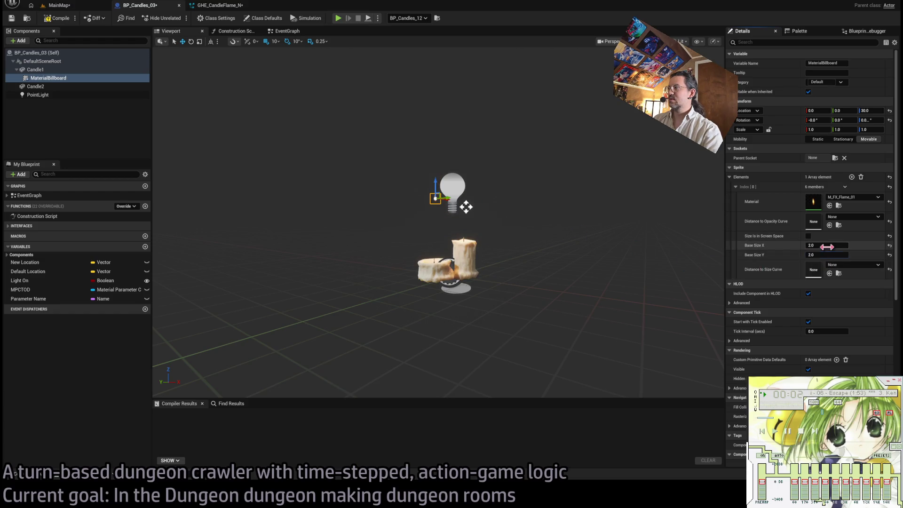
type("4")
key("Return")
left_click(812, 254)
type("4")
key("Return")
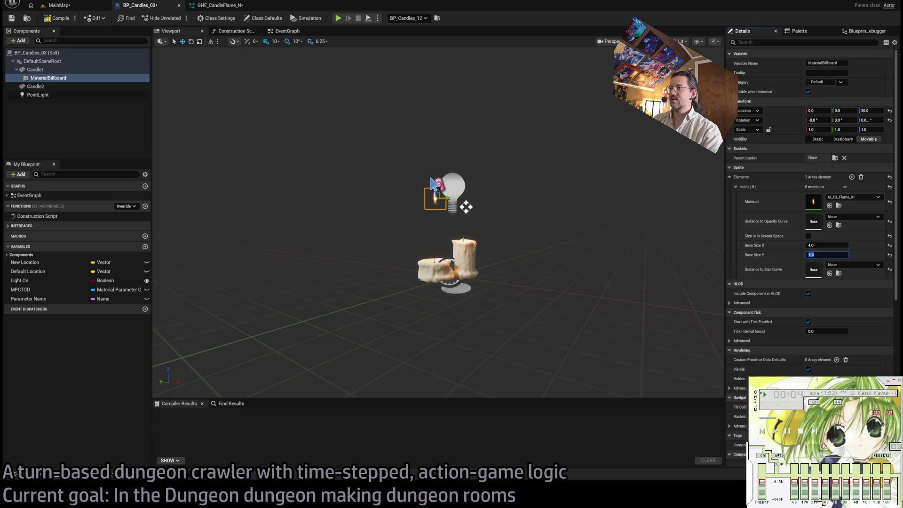
Step: Frame both candles from a side view with a smaller grid snap and begin editing Base Size X
key("f")
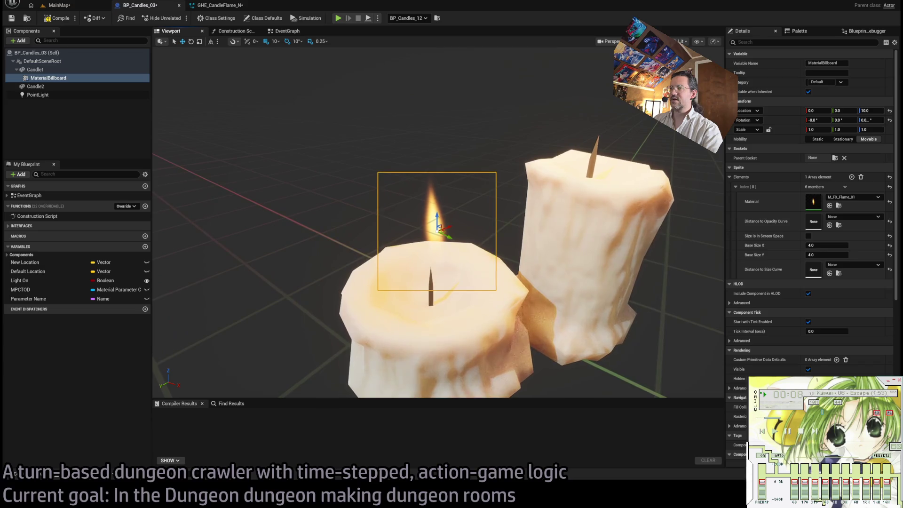
left_click_drag(493, 141, 493, 55)
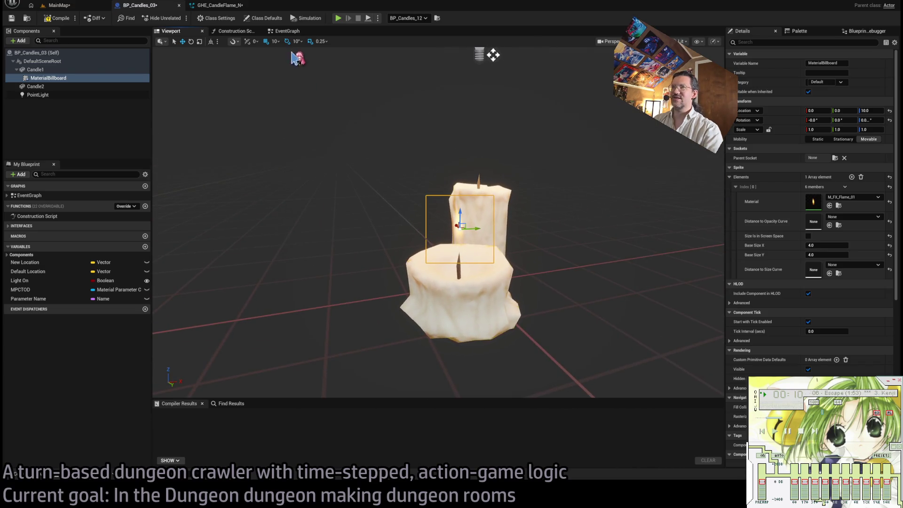
key("bracketleft")
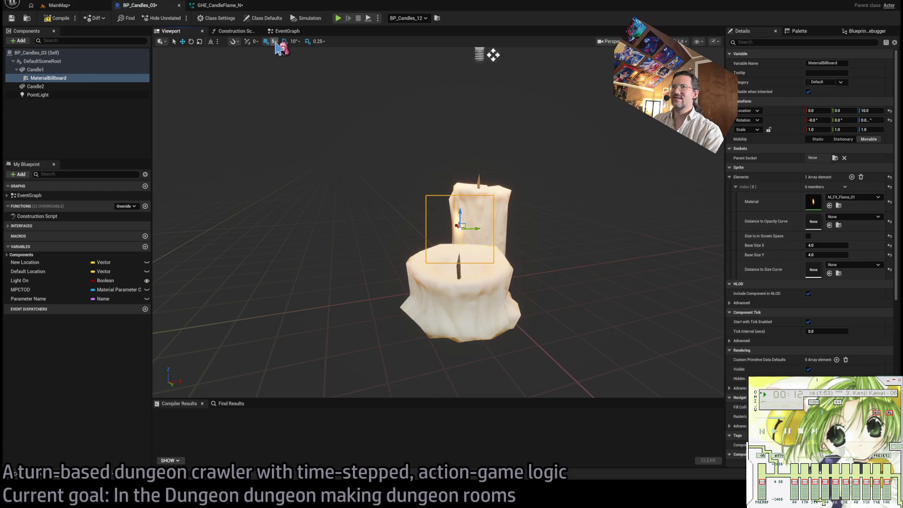
key("bracketleft")
mouse_move(489, 54)
left_mouse_down()
mouse_move(612, 54)
mouse_move(536, 67)
mouse_move(526, 33)
mouse_move(540, 31)
left_mouse_up()
key("f")
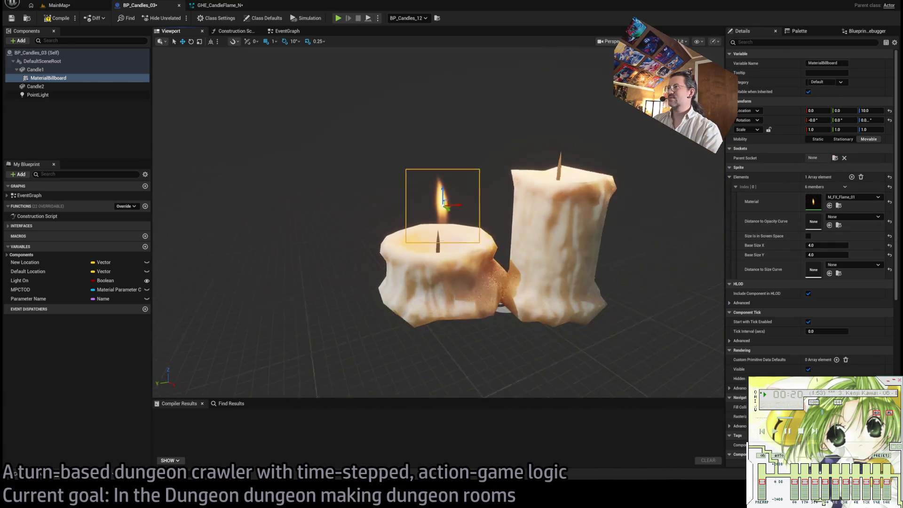
left_click(832, 245)
type("8")
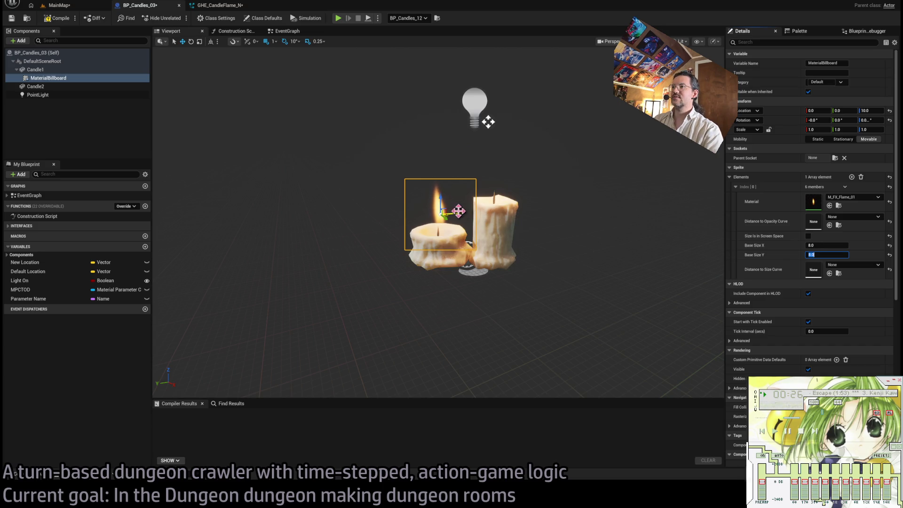
Step: Copy the flame onto Candle2 and position it above that wick at 2, -4, 20
mouse_move(458, 211)
left_mouse_down()
mouse_move(449, 202)
mouse_move(486, 186)
mouse_move(404, 249)
left_mouse_up()
left_click_drag(40, 87, 40, 87)
mouse_move(428, 229)
left_mouse_down()
mouse_move(437, 234)
mouse_move(431, 162)
left_mouse_up()
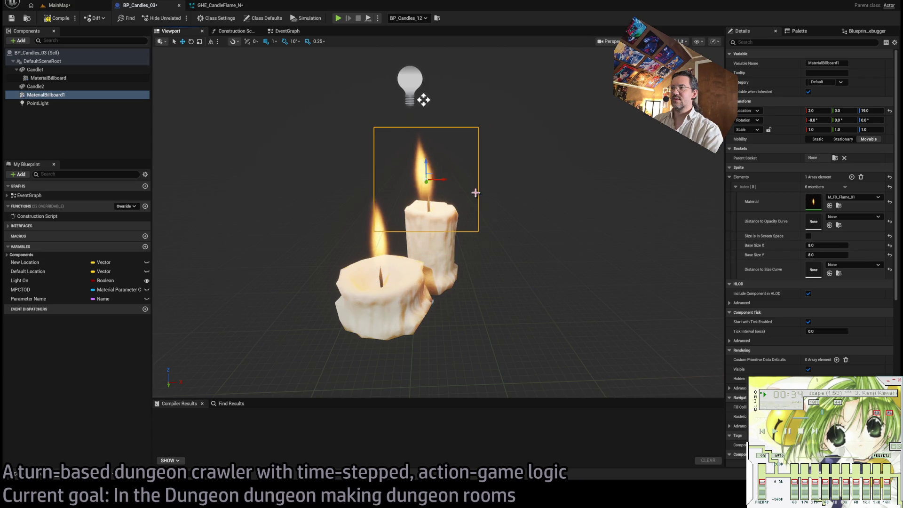
left_click_drag(373, 249, 411, 248)
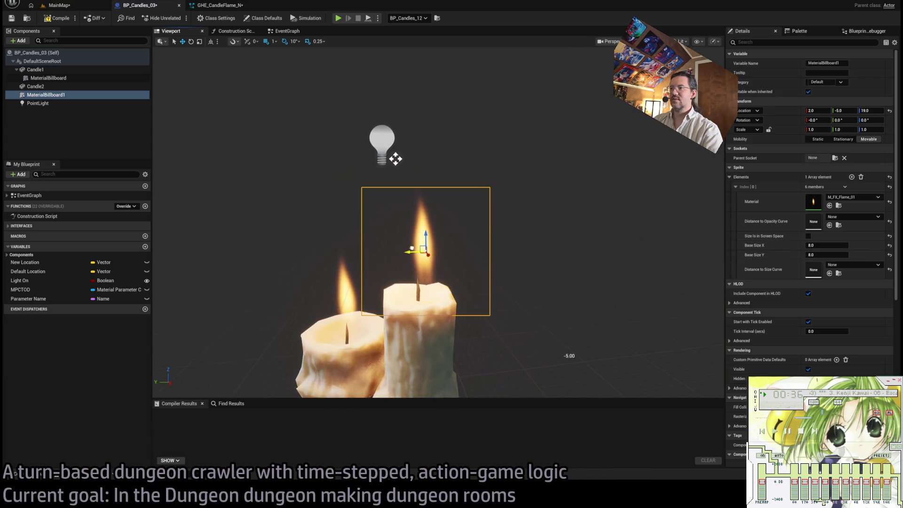
left_click_drag(396, 159, 396, 198)
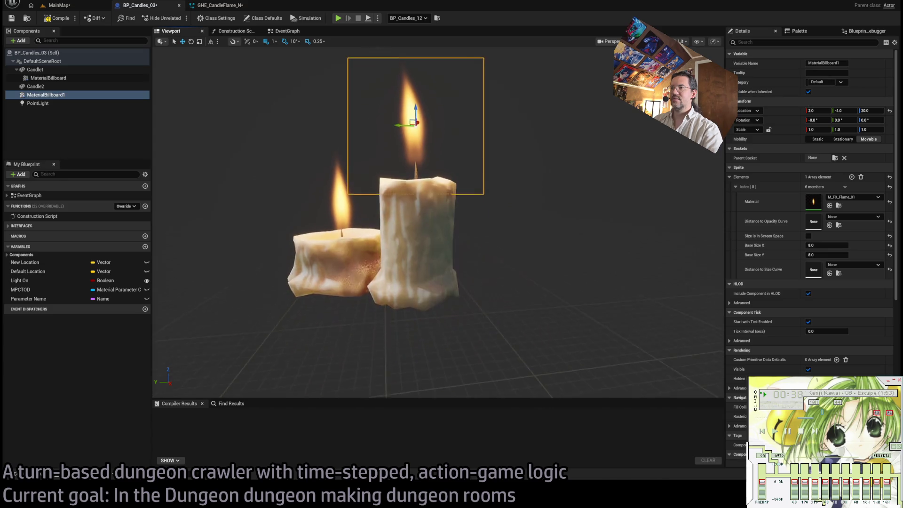
Step: Compile the BP_Candles_03 blueprint
scroll(478, 80, "down", 3)
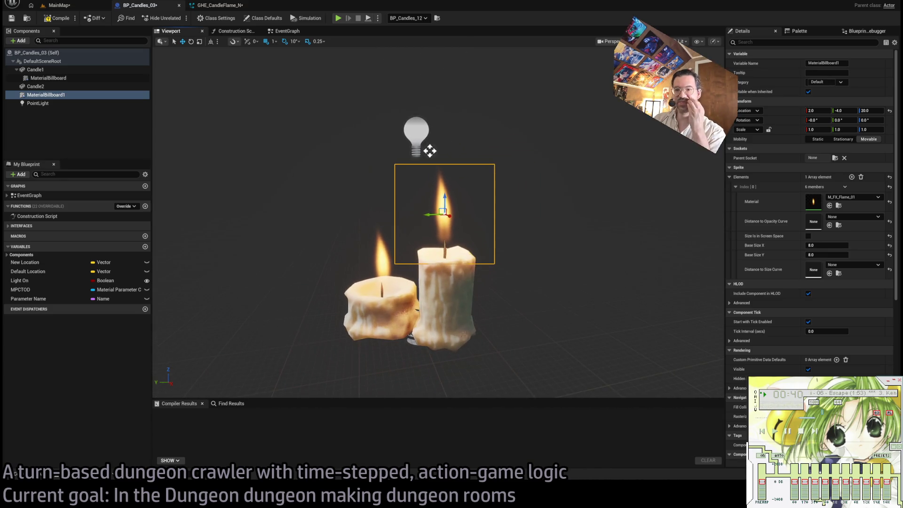
mouse_move(329, 329)
left_mouse_down()
mouse_move(287, 329)
mouse_move(282, 399)
left_mouse_up()
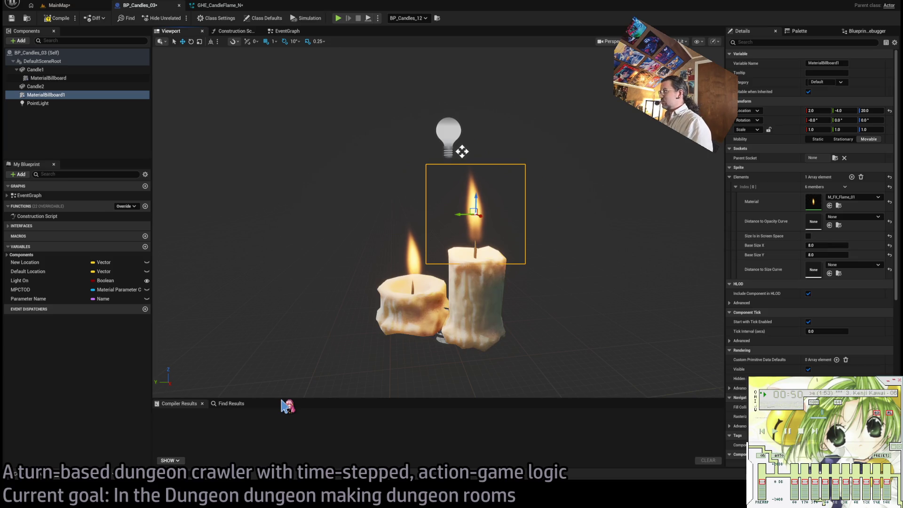
left_click(55, 17)
Step: Test-rotate the candle actor in MainMap, undo the tilt, then open GHE_CandleFlame_N
left_click(90, 5)
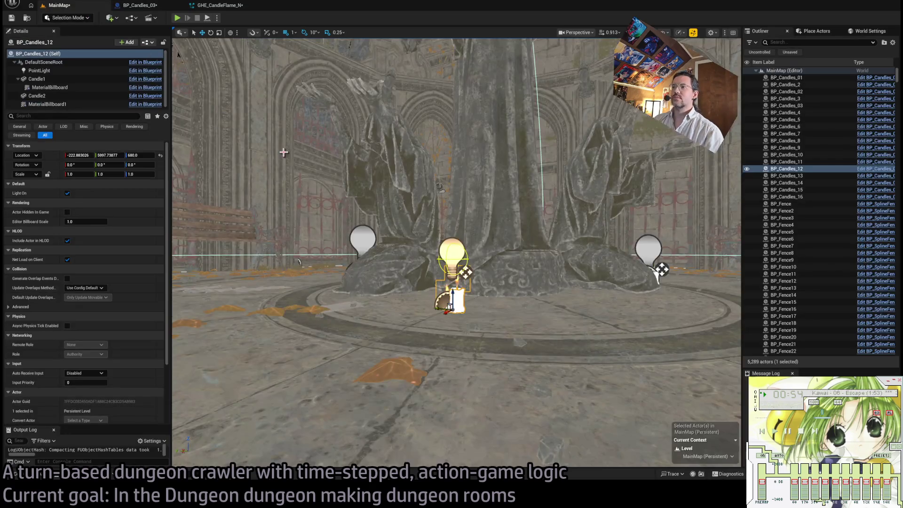
left_click_drag(178, 54, 179, 54)
mouse_move(449, 332)
left_mouse_down()
mouse_move(464, 332)
mouse_move(439, 331)
mouse_move(470, 332)
mouse_move(438, 331)
mouse_move(475, 332)
mouse_move(376, 332)
mouse_move(430, 332)
left_mouse_up()
key("ctrl+z")
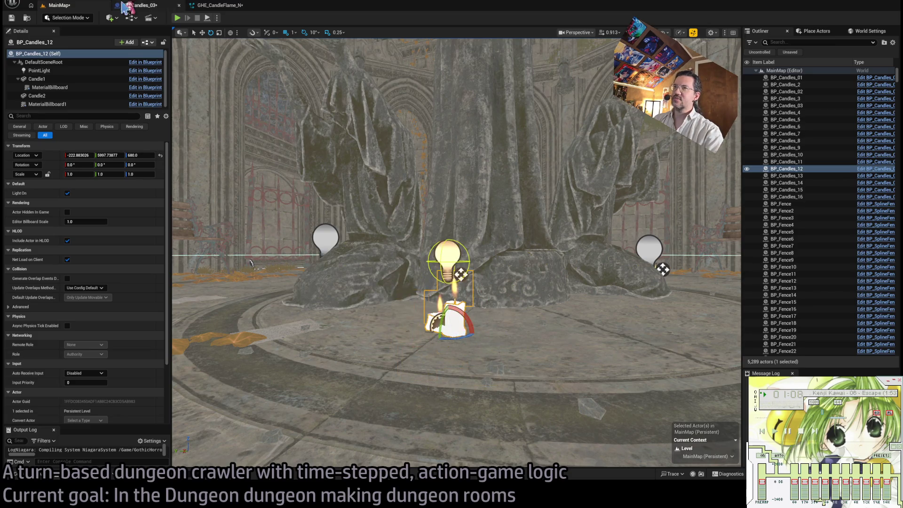
left_click(218, 7)
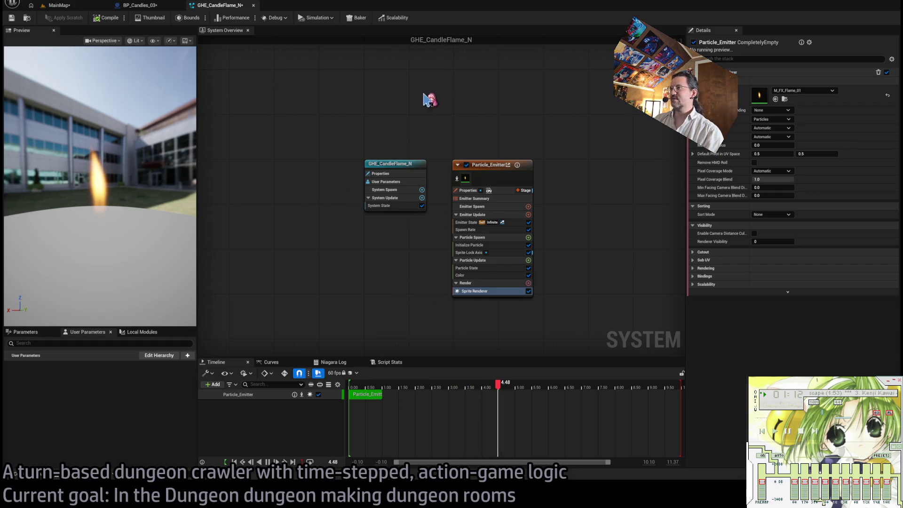
Step: Inspect Particle_Emitter's Sprite Lock Axis, Emitter State, Sprite Renderer and Color modules, then return to BP_Candles_03
left_click(491, 167)
left_click(556, 165)
left_click(510, 170)
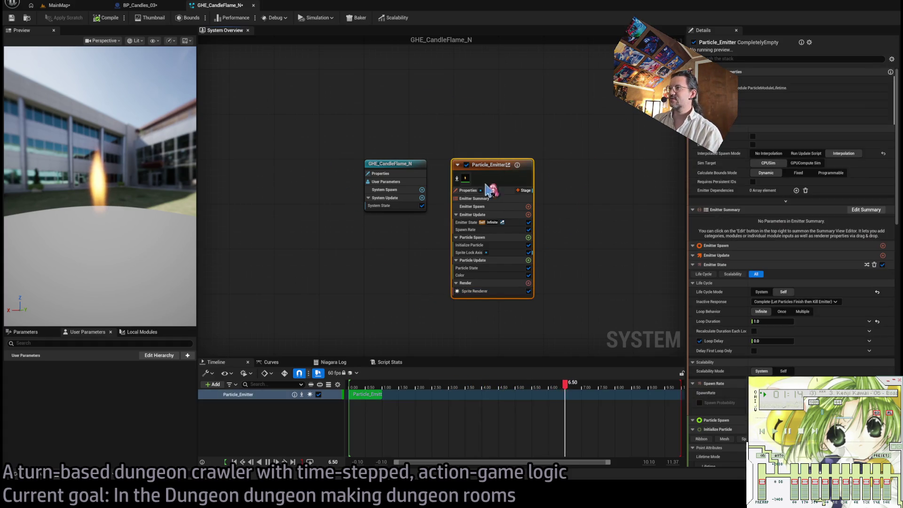
left_click(503, 253)
left_click(502, 222)
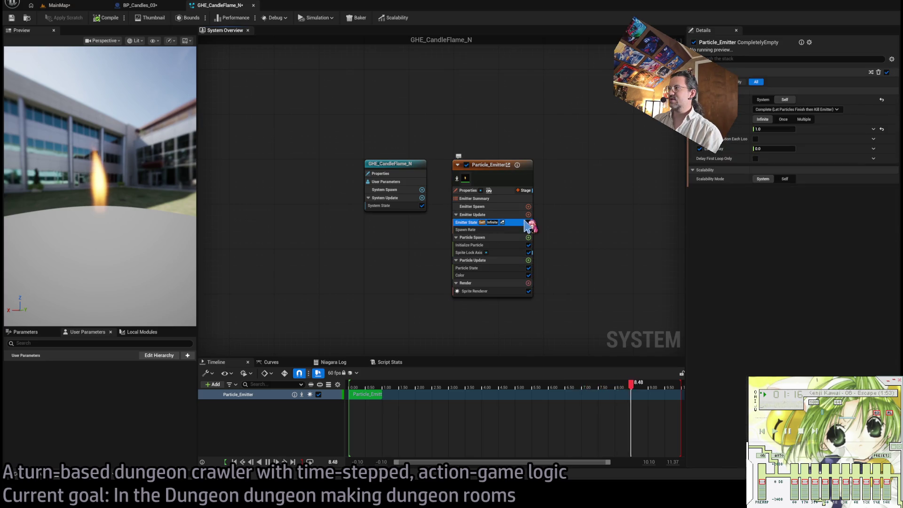
left_click(500, 290)
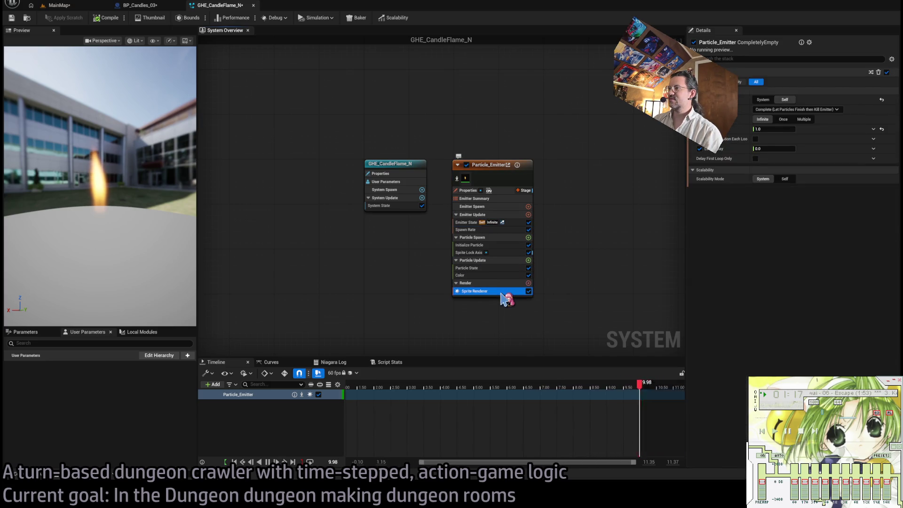
left_click(505, 275)
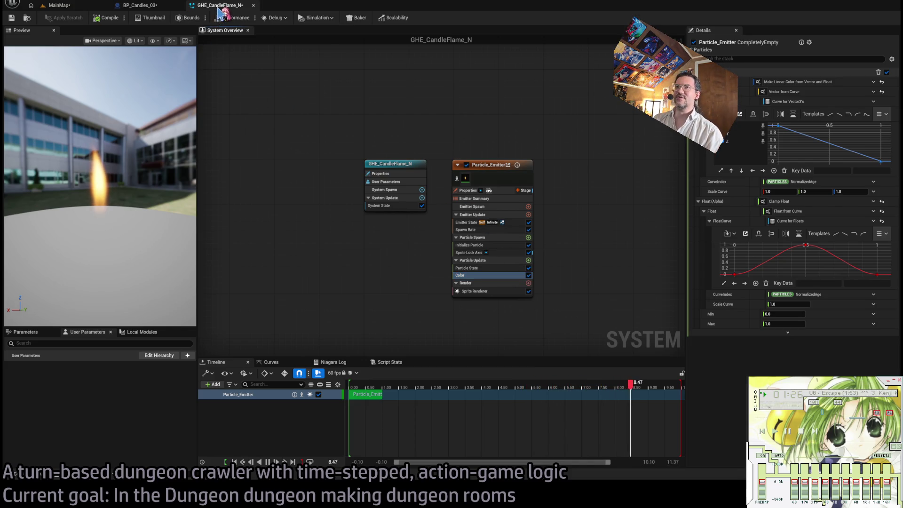
left_click(153, 5)
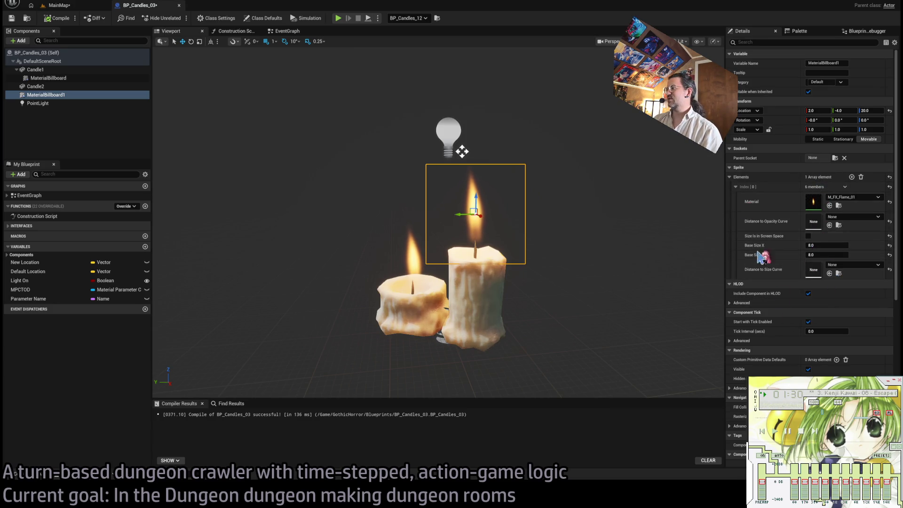
Step: Select the PointLight component beside the candles and delete it
scroll(783, 249, "down", 5)
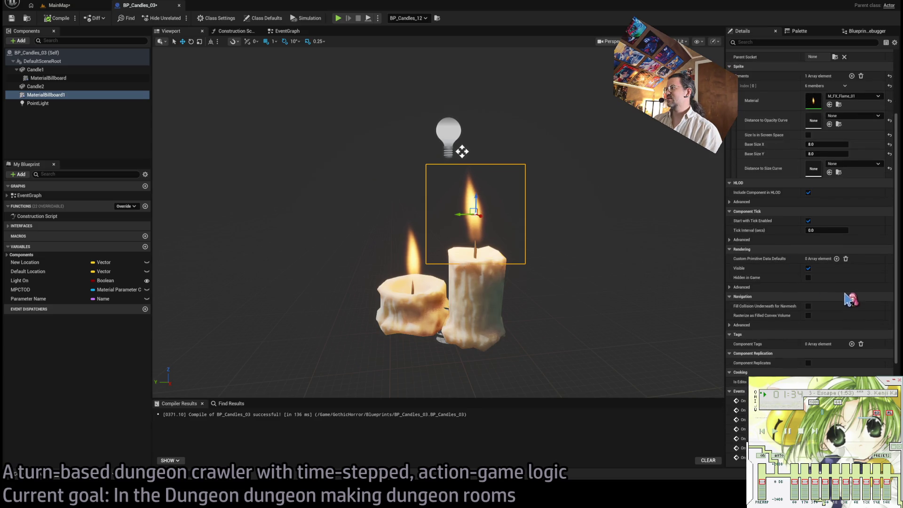
scroll(830, 302, "down", 8)
scroll(836, 306, "up", 13)
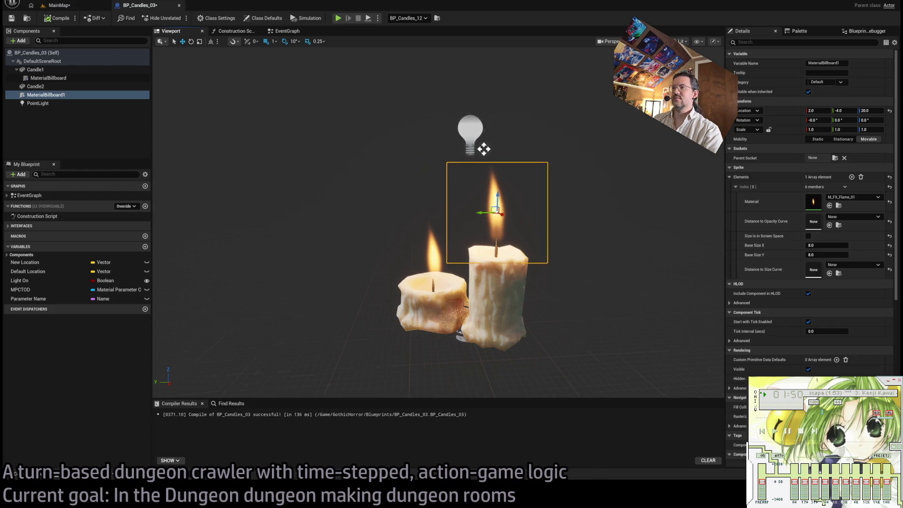
mouse_move(451, 118)
left_mouse_down()
mouse_move(451, 137)
mouse_move(438, 131)
mouse_move(447, 120)
left_mouse_up()
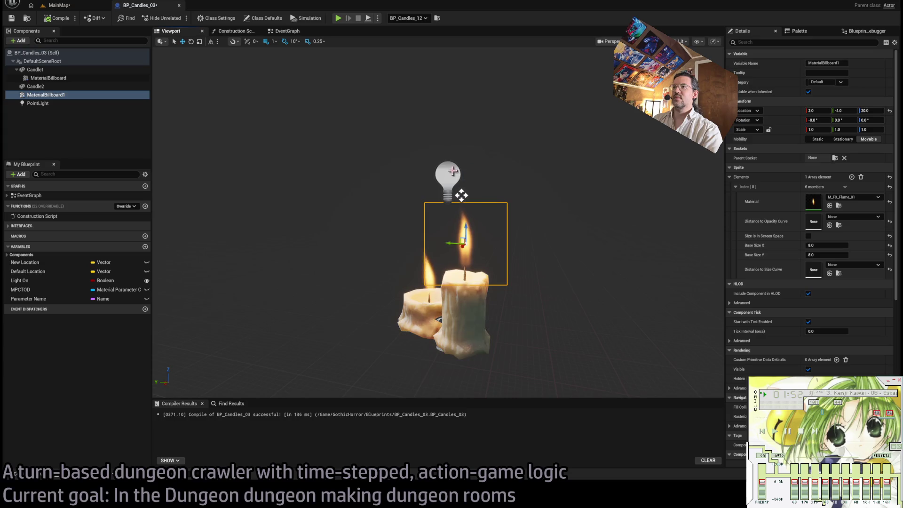
left_click(460, 193)
left_click_drag(461, 196, 461, 146)
key("Delete")
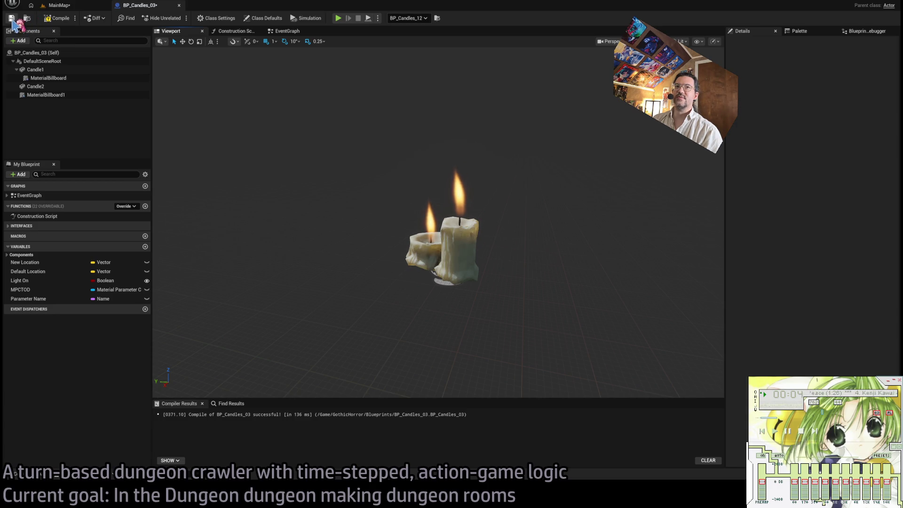
Step: Save and compile, then jump to the first error's Set Hidden in Game node
left_click(14, 20)
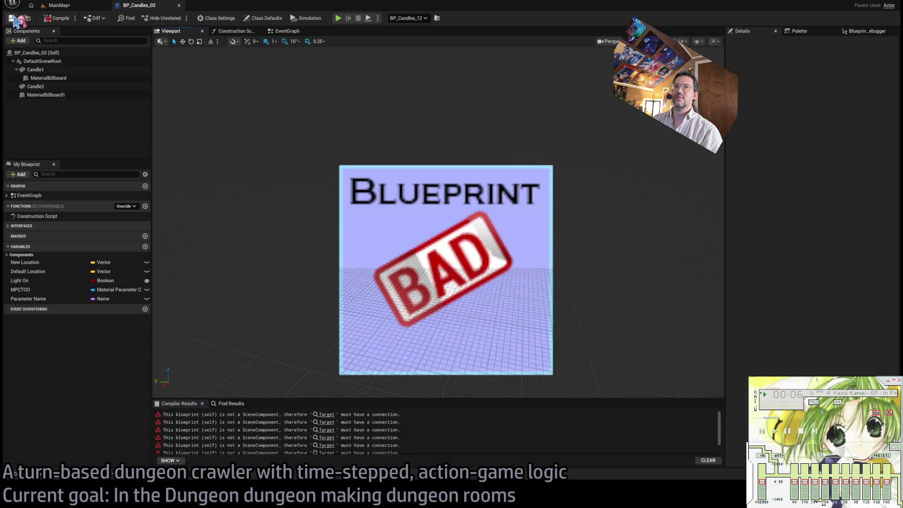
left_click(326, 414)
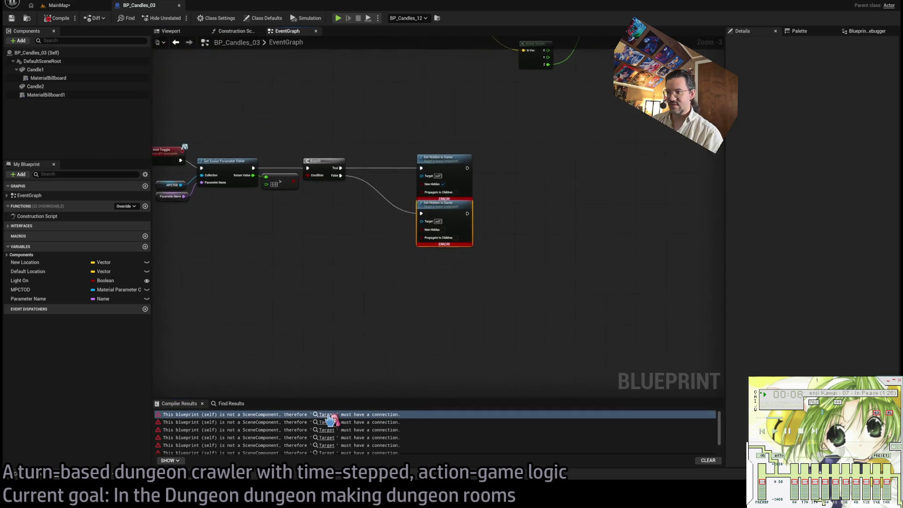
scroll(416, 292, "down", 1)
mouse_move(415, 292)
left_mouse_down()
mouse_move(520, 359)
mouse_move(527, 335)
left_mouse_up()
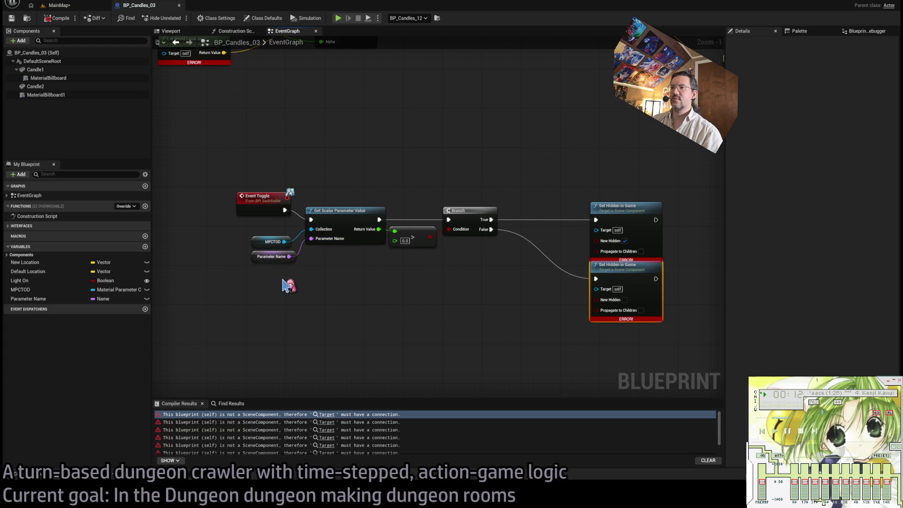
Step: Inspect the Parameter Name variable's default value and zoom out over the EventGraph
left_click(50, 300)
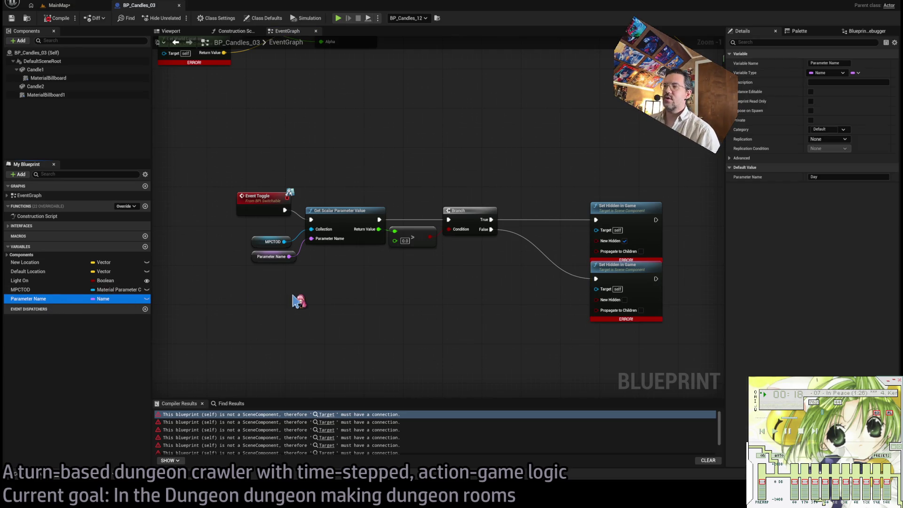
scroll(312, 297, "down", 2)
scroll(409, 301, "down", 1)
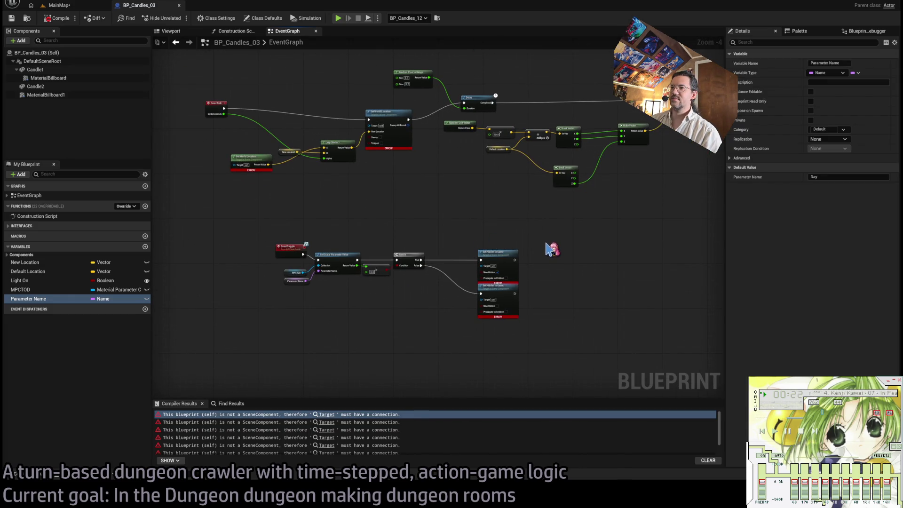
scroll(313, 254, "up", 1)
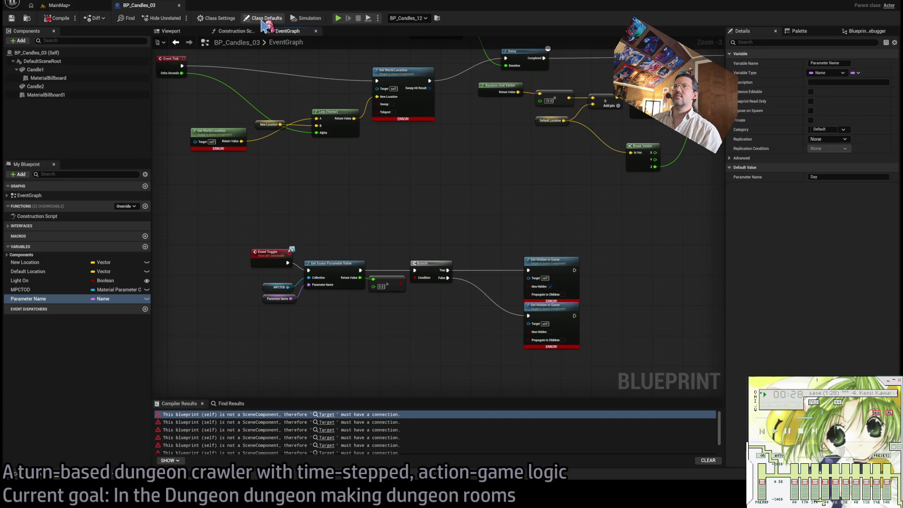
Step: Browse the blueprint's search results, related-node filter, Class Defaults and Class Settings panels
left_click(127, 17)
left_click(163, 18)
left_click(272, 19)
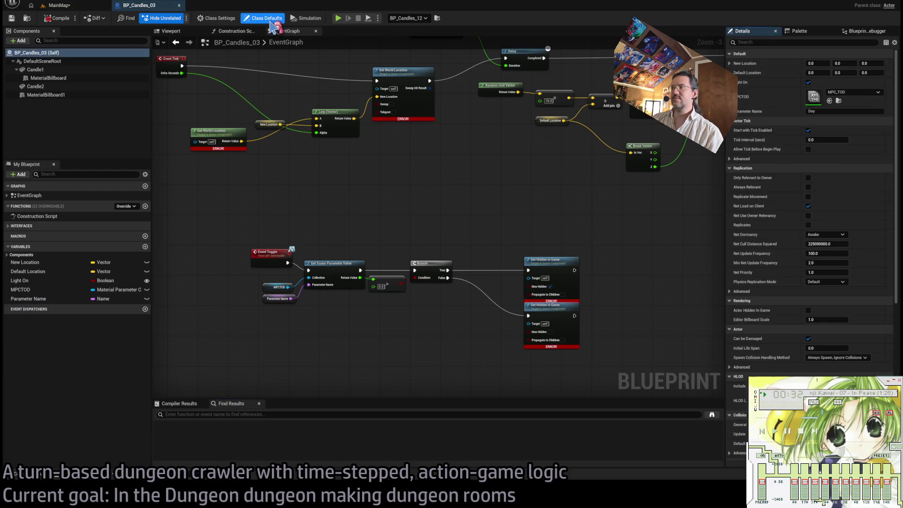
left_click(217, 18)
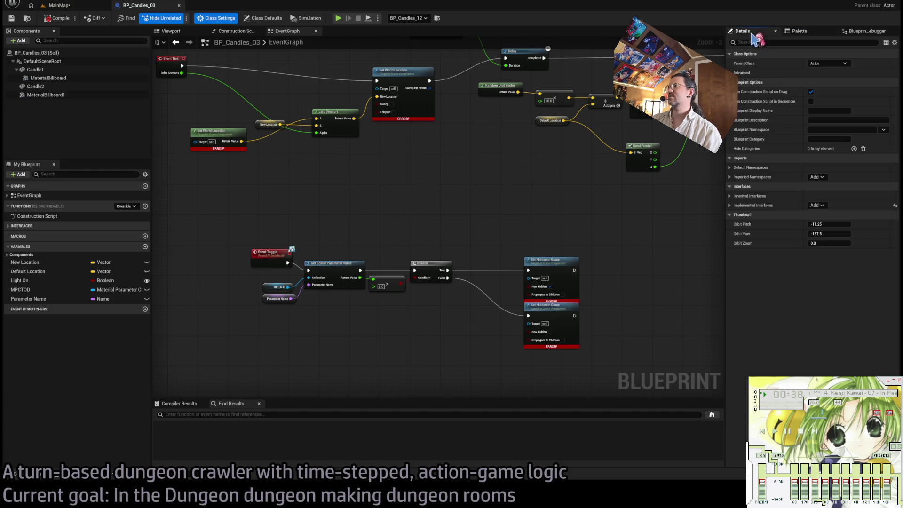
left_click(263, 17)
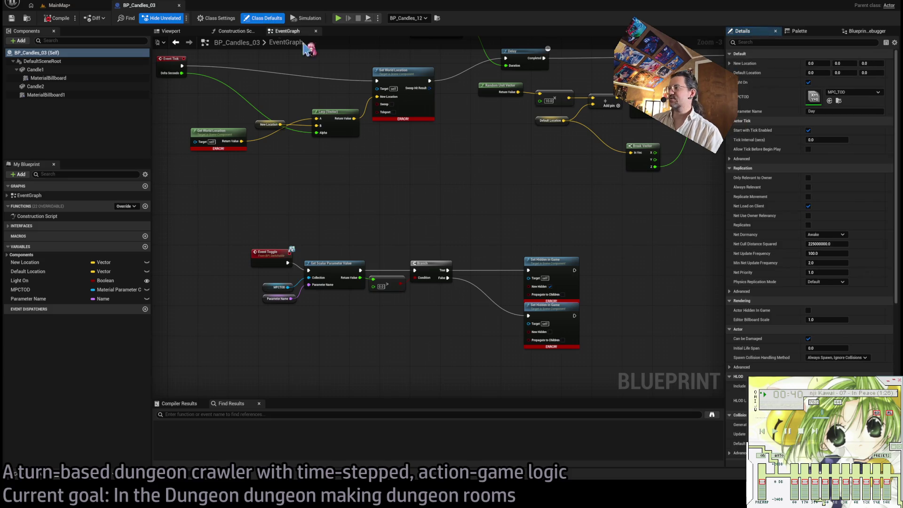
scroll(780, 267, "down", 5)
scroll(780, 267, "down", 2)
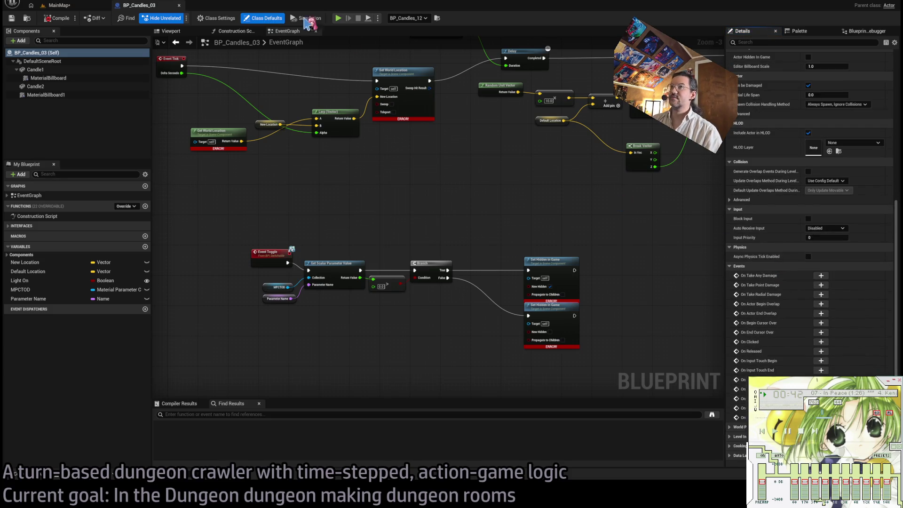
Step: Open Class Settings and expand Implemented Interfaces to reveal BPI Switchable
left_click(220, 20)
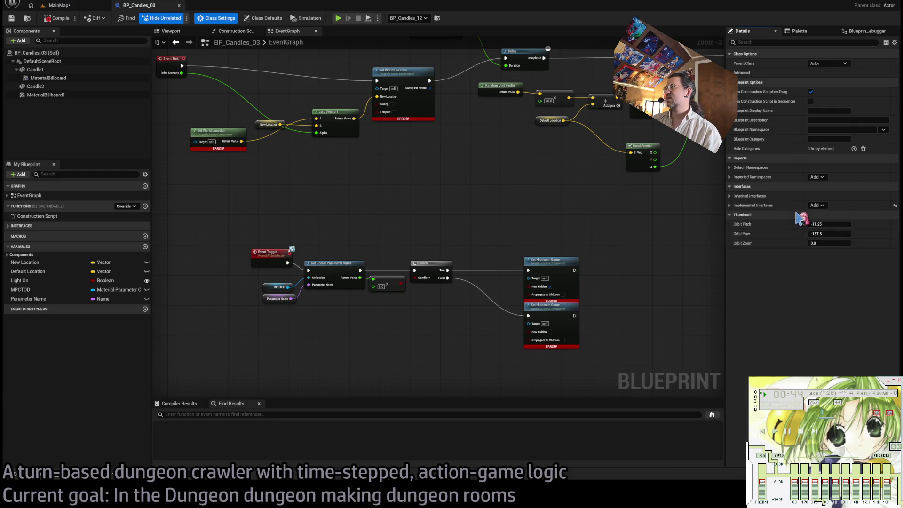
left_click(736, 196)
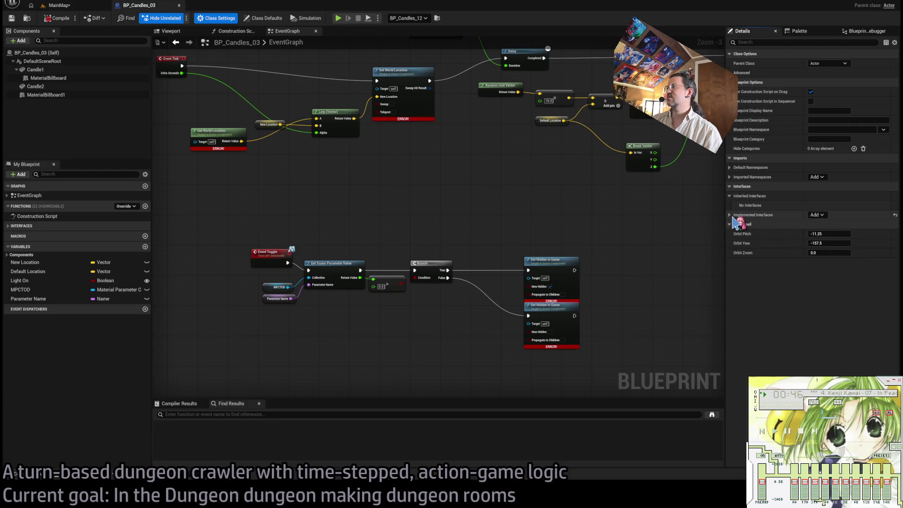
left_click(731, 217)
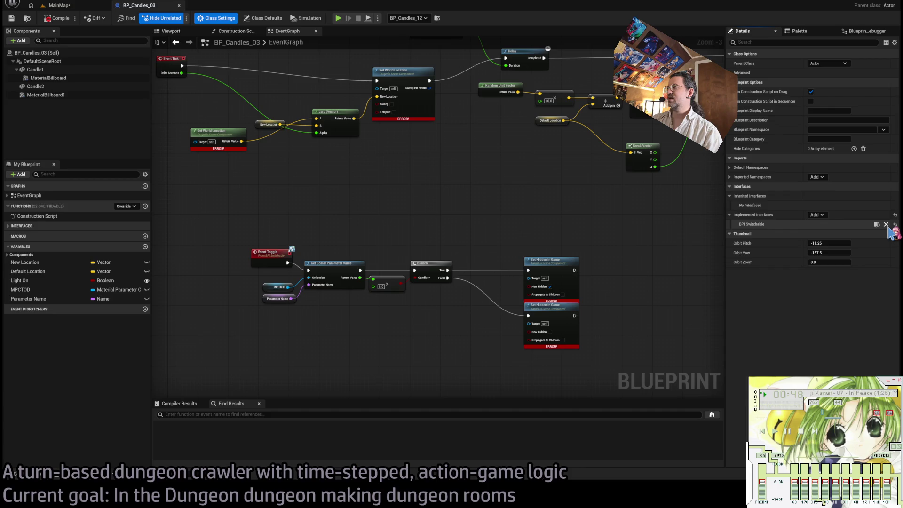
Step: Confirm removing the BPI Switchable interface from the class
scroll(471, 256, "down", 3)
key("ctrl+z")
key("ctrl+z")
key("ctrl+z")
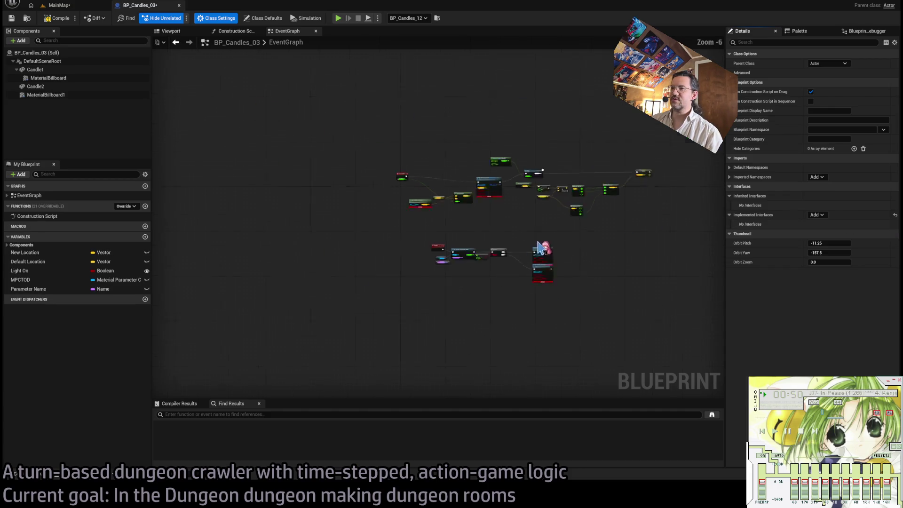
scroll(550, 242, "up", 2)
scroll(512, 231, "up", 2)
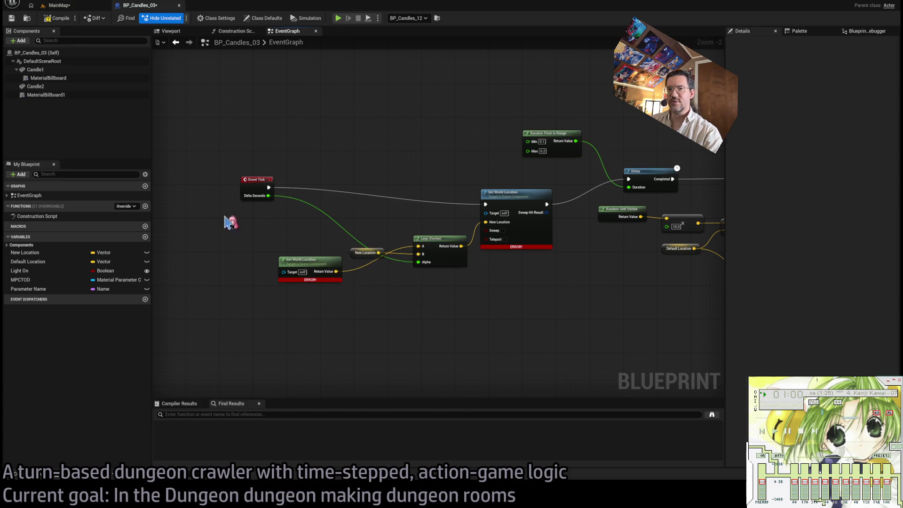
Step: Review the tick logic, then marquee-select and delete every EventGraph node
left_click(45, 253)
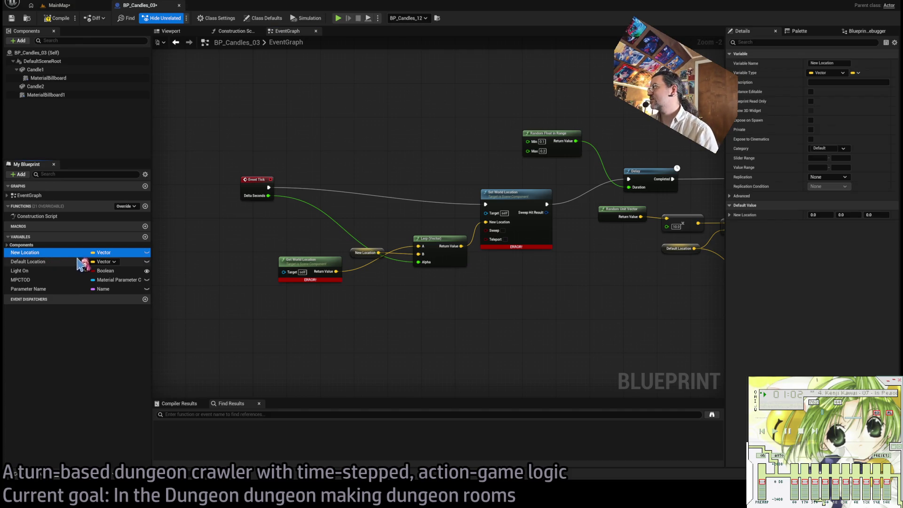
mouse_move(373, 258)
left_mouse_down()
mouse_move(328, 306)
mouse_move(464, 279)
left_mouse_up()
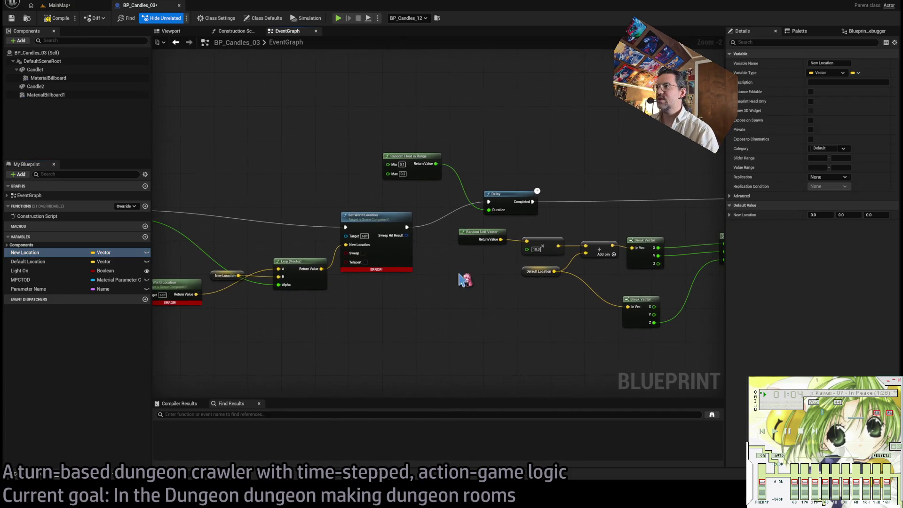
mouse_move(420, 137)
left_mouse_down()
mouse_move(421, 204)
mouse_move(433, 165)
mouse_move(381, 176)
left_mouse_up()
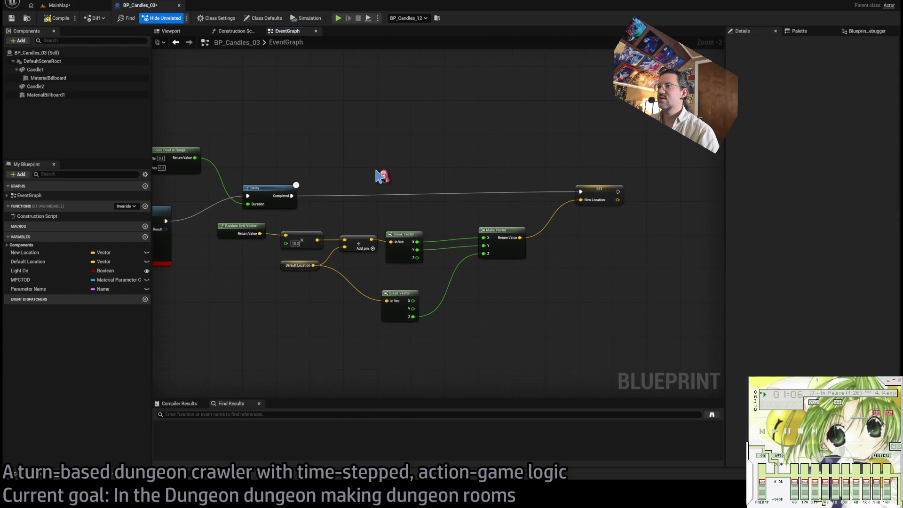
scroll(442, 168, "down", 1)
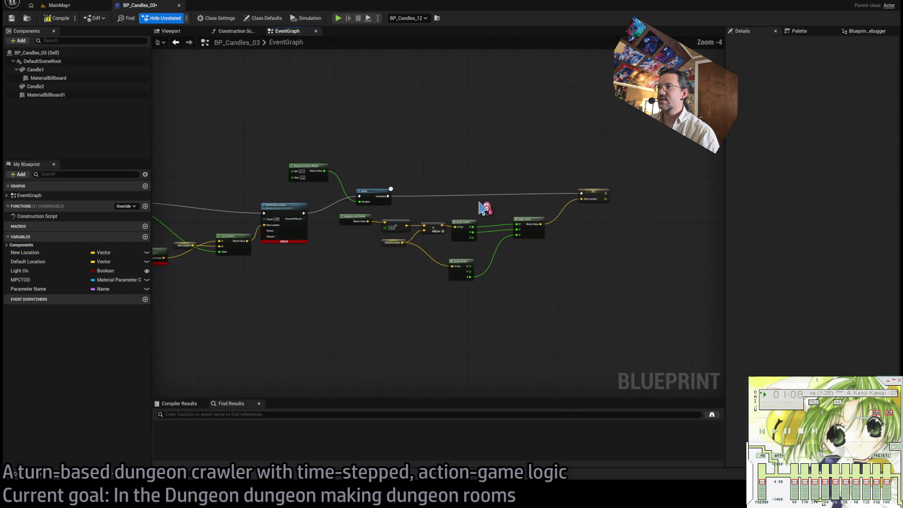
scroll(482, 207, "down", 1)
left_click_drag(481, 207, 535, 203)
scroll(597, 181, "down", 1)
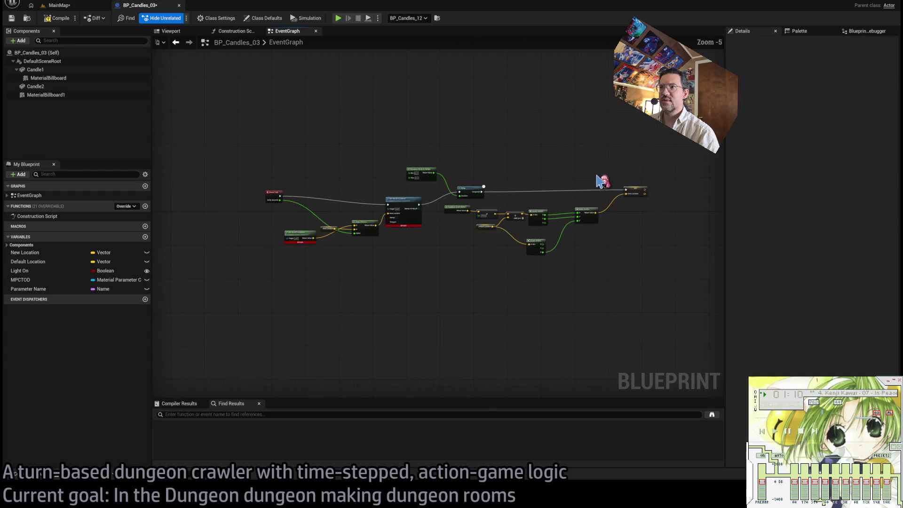
left_click_drag(690, 130, 287, 299)
key("Delete")
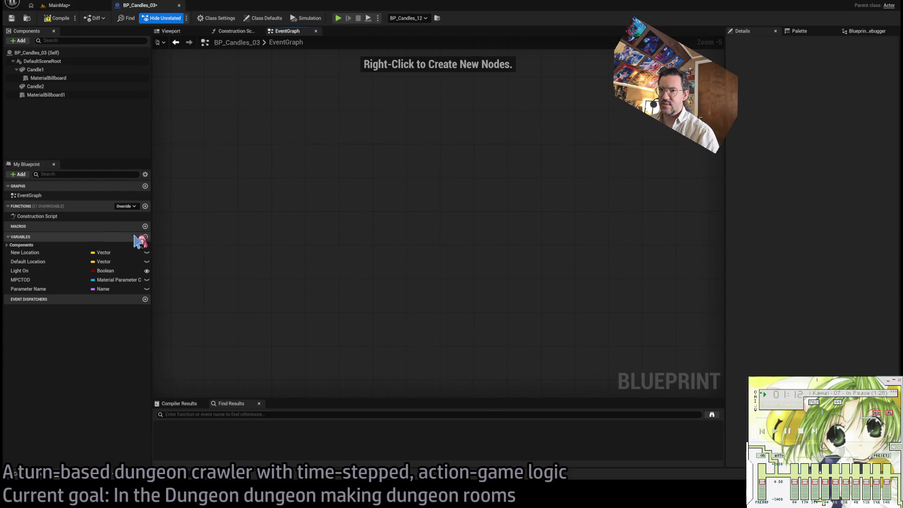
Step: Delete the New Location and Default Location variables
left_click(38, 253)
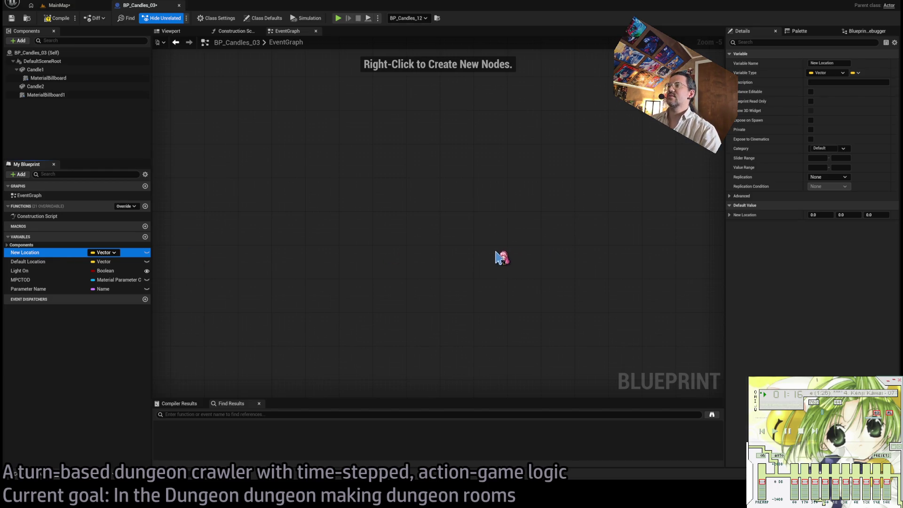
key("Delete")
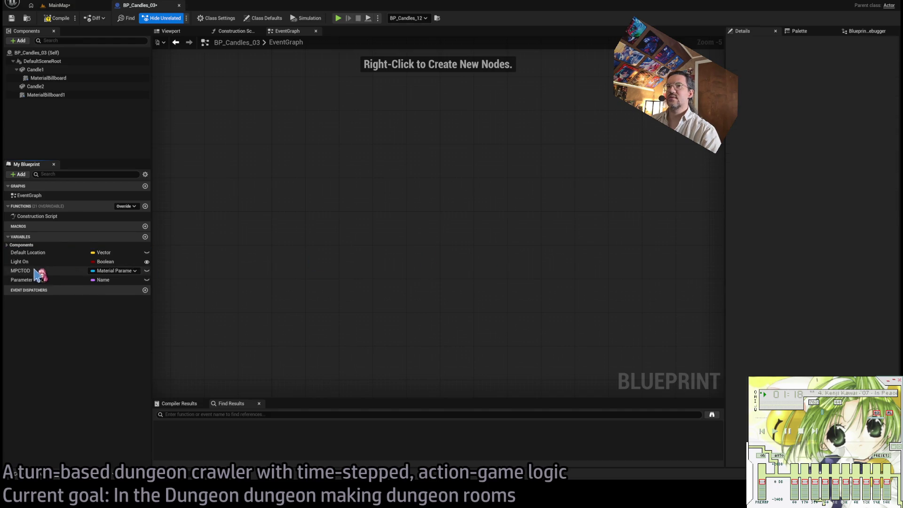
left_click(46, 253)
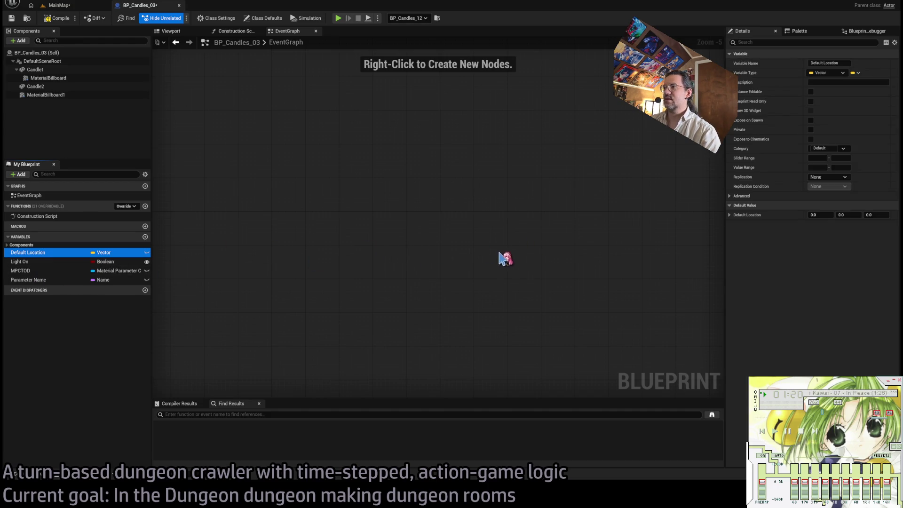
key("Delete")
left_click(77, 254)
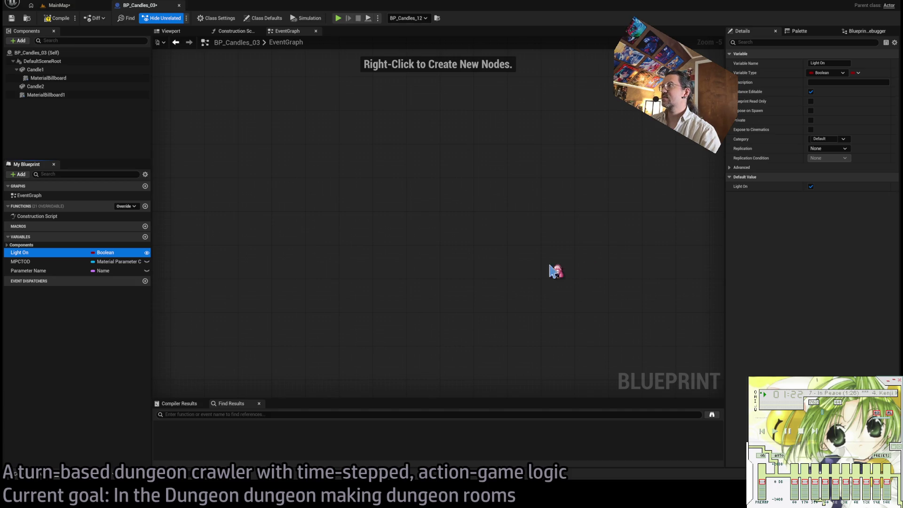
Step: Delete the Get World Location, NOT and Light On nodes from the Construction Script
left_click(230, 31)
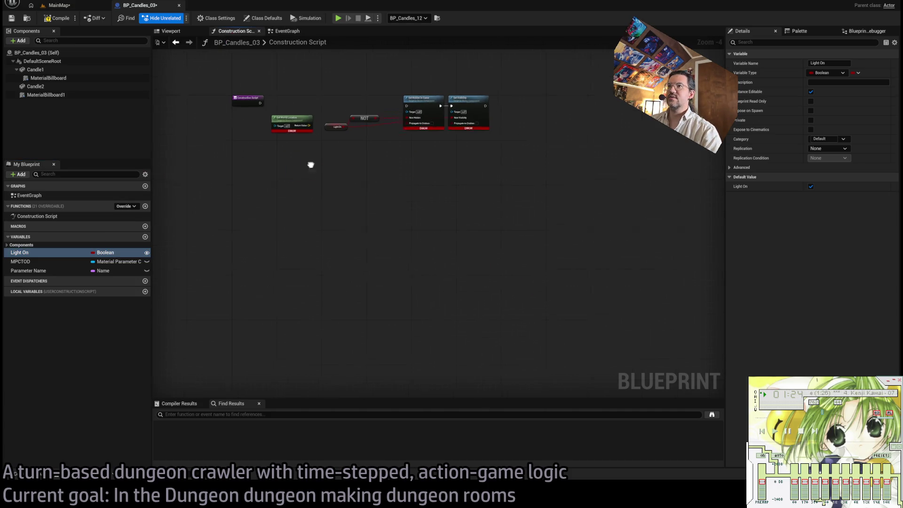
scroll(360, 203, "up", 4)
left_click_drag(466, 158, 412, 170)
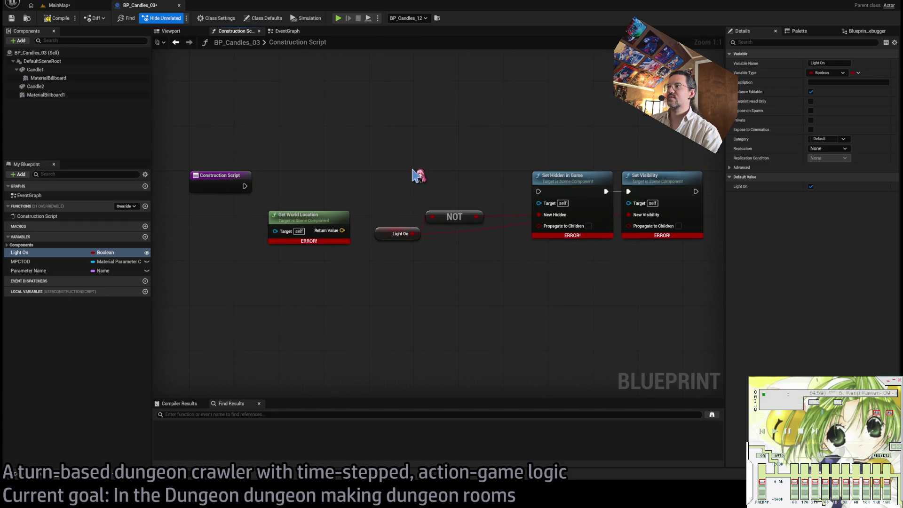
left_click_drag(282, 162, 454, 290)
key("Delete")
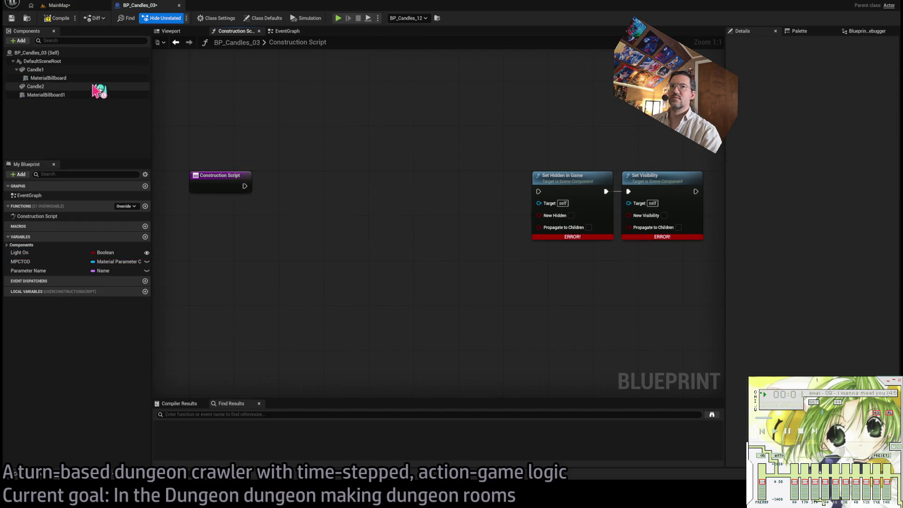
Step: Select the MaterialBillboard and MaterialBillboard1 components together
left_click(70, 78)
left_click(75, 95, "ctrl")
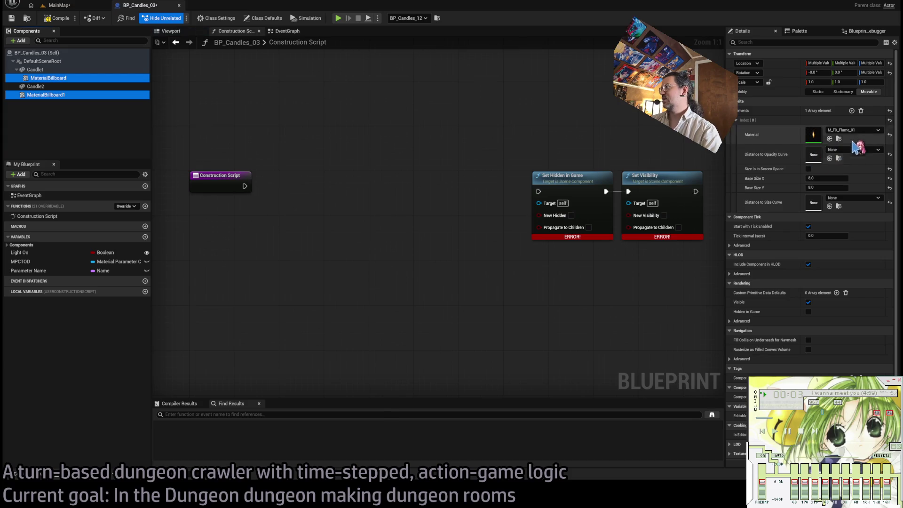
scroll(812, 258, "down", 2)
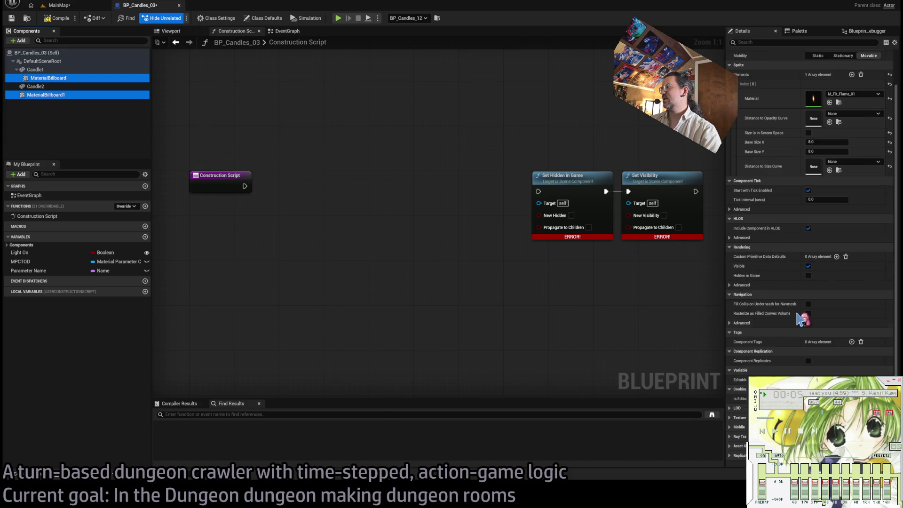
scroll(812, 188, "up", 2)
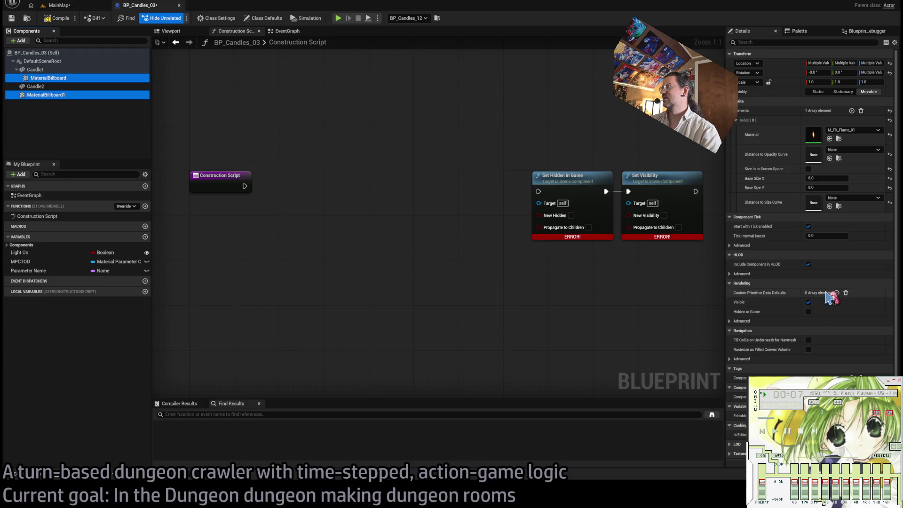
left_click(310, 120)
Step: Stack Set Hidden in Game beneath Set Visibility and reposition the pair
left_click_drag(438, 192, 425, 191)
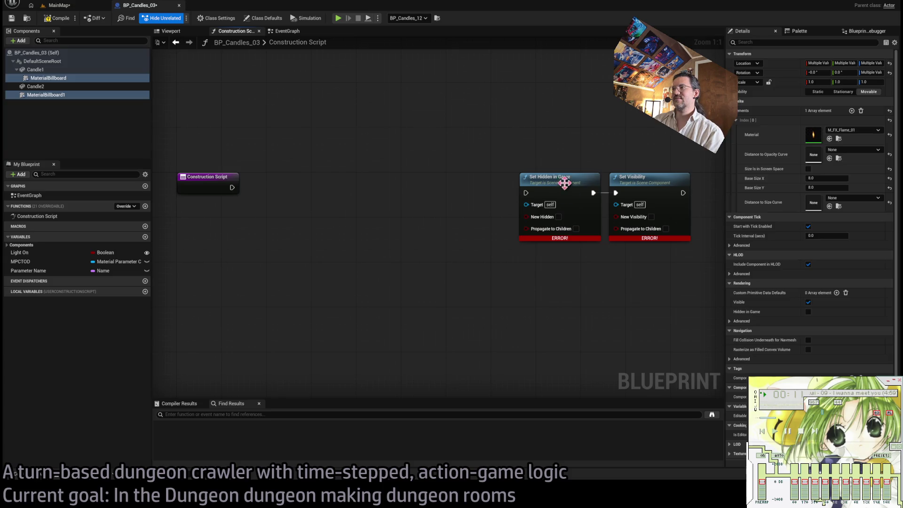
left_click_drag(565, 183, 655, 256)
left_click(672, 188, "ctrl")
mouse_move(672, 188)
left_mouse_down()
mouse_move(638, 197)
mouse_move(429, 190)
mouse_move(502, 190)
mouse_move(475, 343)
left_mouse_up()
left_click(502, 164)
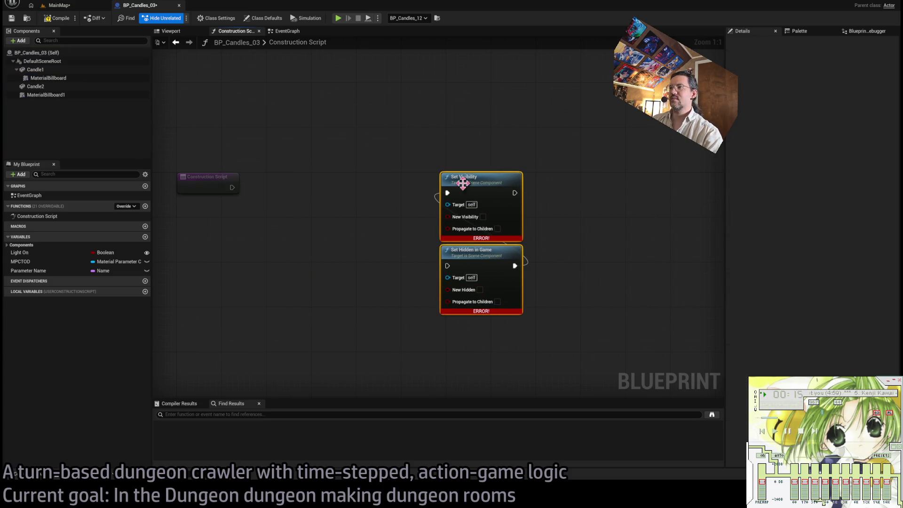
left_click_drag(465, 182, 470, 183)
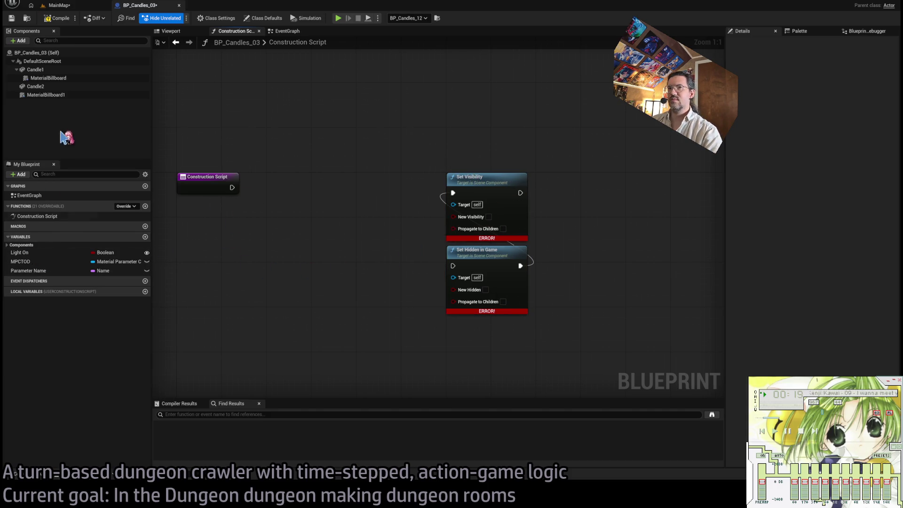
Step: Rename the flame billboard under Candle1 to CandleFlame1
left_click(37, 71)
left_click(49, 79)
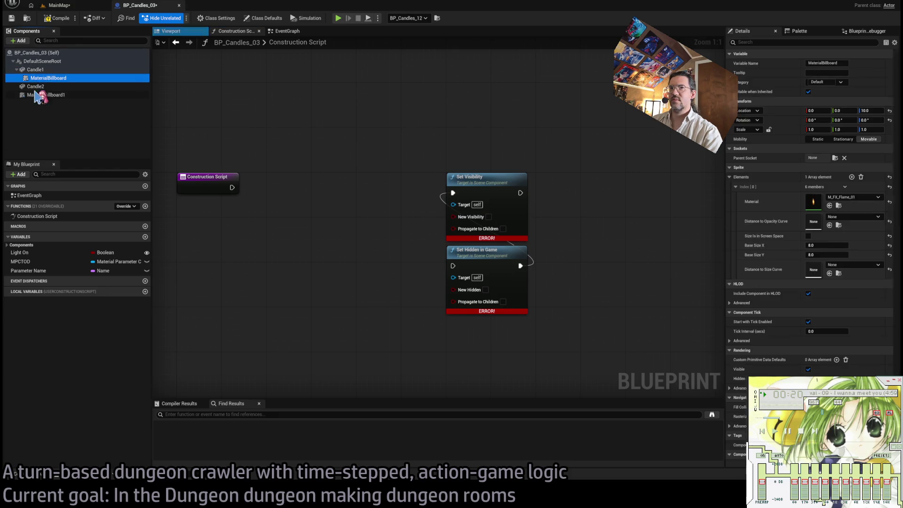
left_click(56, 79)
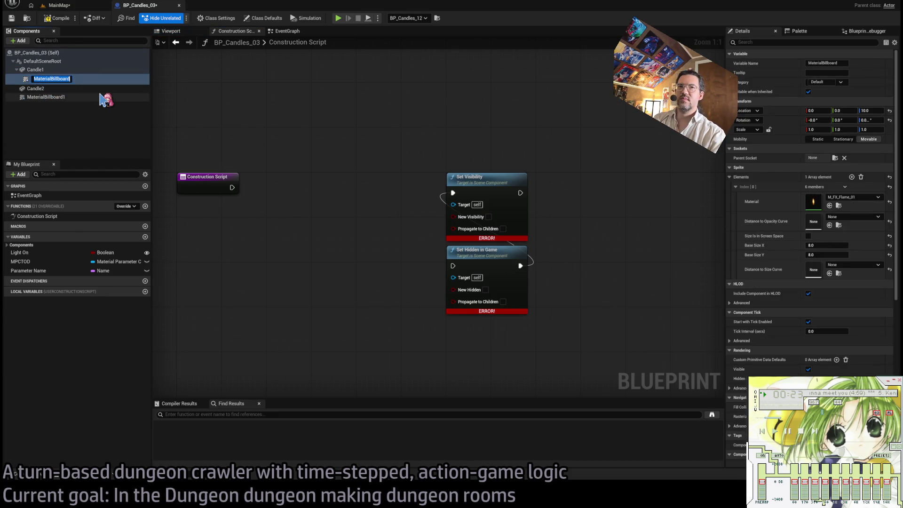
type("CandleFlame1")
key("Return")
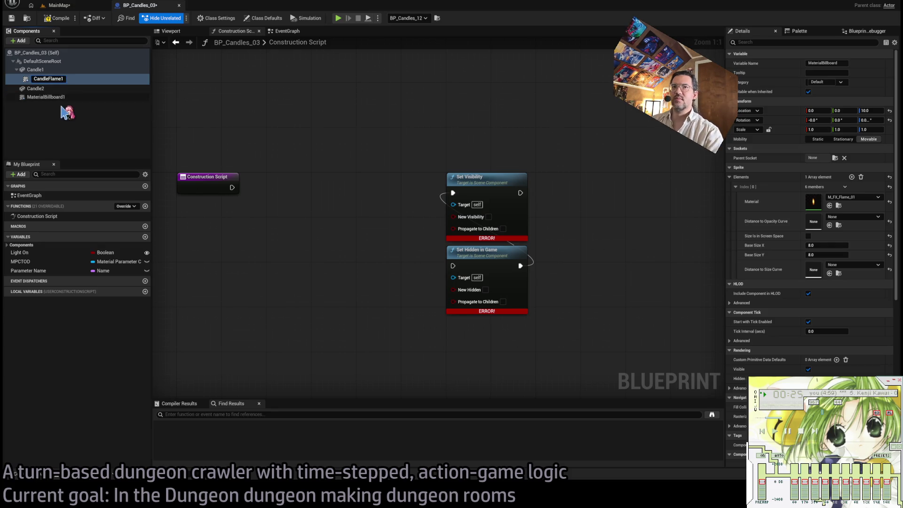
Step: Rename the second flame billboard to CandleFlame2, fixing the CandleFlame12 typo
left_click(44, 97)
key("F2")
type("CandleFlame1")
type("2")
key("Return")
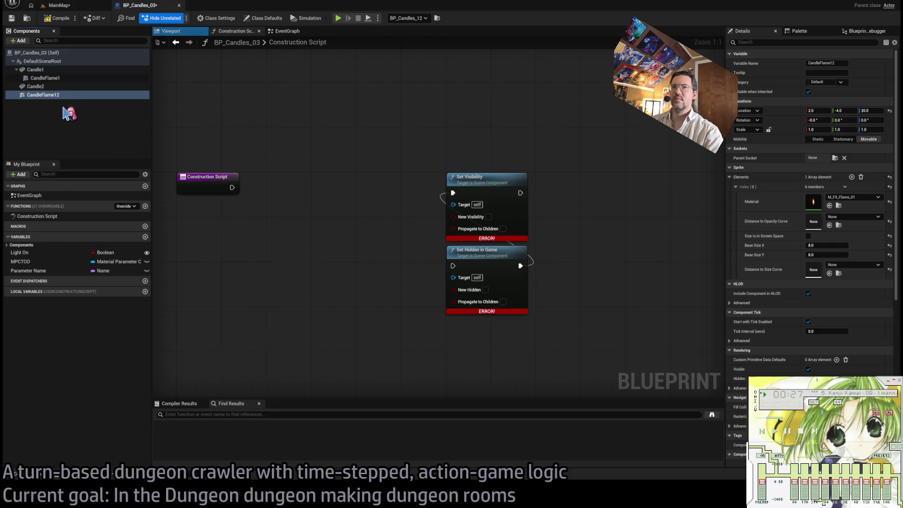
left_click(56, 96)
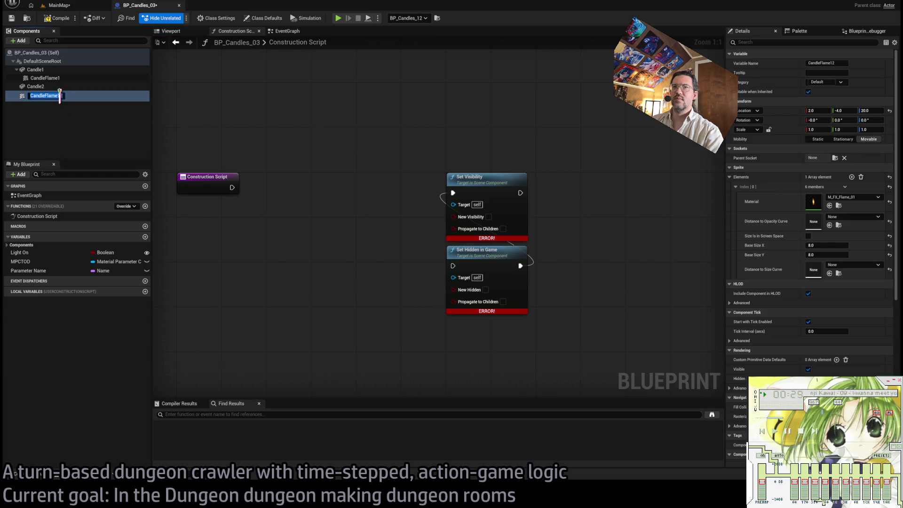
key("Delete")
key("Return")
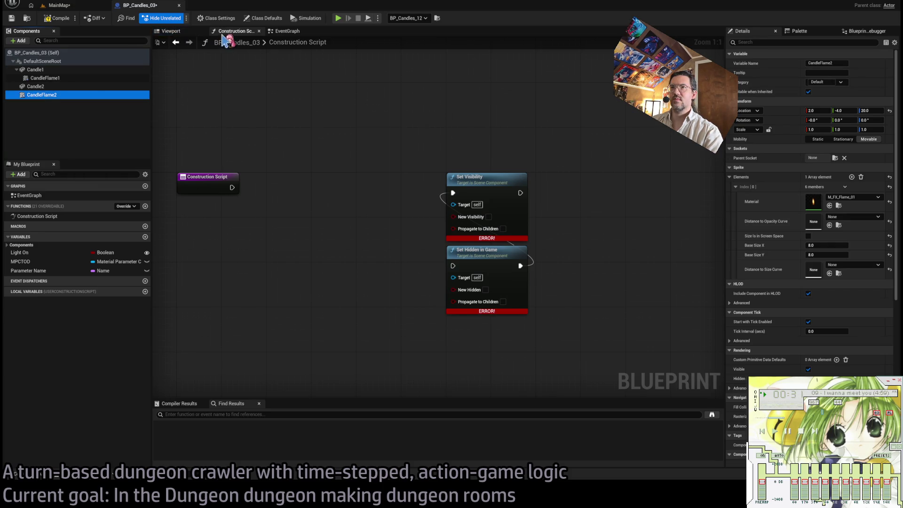
Step: Parent CandleFlame2 under Candle2, then return to the Construction Script graph
left_click(170, 31)
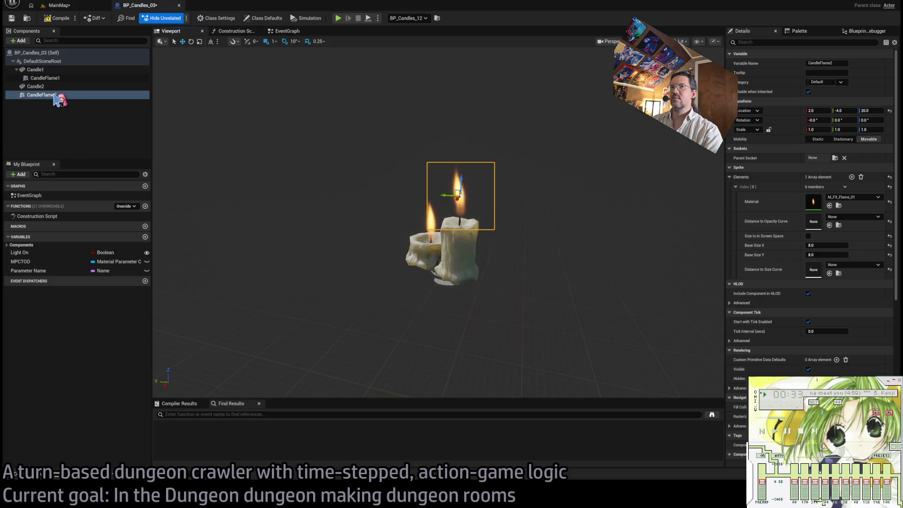
left_click(56, 95)
left_click_drag(56, 97, 39, 87)
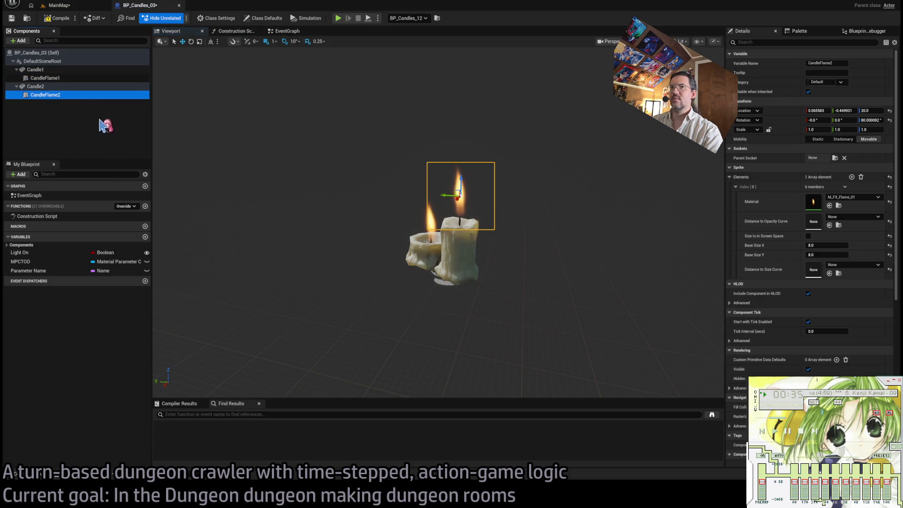
left_click(287, 31)
left_click(235, 31)
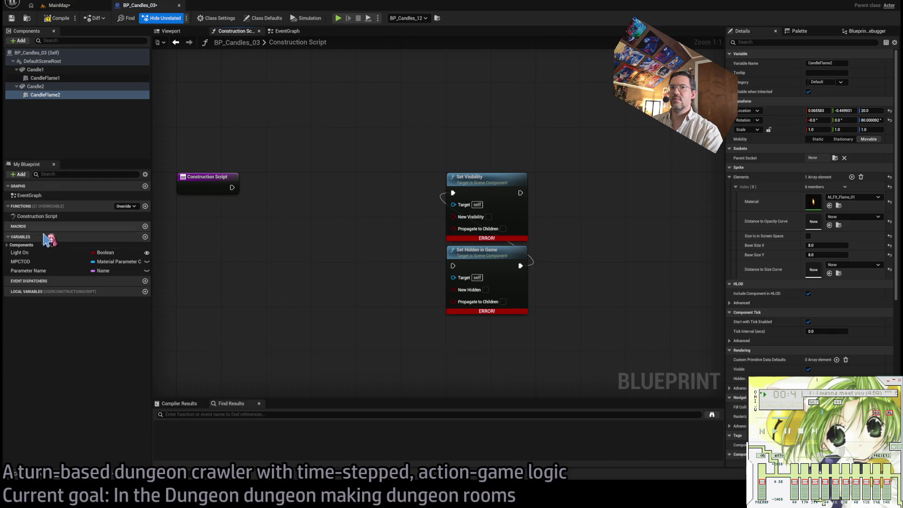
Step: Place a Light On getter and inspect MPC_TOD's Day scalar parameter
left_click(23, 254)
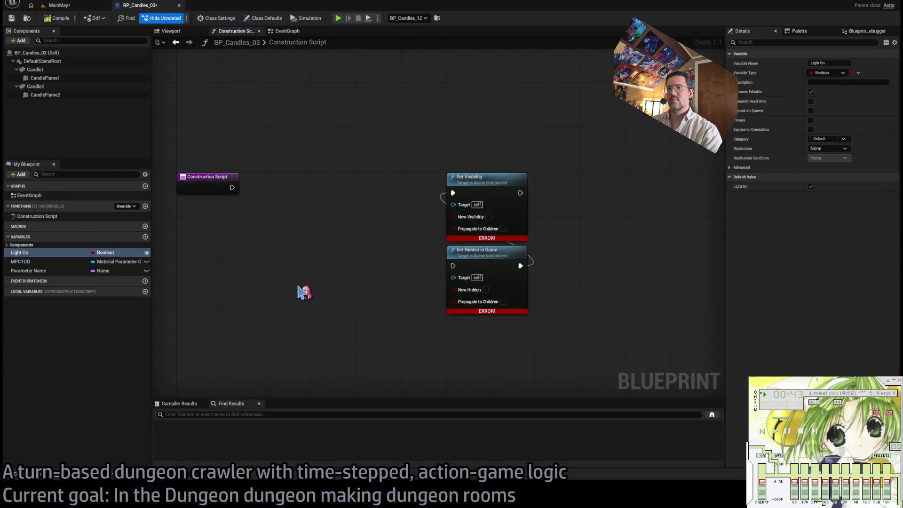
left_click_drag(299, 296, 315, 281)
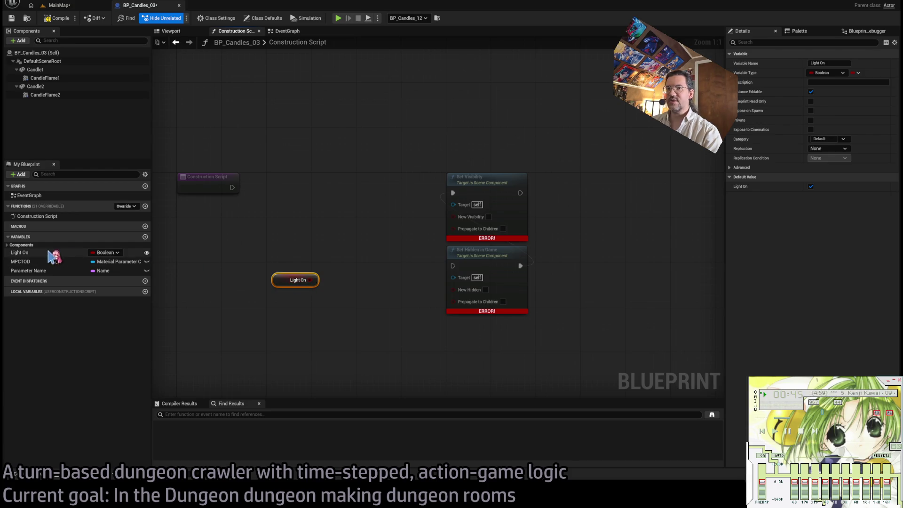
left_click(33, 262)
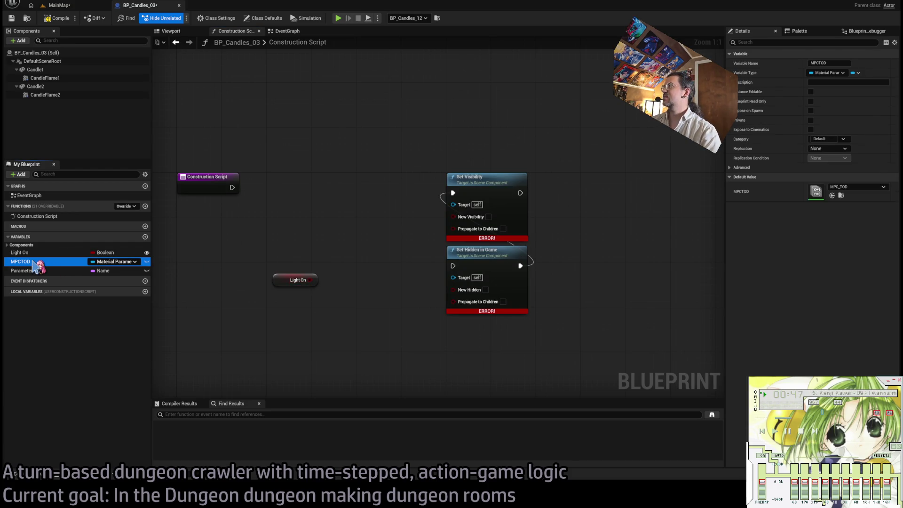
double_click(816, 192)
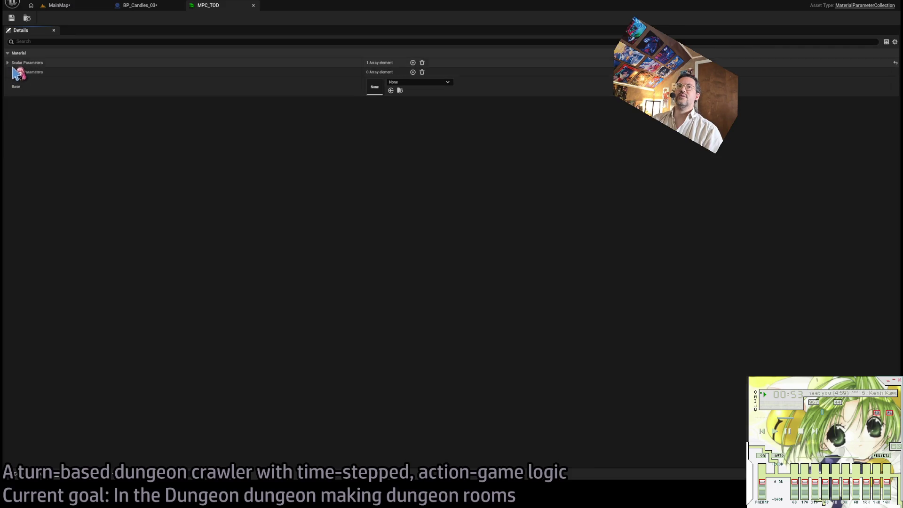
left_click(8, 62)
left_click(14, 73)
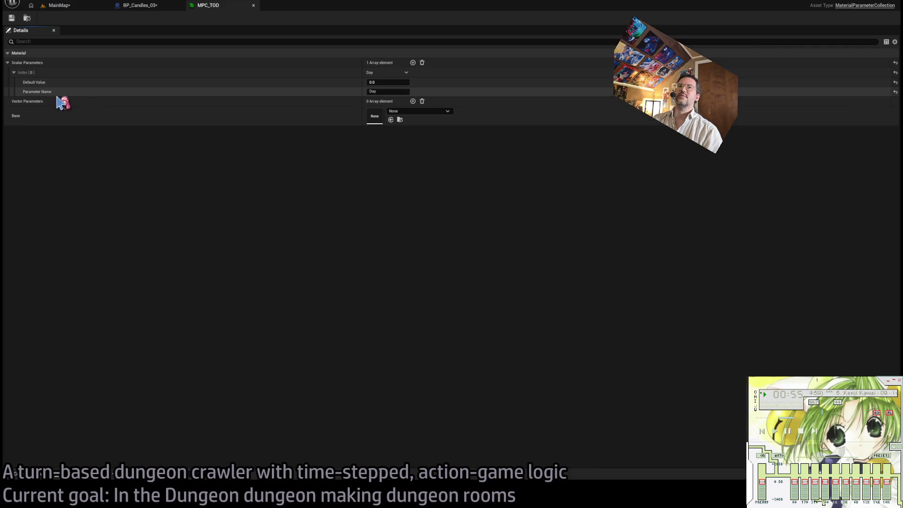
middle_click(230, 6)
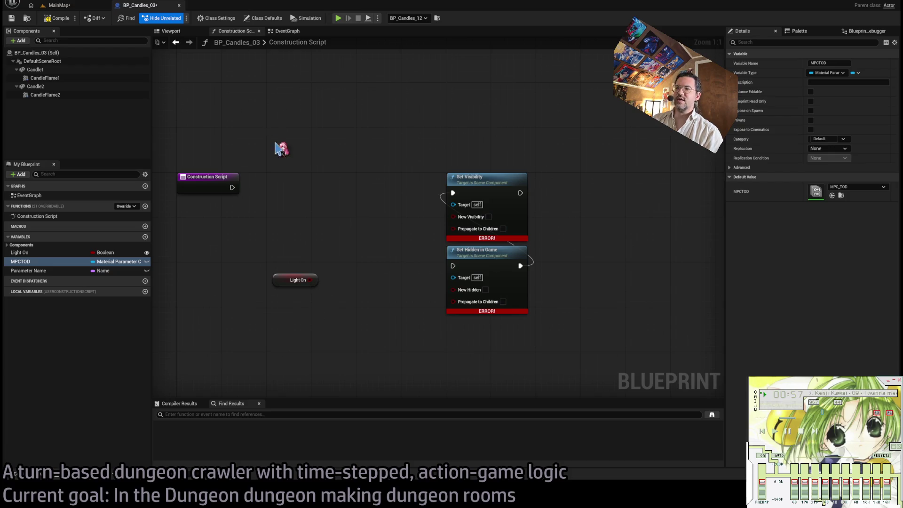
Step: Inspect the M_FX_Flame_01 material from the FX folder, then return to the candle blueprint
left_click(15, 474)
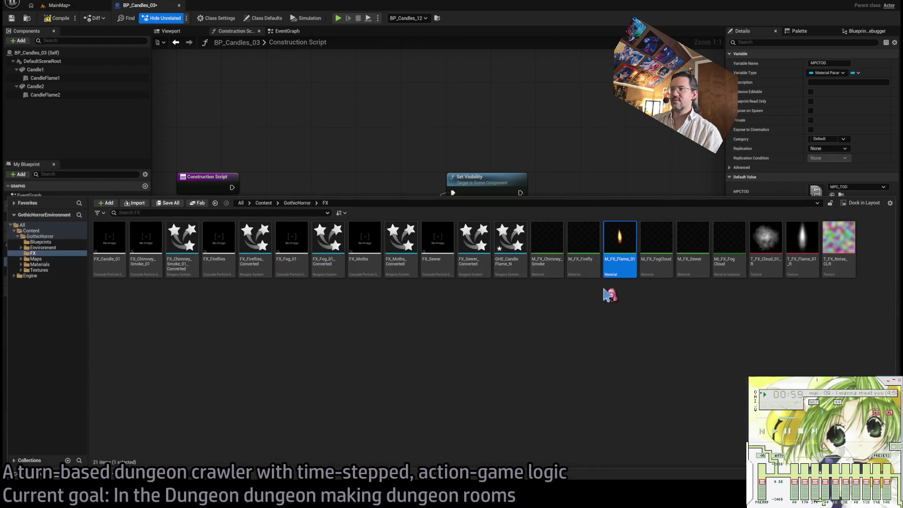
double_click(624, 236)
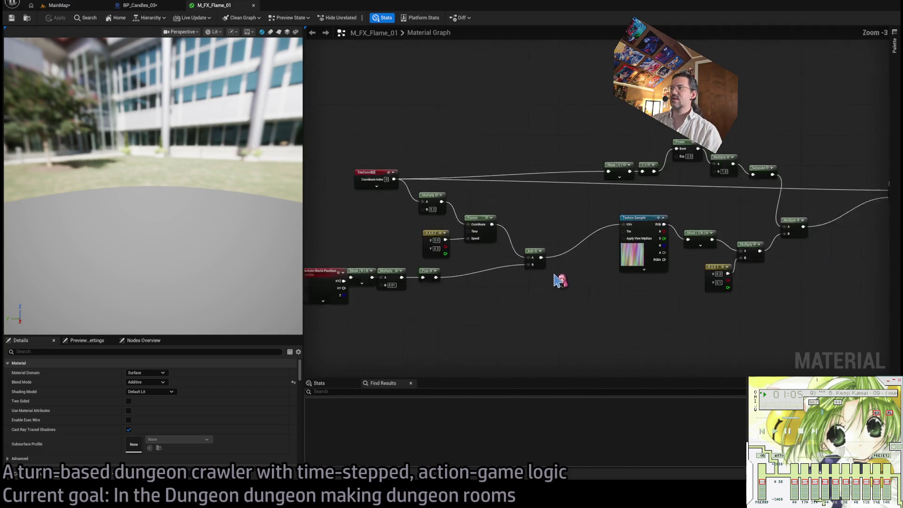
scroll(550, 290, "up", 3)
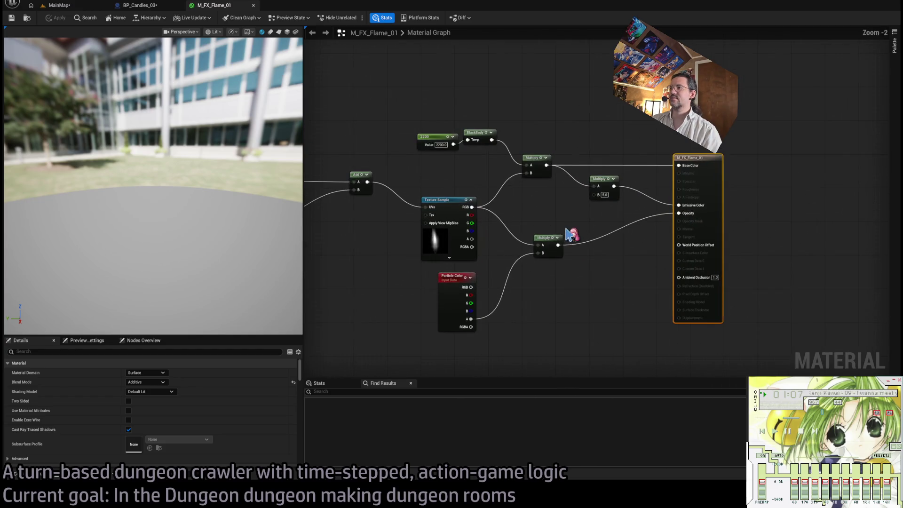
left_click(140, 5)
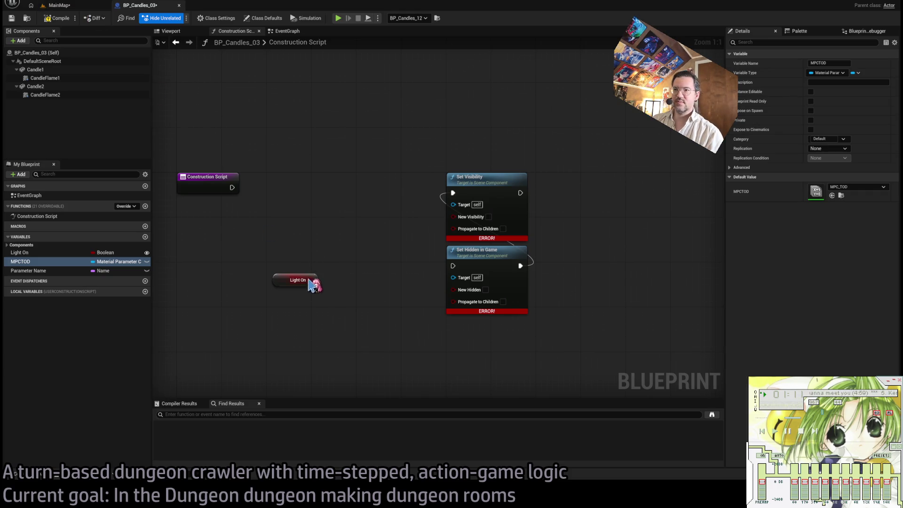
Step: Replace an accidental Light On GET node with a fresh Light On getter
left_click_drag(310, 281, 299, 211)
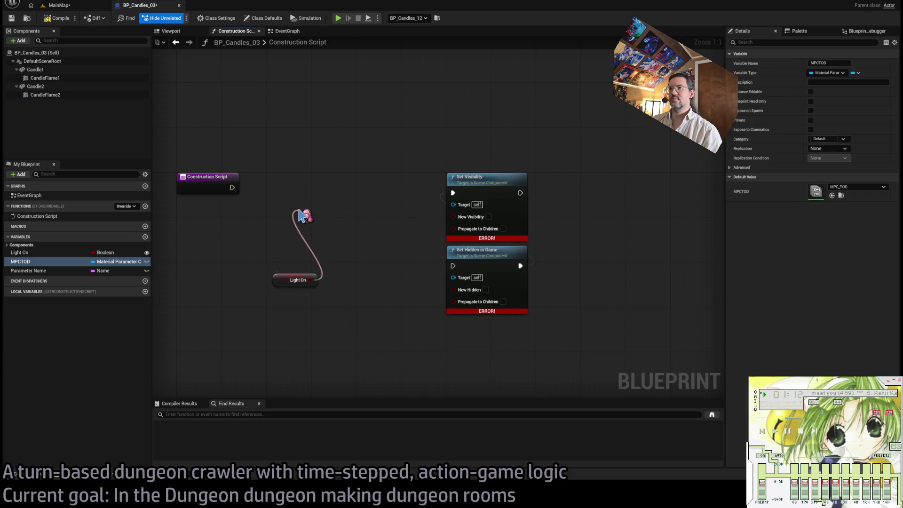
left_click(308, 279)
mouse_move(296, 284)
left_mouse_down()
mouse_move(286, 178)
mouse_move(282, 185)
left_mouse_up()
left_click(232, 187, "alt")
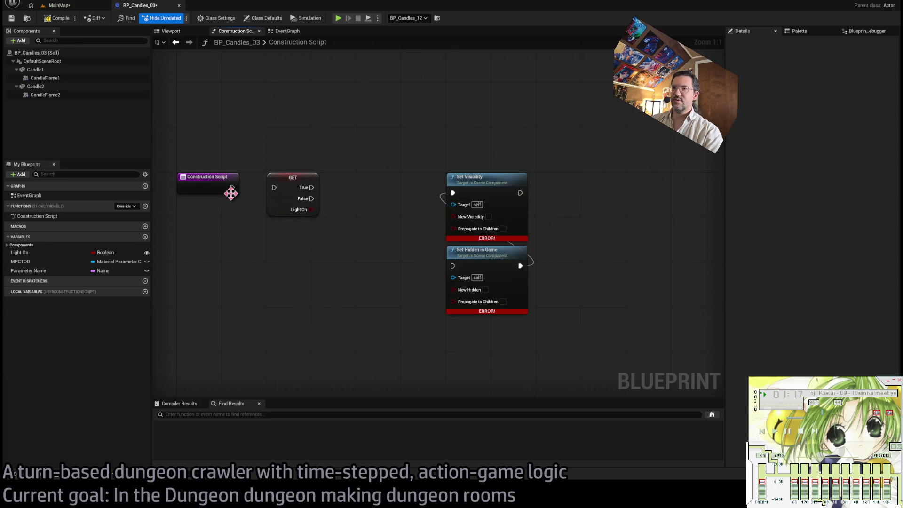
left_click(290, 181)
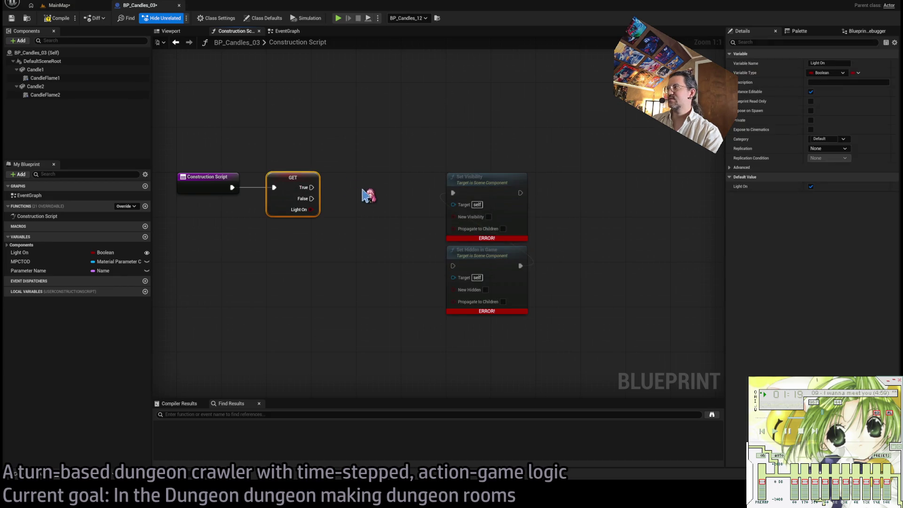
left_click(289, 202)
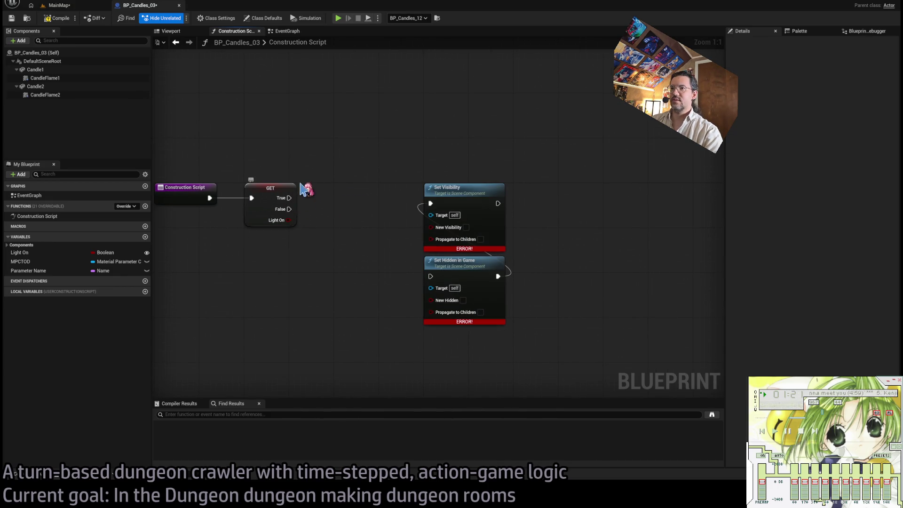
left_click(294, 193)
key("Delete")
mouse_move(42, 257)
left_mouse_down()
mouse_move(230, 286)
mouse_move(271, 305)
mouse_move(240, 285)
left_mouse_up()
Step: Wire the exec into Set Hidden in Game, NOT Light On into New Hidden, Light On into New Visibility
left_click_drag(422, 269, 430, 276)
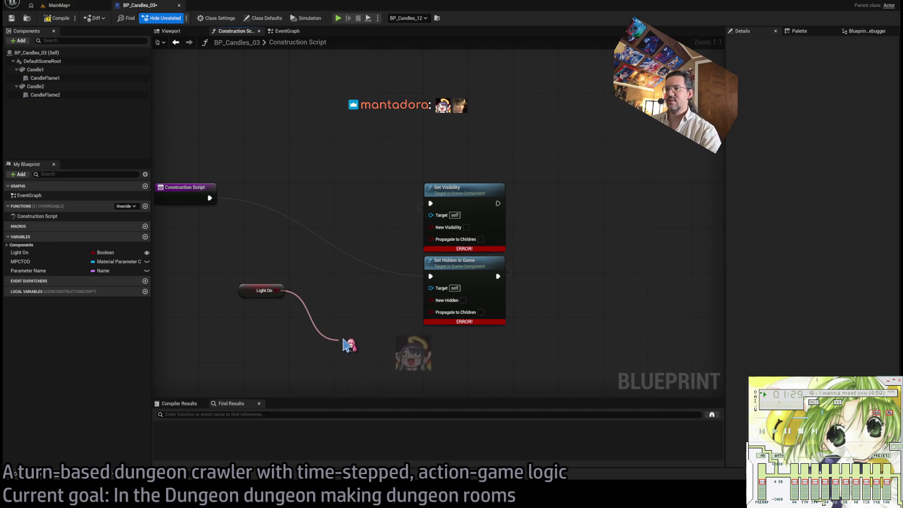
left_click_drag(346, 345, 430, 300)
type("not")
key("Return")
mouse_move(372, 351)
left_mouse_down()
mouse_move(278, 271)
mouse_move(464, 371)
mouse_move(226, 276)
left_mouse_up()
left_click_drag(299, 263, 338, 282)
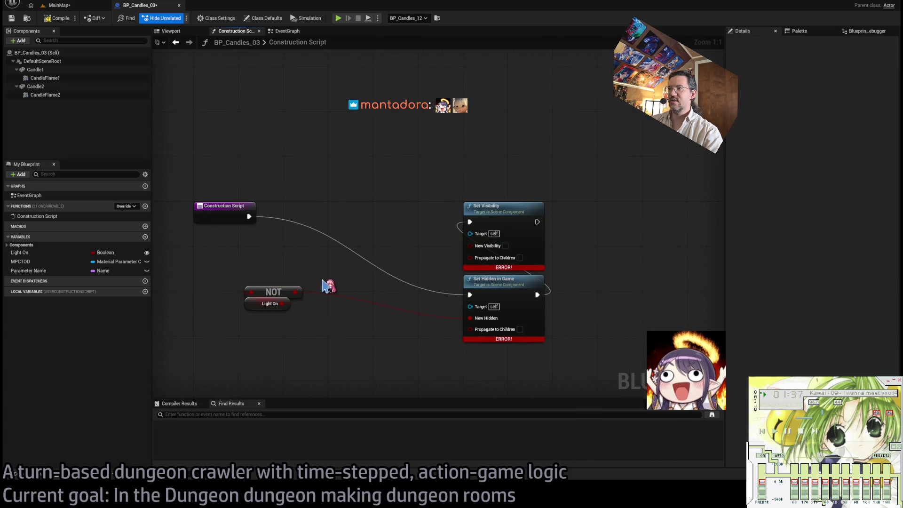
mouse_move(282, 303)
left_mouse_down()
mouse_move(463, 248)
mouse_move(482, 252)
mouse_move(472, 246)
left_mouse_up()
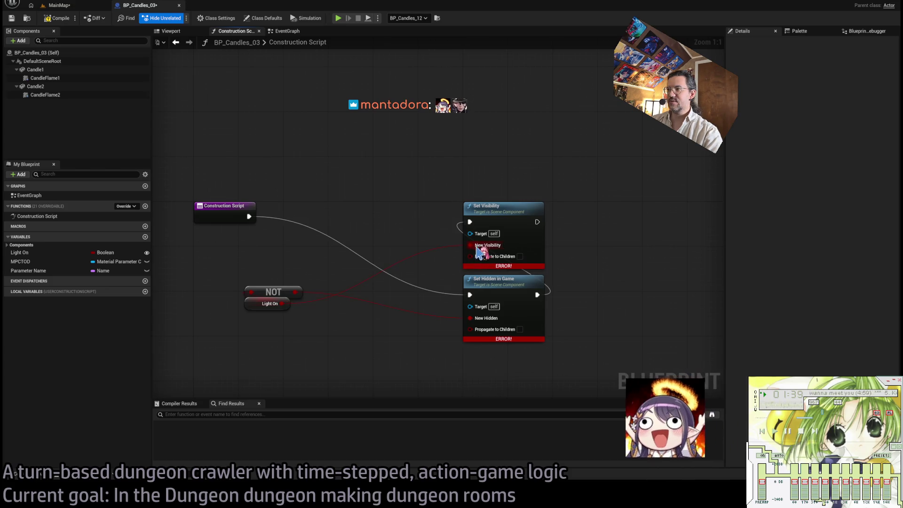
Step: Connect CandleFlame2 to Set Visibility and CandleFlame1 to Set Hidden in Game as targets
left_click(45, 78)
left_click(45, 94, "ctrl")
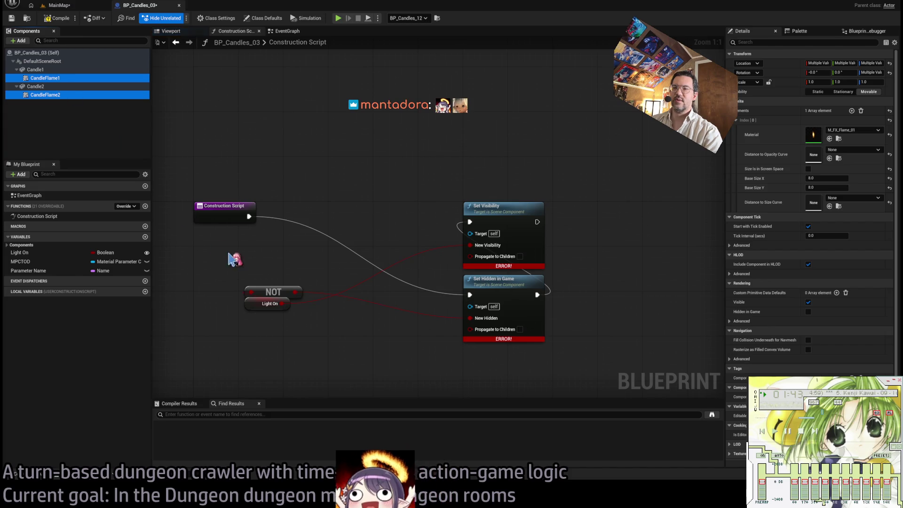
mouse_move(234, 259)
left_mouse_down()
mouse_move(239, 239)
mouse_move(470, 232)
left_mouse_up()
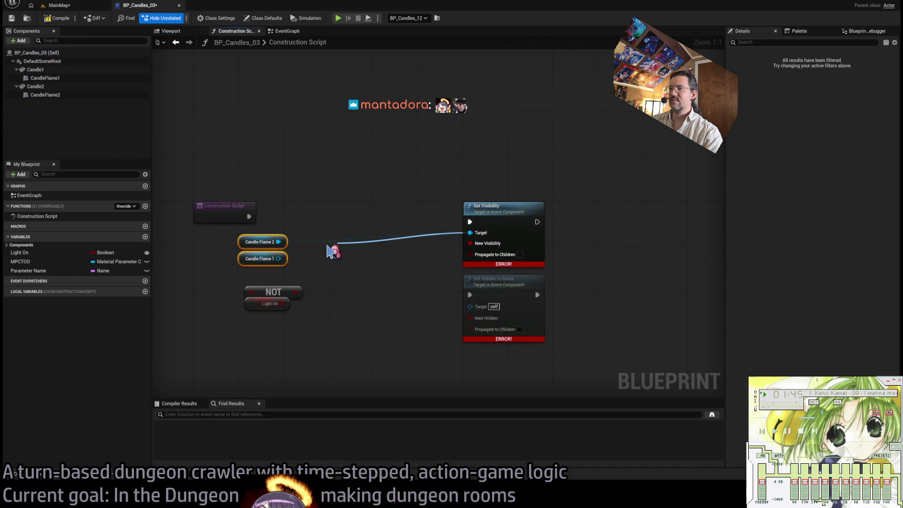
mouse_move(278, 259)
left_mouse_down()
mouse_move(308, 252)
mouse_move(470, 305)
left_mouse_up()
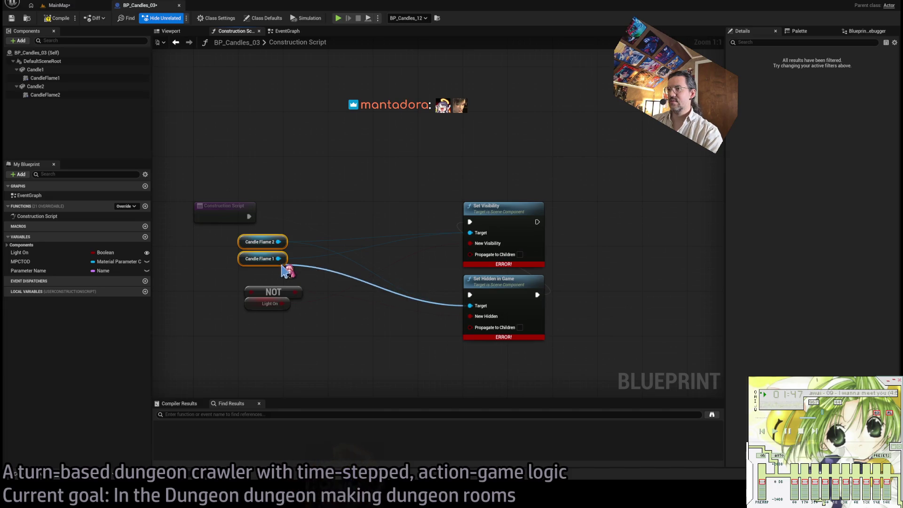
mouse_move(198, 227)
left_mouse_down()
mouse_move(228, 258)
mouse_move(249, 264)
mouse_move(200, 235)
left_mouse_up()
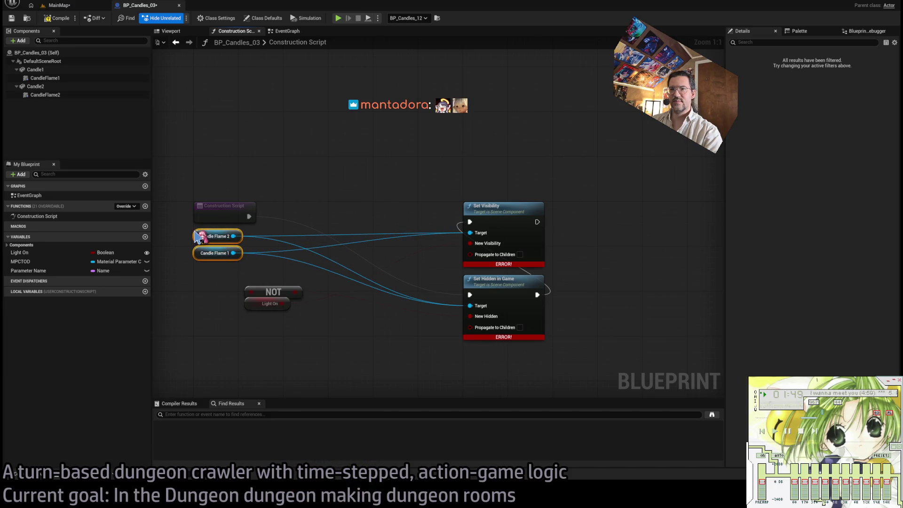
mouse_move(216, 296)
left_mouse_down()
mouse_move(256, 312)
mouse_move(253, 295)
mouse_move(219, 273)
mouse_move(206, 248)
left_mouse_up()
Step: Compile BP_Candles_03, then open BP_Candles_01 and BP_Candles_02 from GothicHorror/Blueprints
left_click(219, 314)
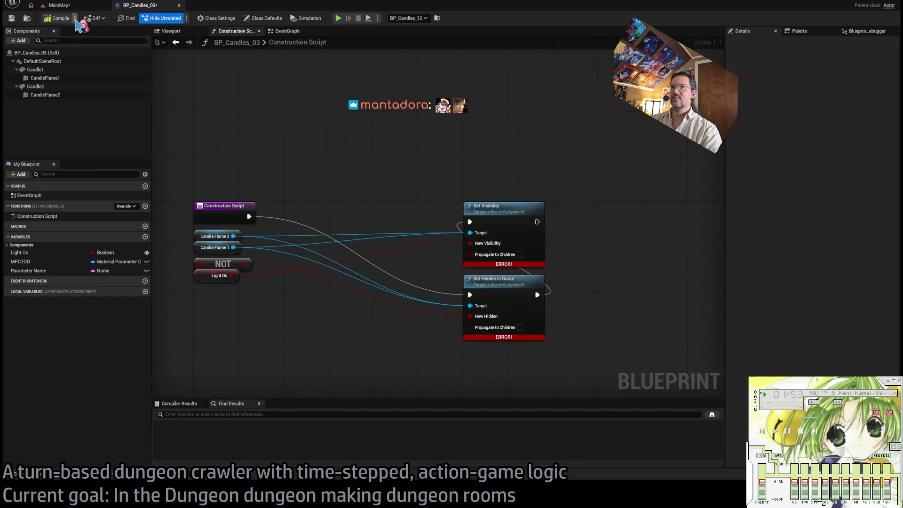
left_click(61, 18)
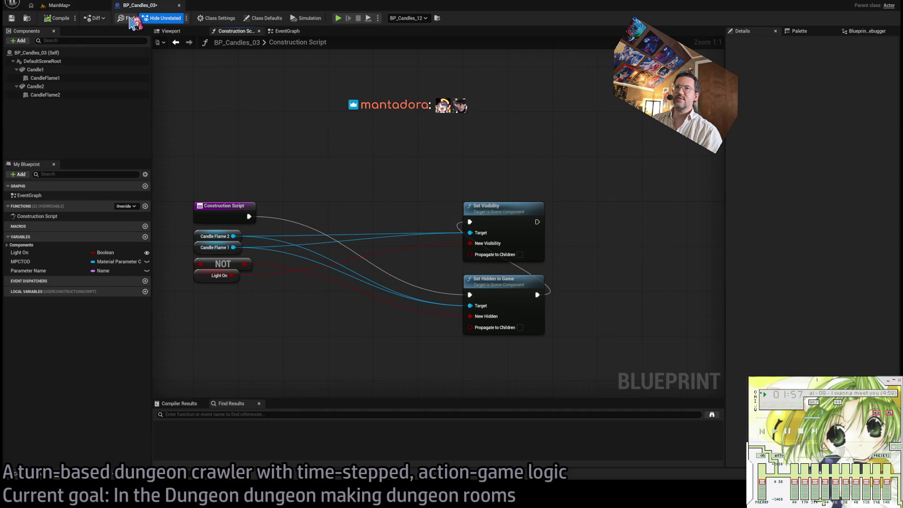
left_click(30, 19)
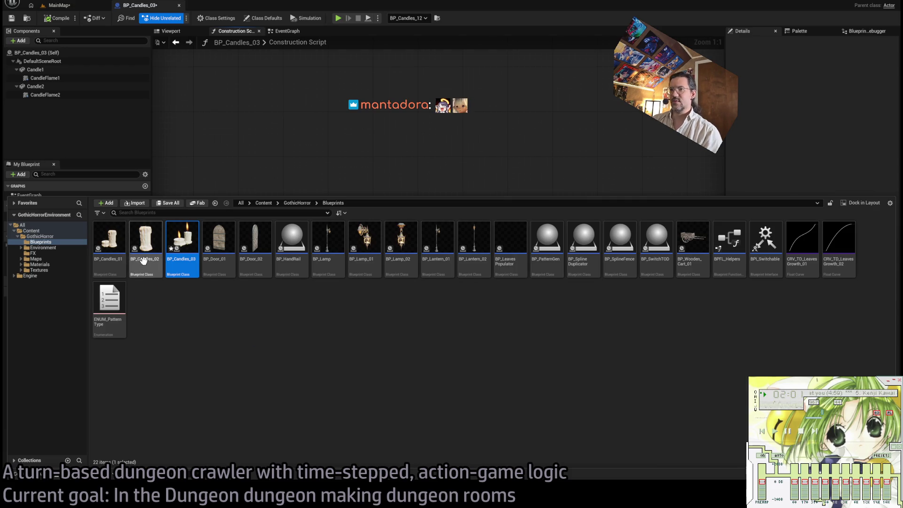
left_click(147, 261)
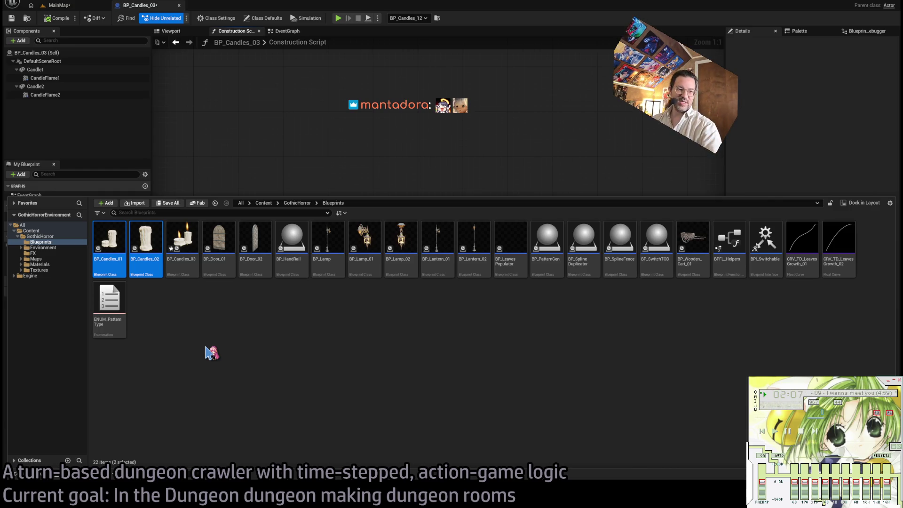
key("Return")
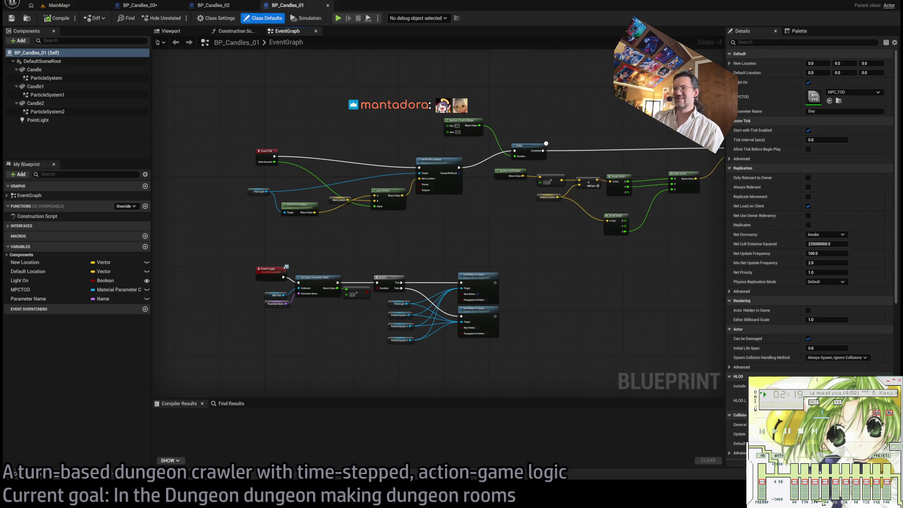
Step: Open the CR Anime Awards stream from Twitch Following and turn its volume down
key("alt+Tab")
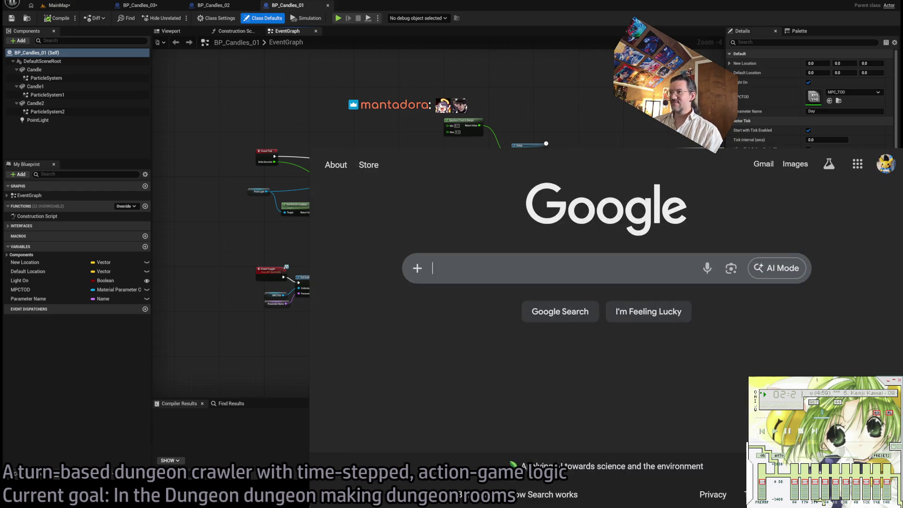
key("ctrl+Tab")
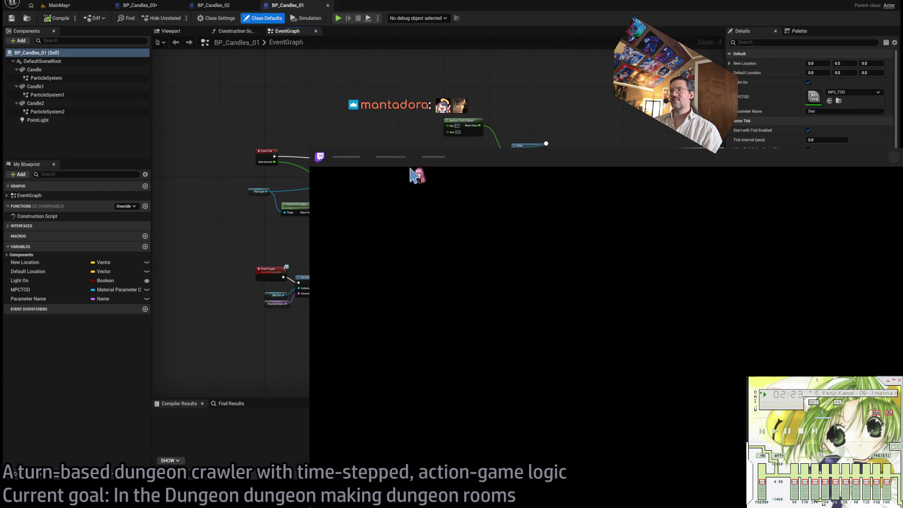
scroll(436, 353, "down", 2)
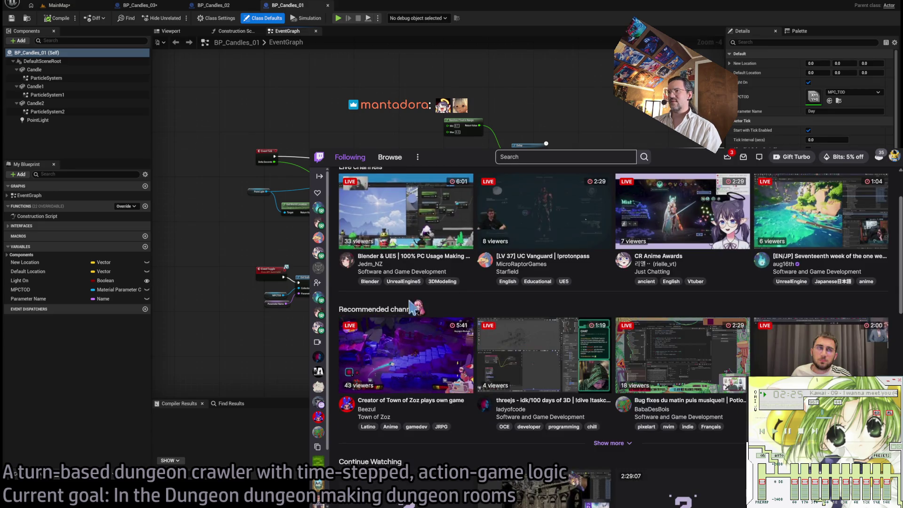
scroll(565, 282, "up", 2)
left_click(670, 288)
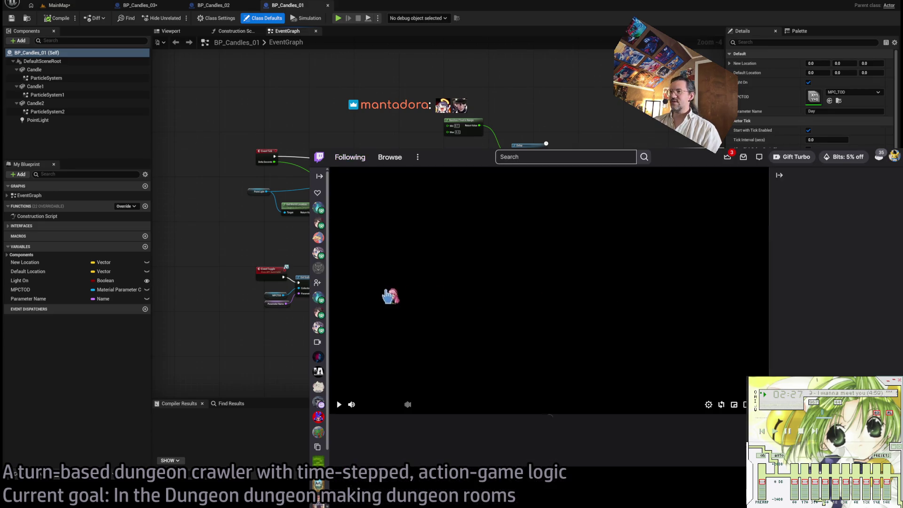
left_click(375, 405)
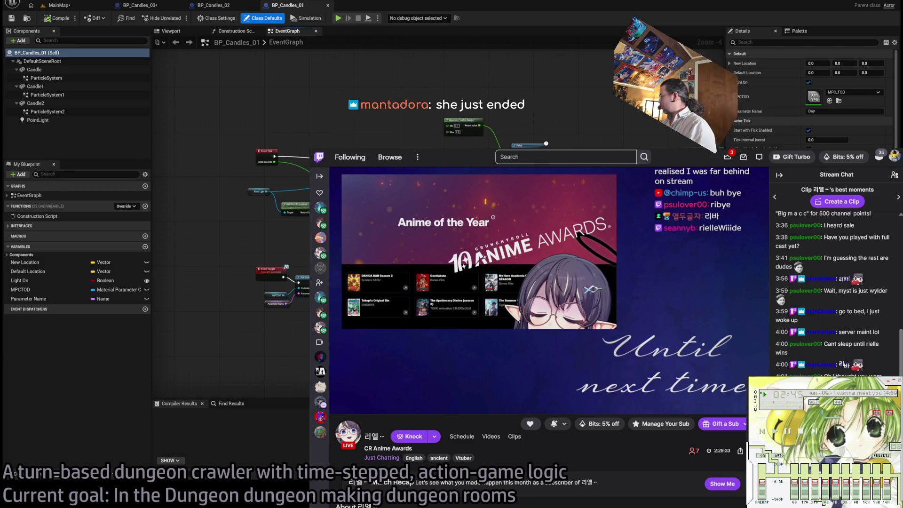
mouse_move(541, 291)
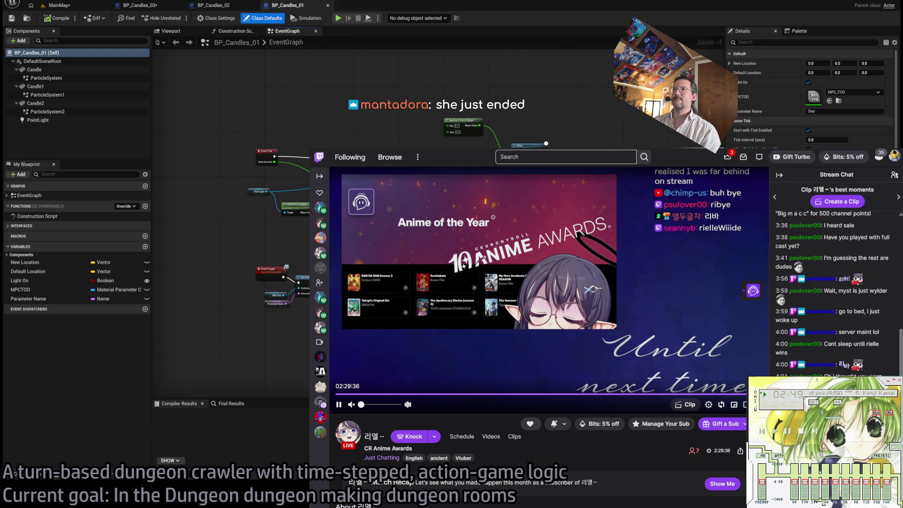
Step: Back in Unreal, pan BP_Candles_01's EventGraph to inspect the Event Toggle nodes
key("alt+Tab")
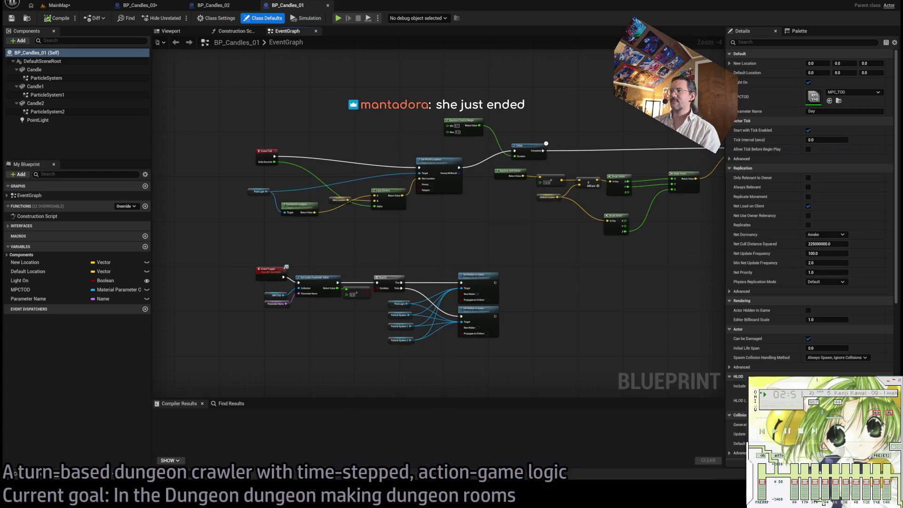
scroll(407, 232, "up", 2)
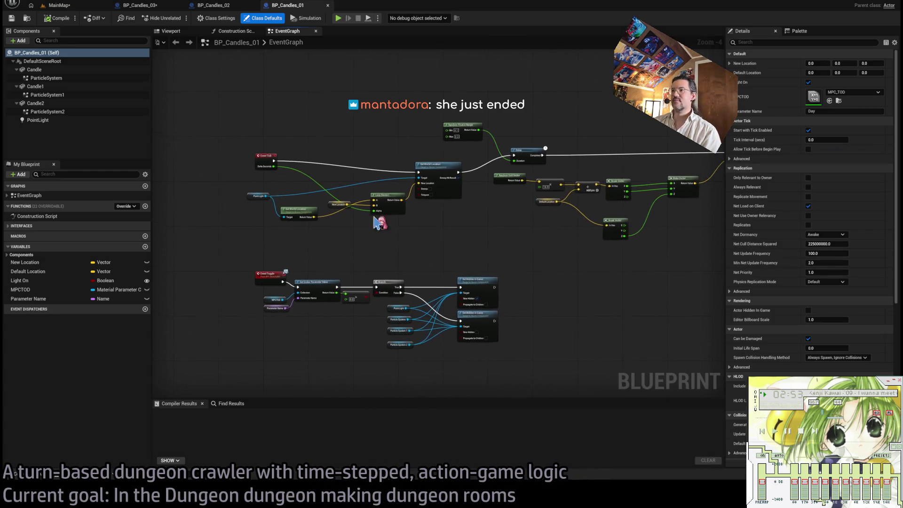
left_click_drag(456, 251, 393, 304)
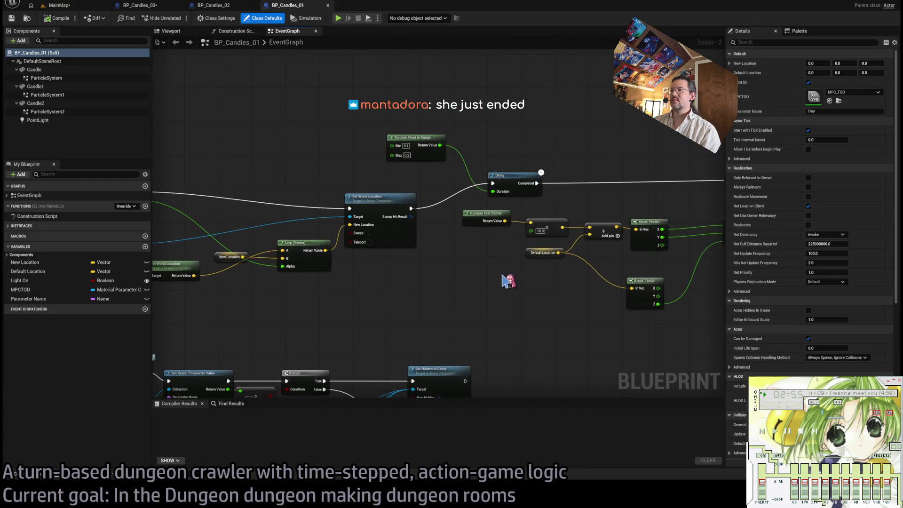
mouse_move(510, 281)
left_mouse_down()
mouse_move(376, 276)
mouse_move(666, 264)
left_mouse_up()
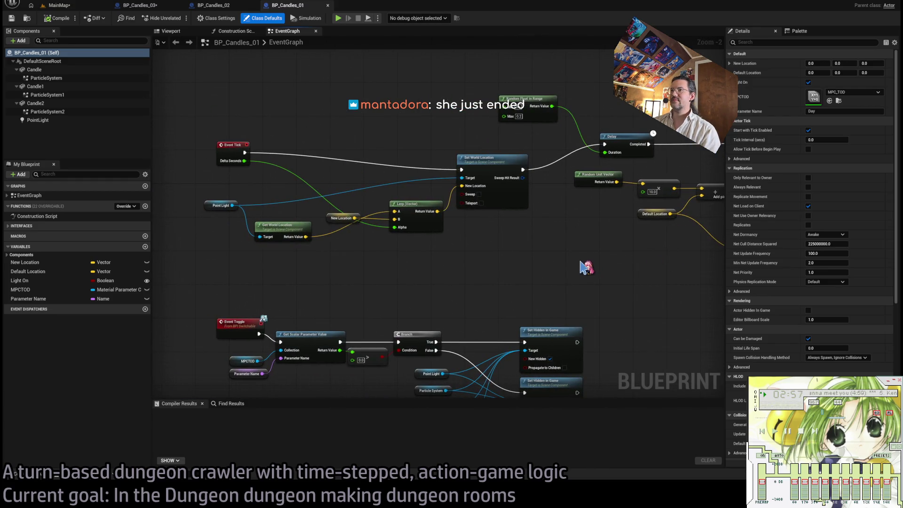
left_click_drag(316, 313, 321, 254)
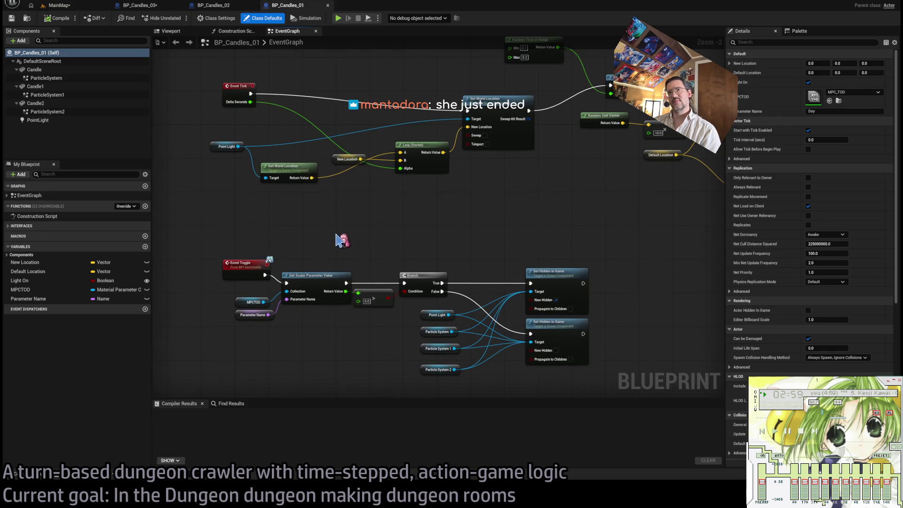
scroll(364, 234, "down", 2)
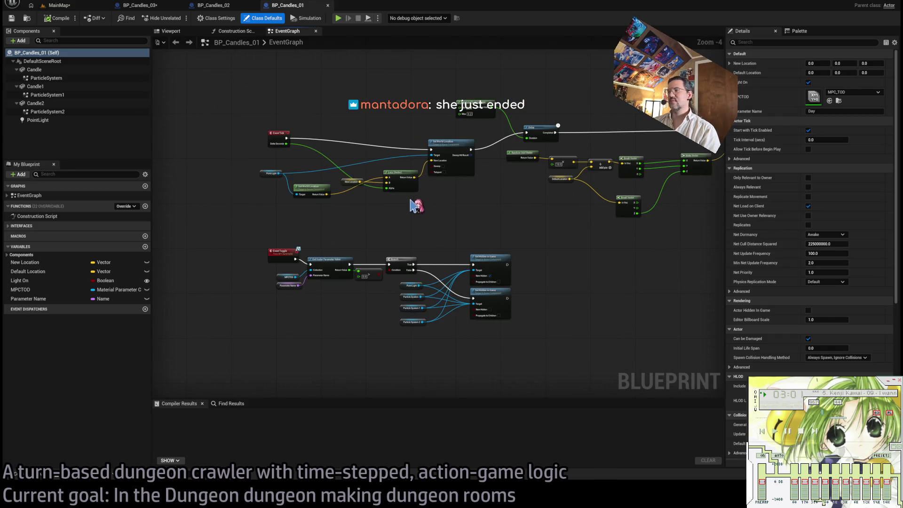
Step: Compare BP_Candles_02 and BP_Candles_03, then view BP_Candles_01's Construction Script and viewport
left_click(214, 5)
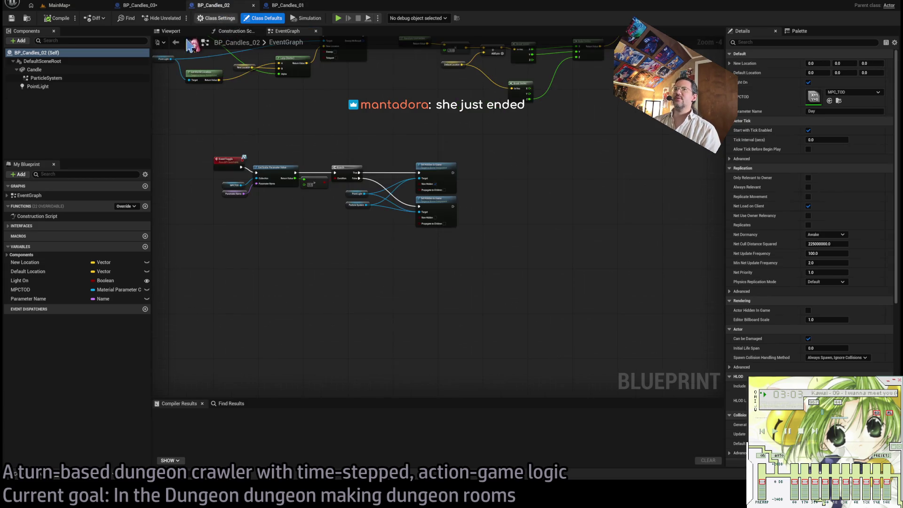
left_click(152, 7)
left_click(56, 77)
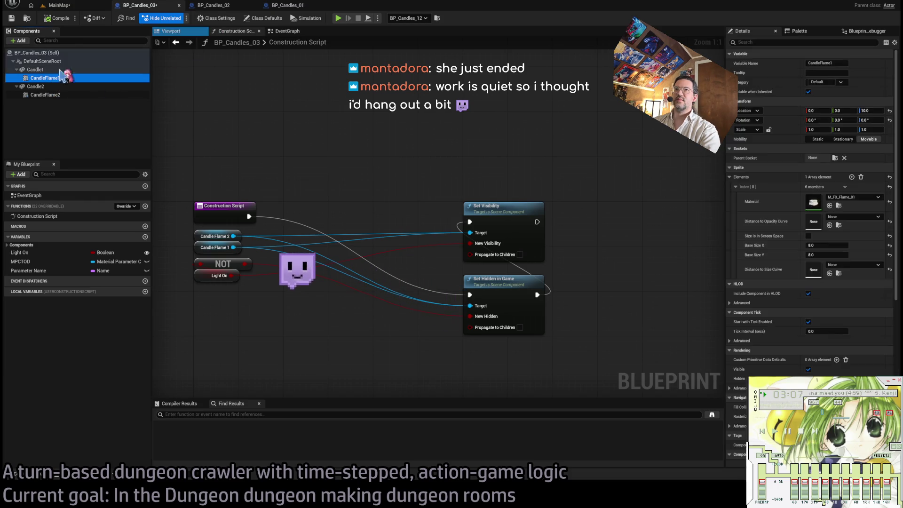
left_click_drag(287, 5, 221, 5)
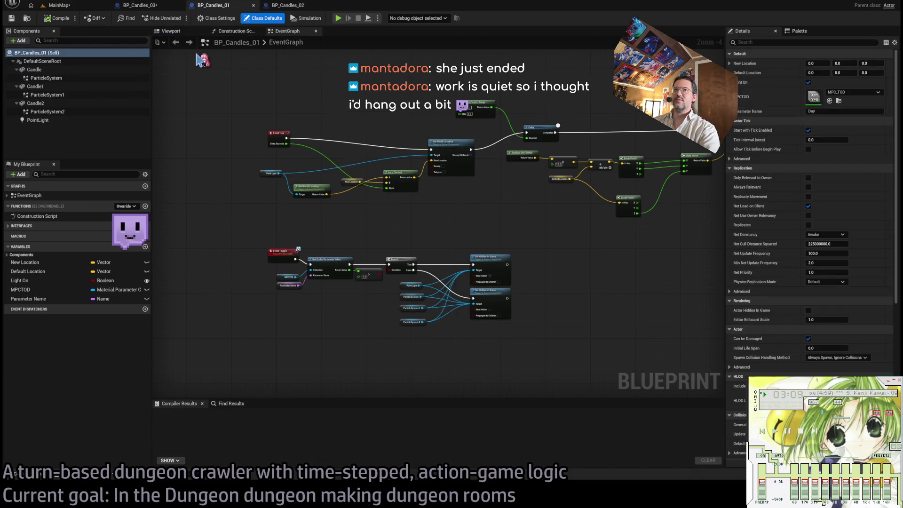
left_click(227, 32)
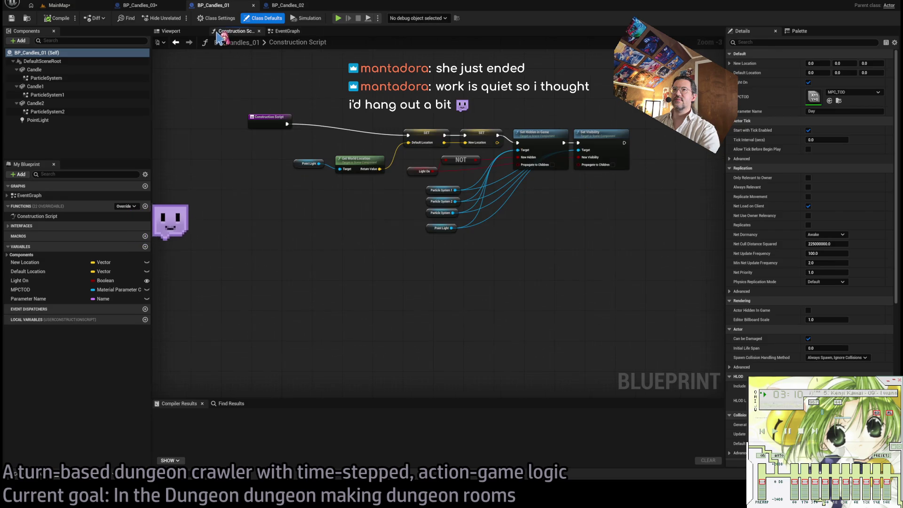
left_click(186, 31)
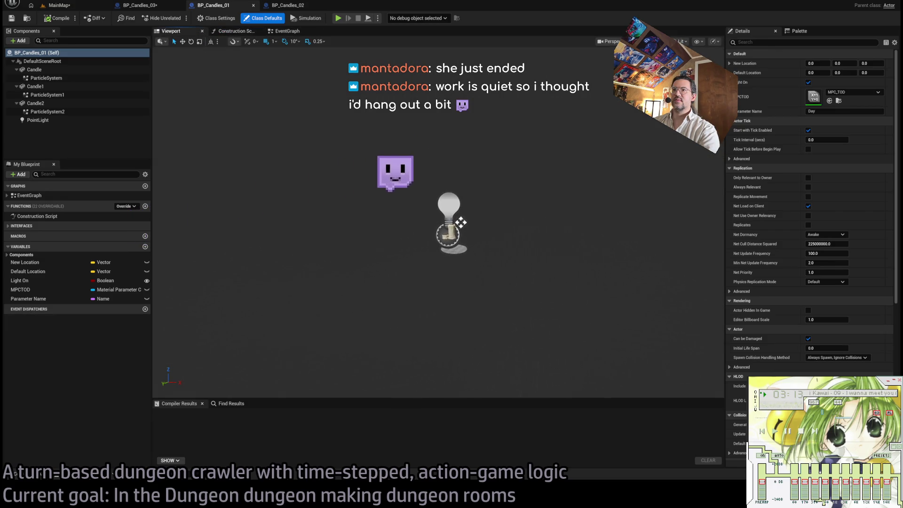
scroll(437, 221, "up", 5)
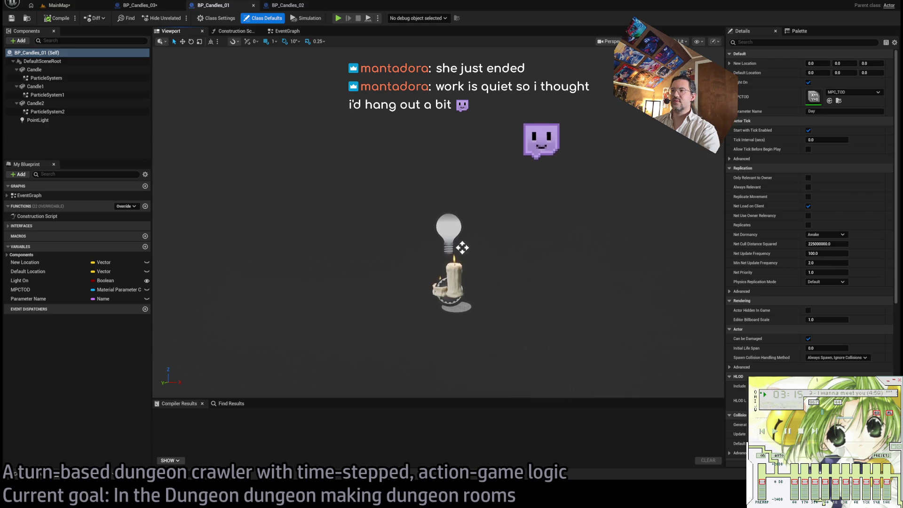
left_click(45, 61)
key("ctrl+v")
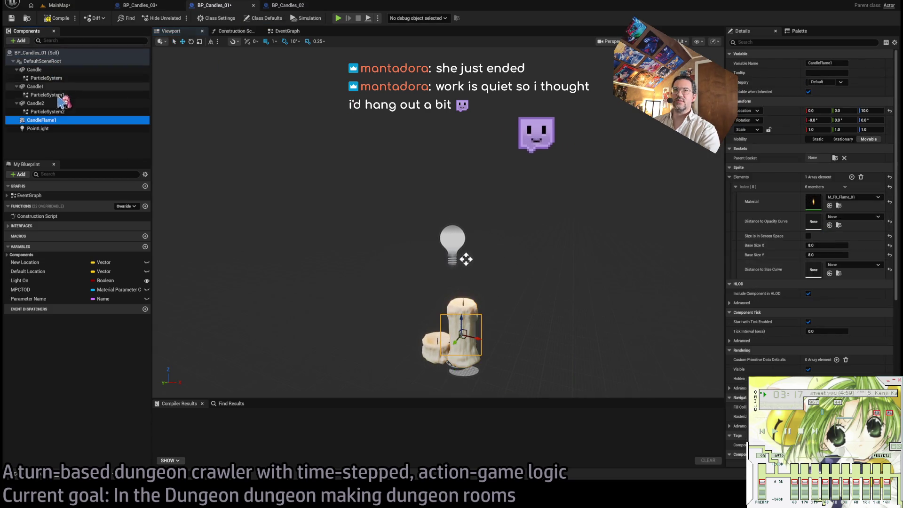
left_click_drag(41, 121, 49, 71)
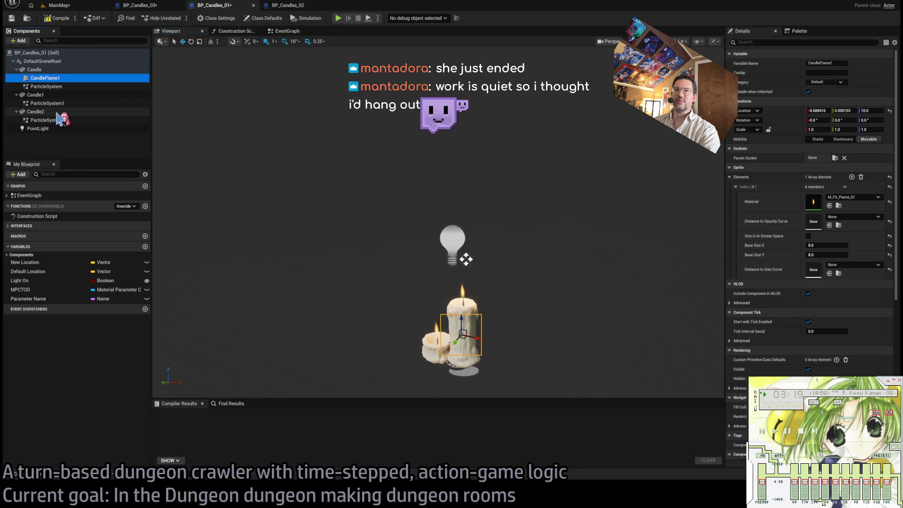
left_click(35, 95)
key("ctrl+v")
key("ctrl+v")
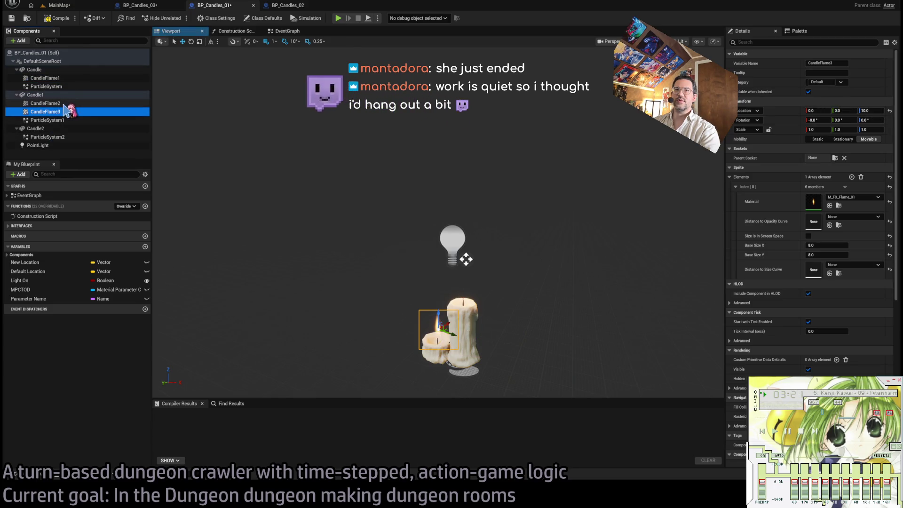
left_click_drag(67, 111, 48, 132)
left_click(56, 79)
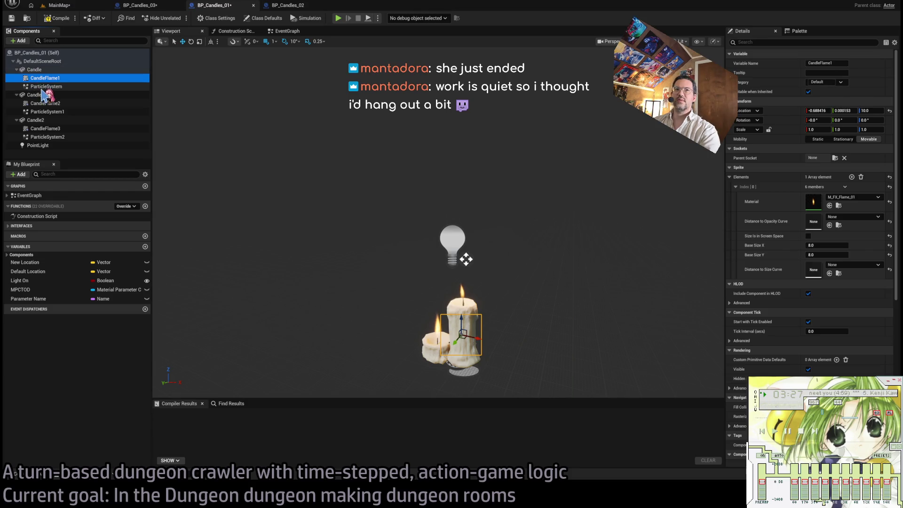
left_click(47, 87)
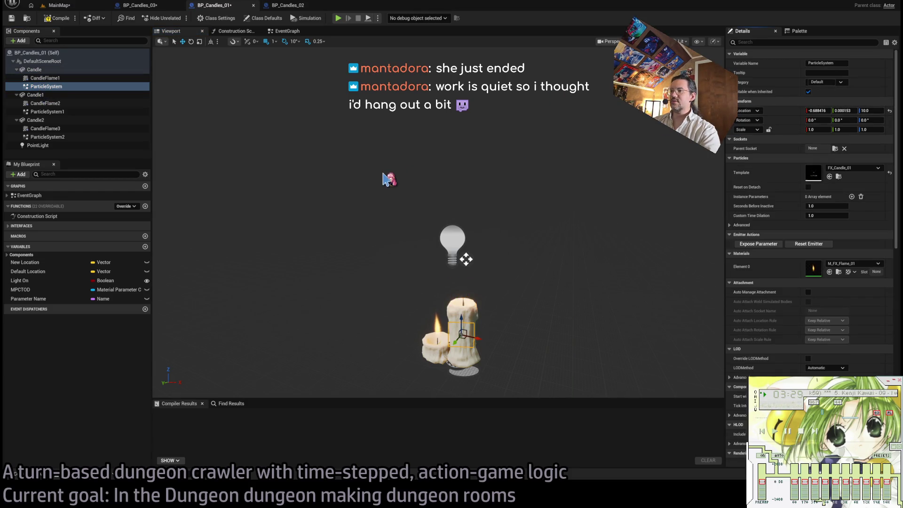
double_click(102, 86)
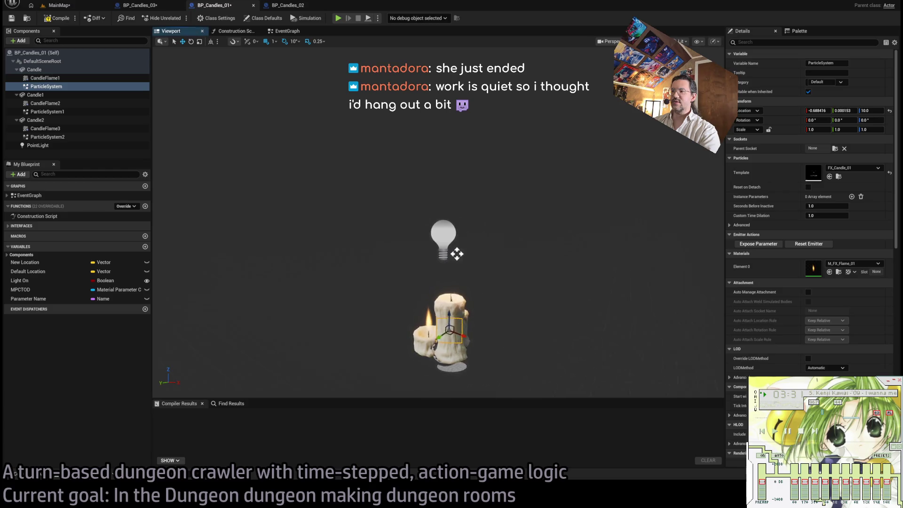
scroll(318, 182, "up", 3)
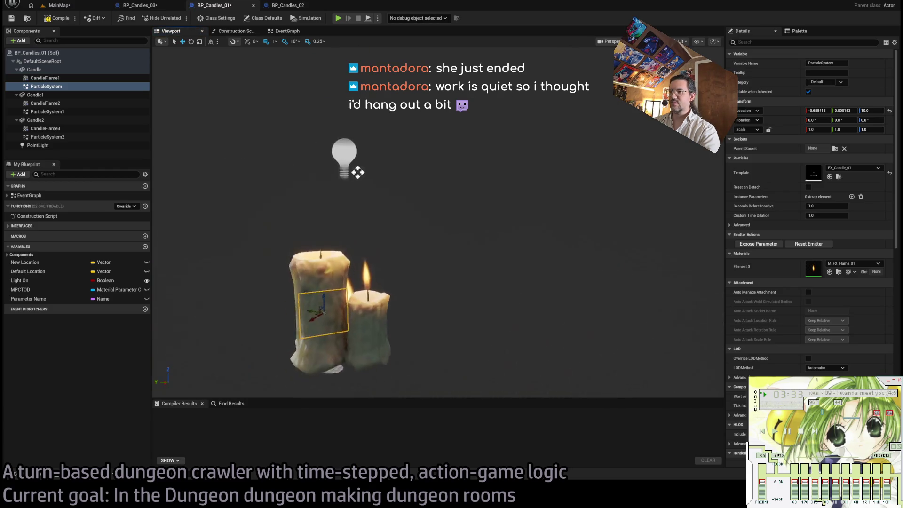
key("ctrl+z")
key("ctrl+z")
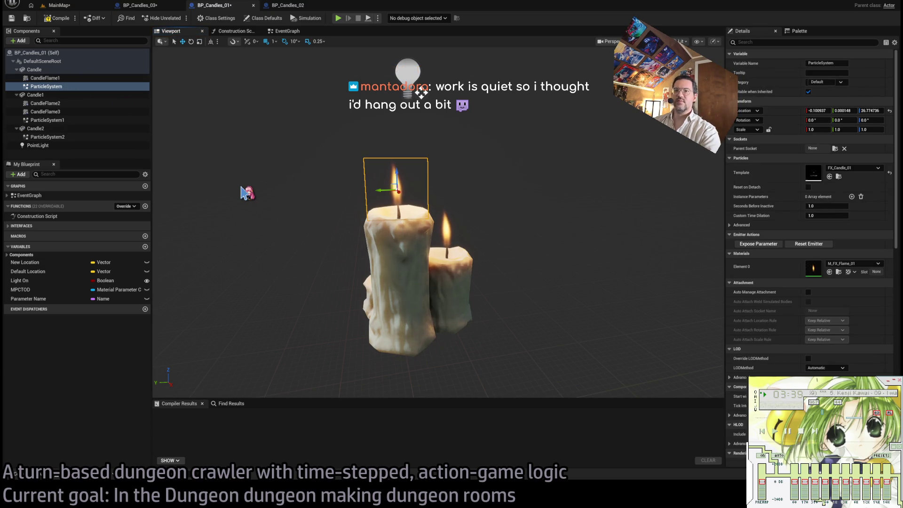
left_click(60, 79)
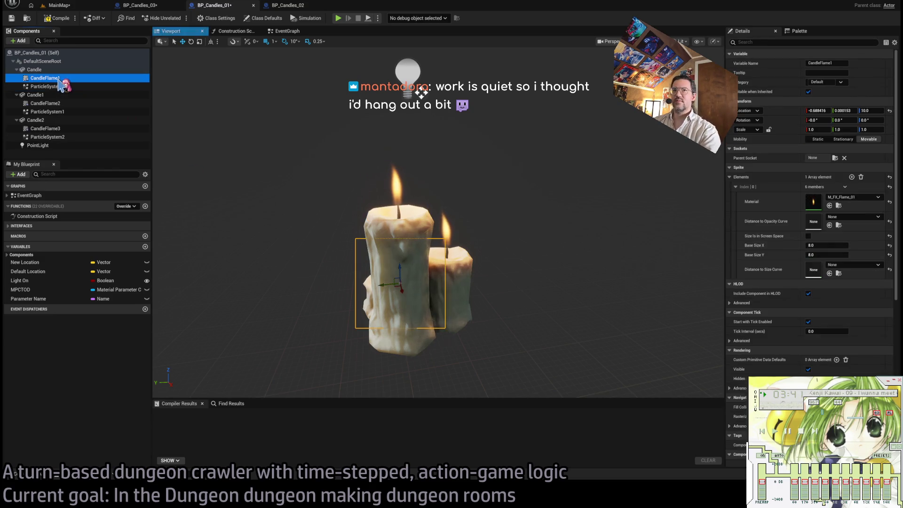
left_click(62, 87)
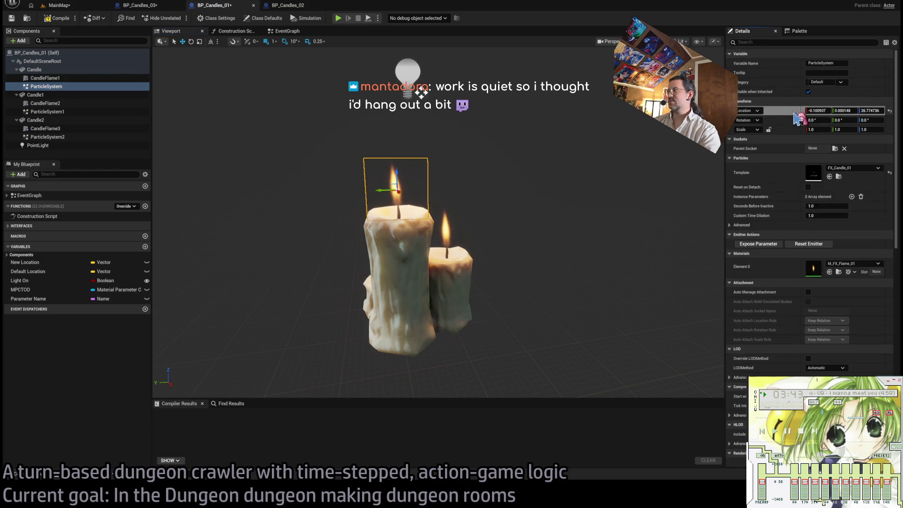
left_click(60, 78)
left_click(796, 115, "shift")
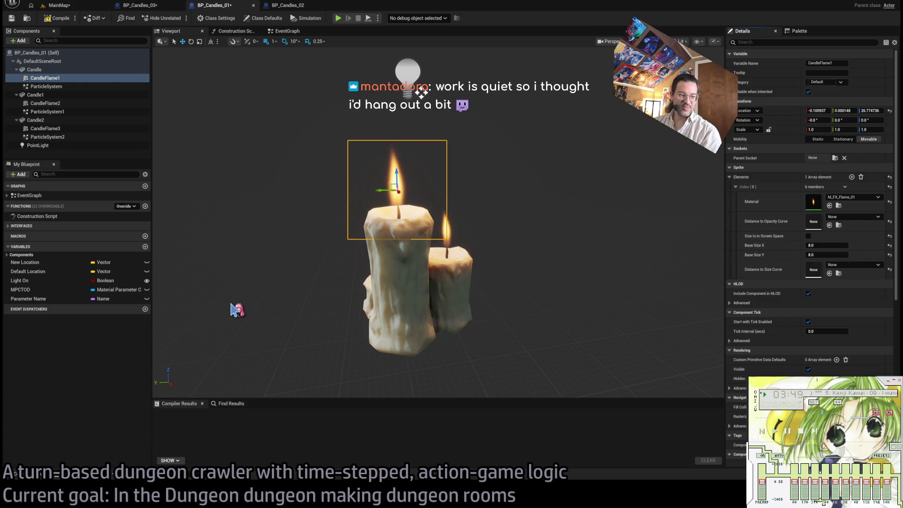
key("alt+Tab")
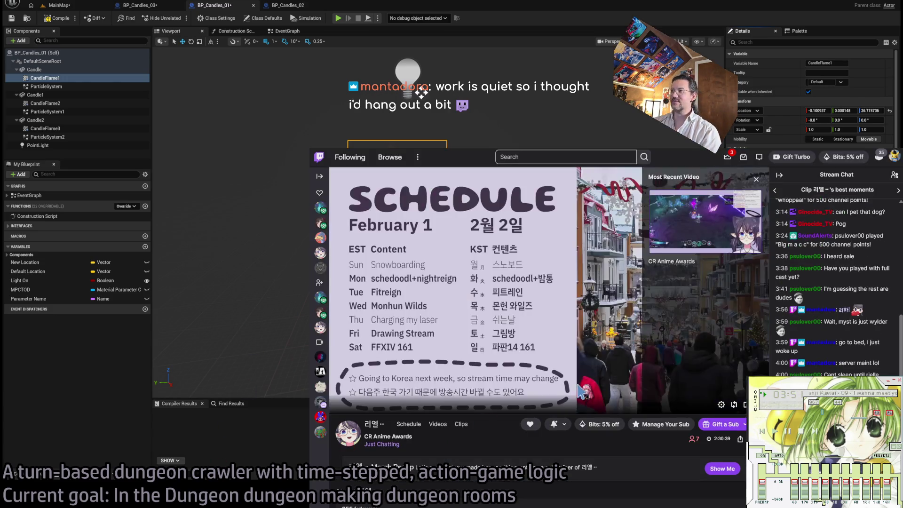
key("alt+Tab")
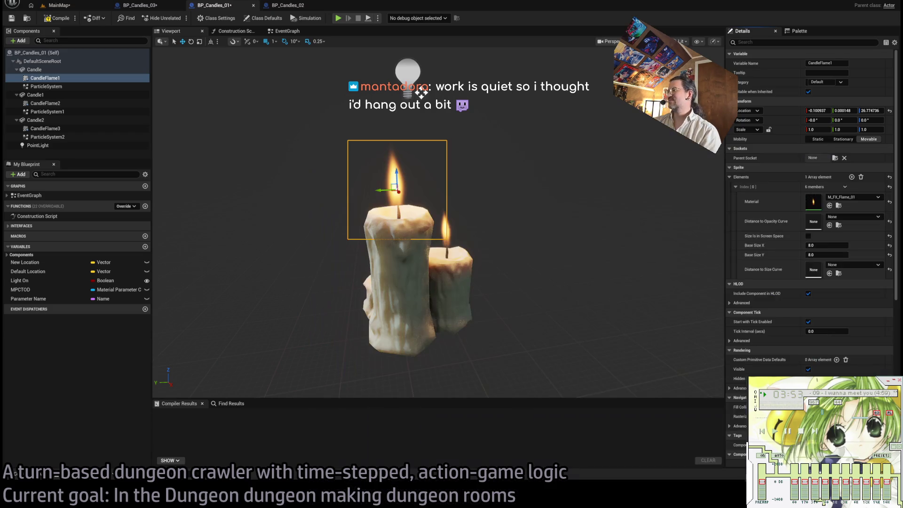
mouse_move(416, 214)
left_mouse_down()
mouse_move(409, 155)
mouse_move(427, 206)
left_mouse_up()
key("ctrl+z")
left_click(426, 206)
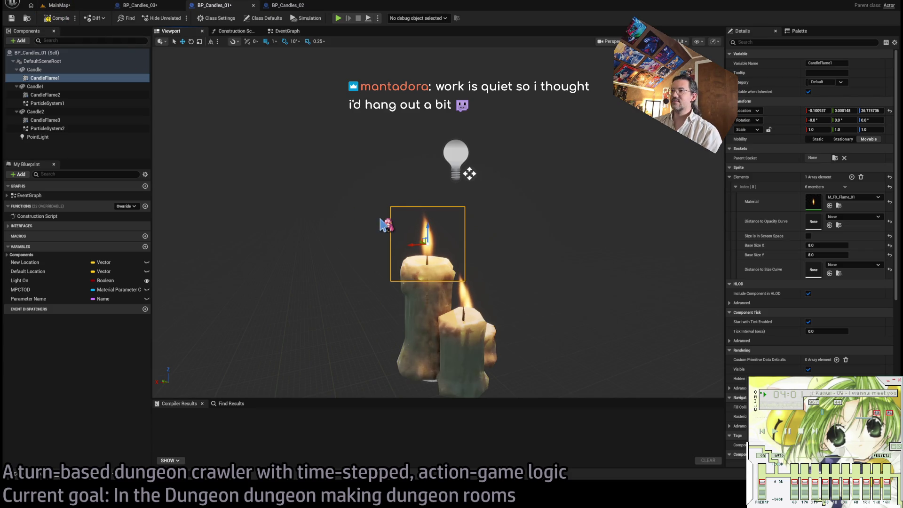
left_click_drag(383, 221, 382, 214)
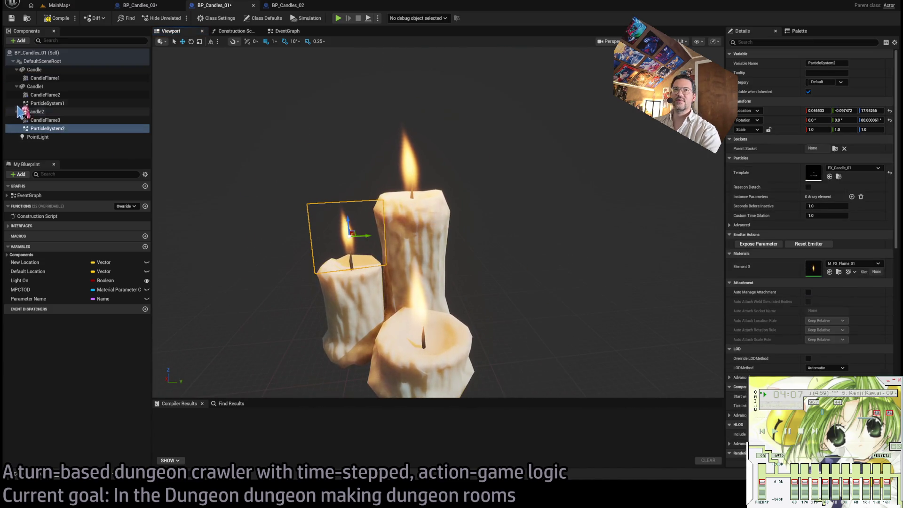
Step: Compare the flame sprites with ParticleSystem1, then delete ParticleSystem1 from Candle1
left_click(60, 78)
left_click(60, 95)
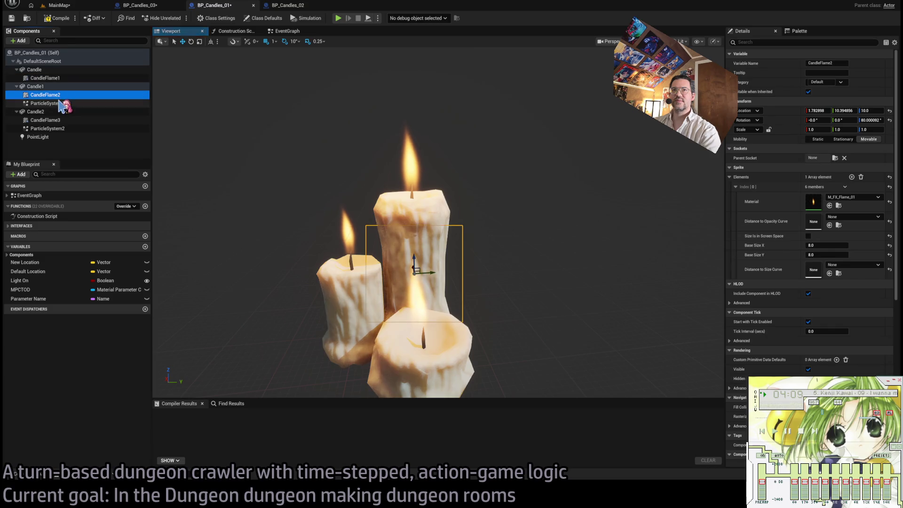
left_click(61, 104)
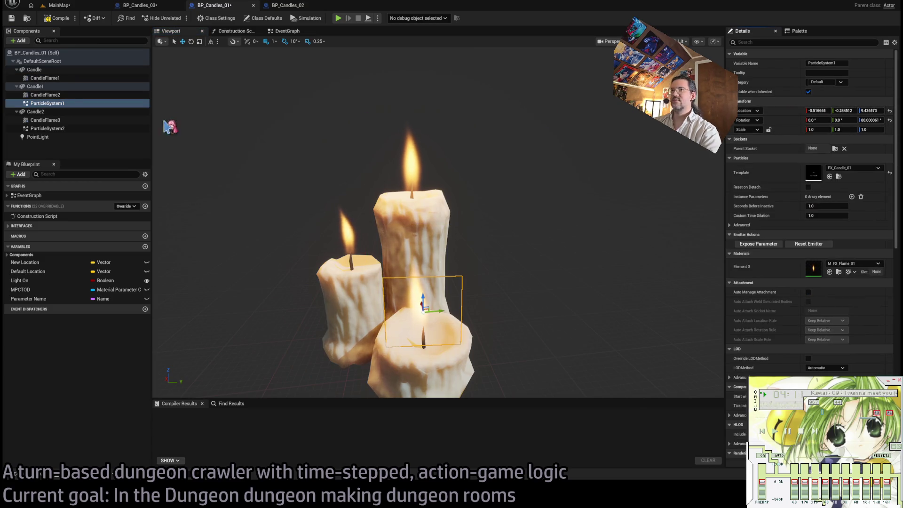
left_click(76, 95)
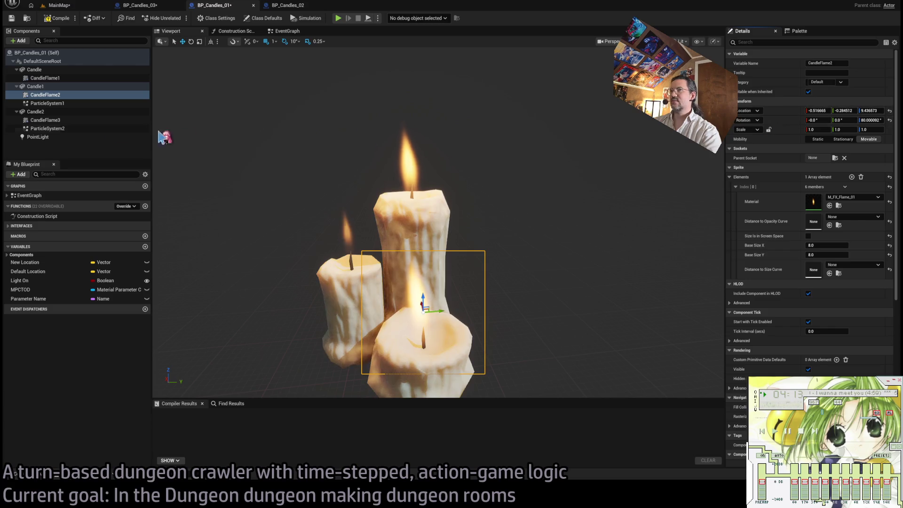
left_click(61, 104)
key("Delete")
Step: Check CandleFlame3's placement against ParticleSystem2 on Candle2's wick
left_click_drag(404, 210, 292, 212)
left_click(64, 113)
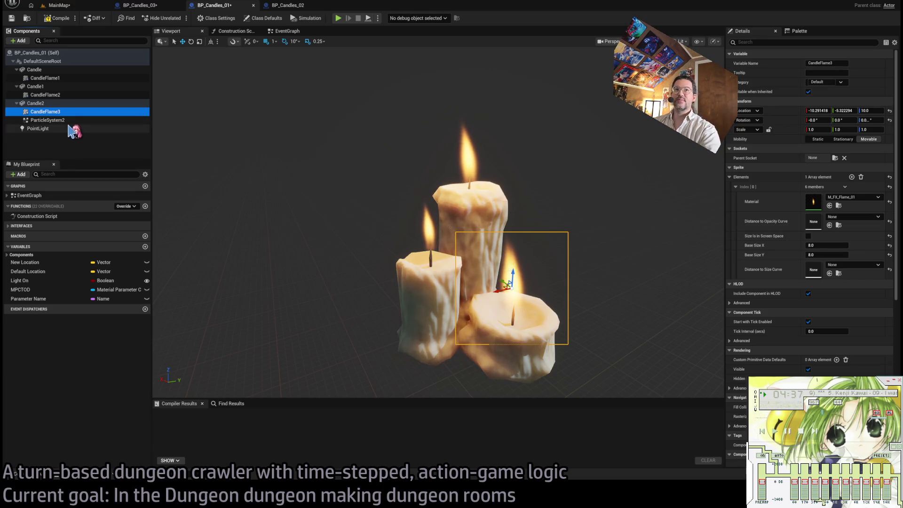
left_click(83, 120)
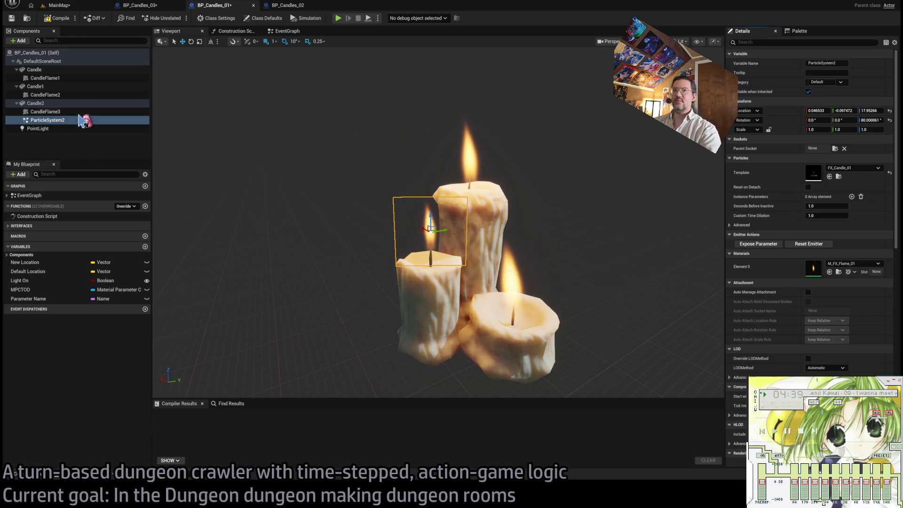
left_click(79, 112)
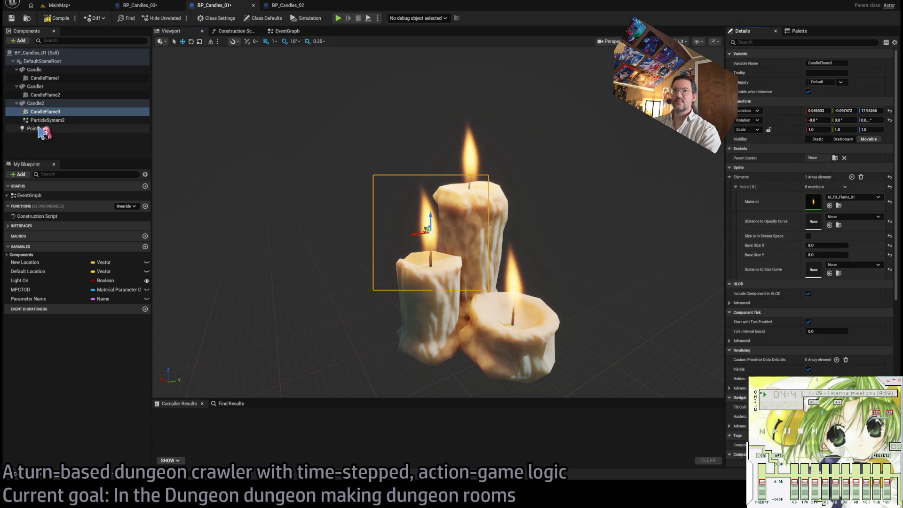
Step: Delete ParticleSystem2 and the PointLight component, then save BP_Candles_01
left_click(56, 120)
key("Delete")
left_click(61, 121)
key("Delete")
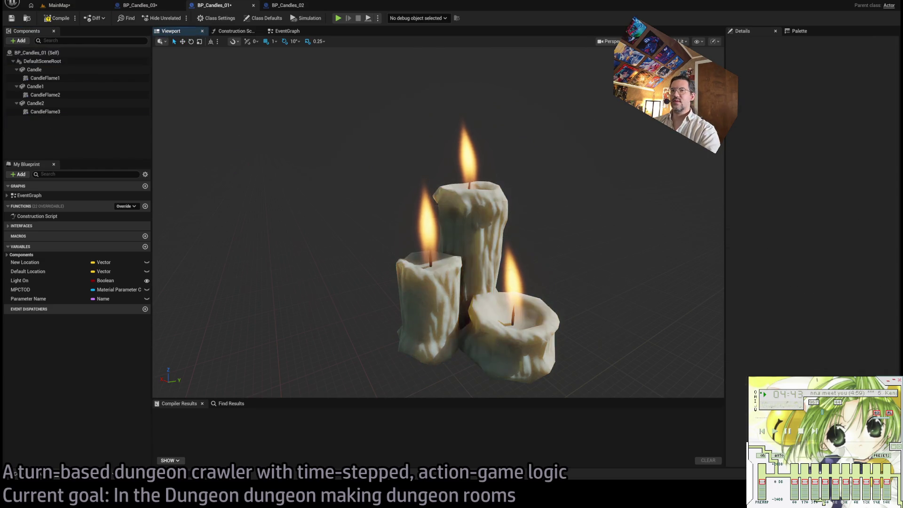
scroll(460, 283, "down", 5)
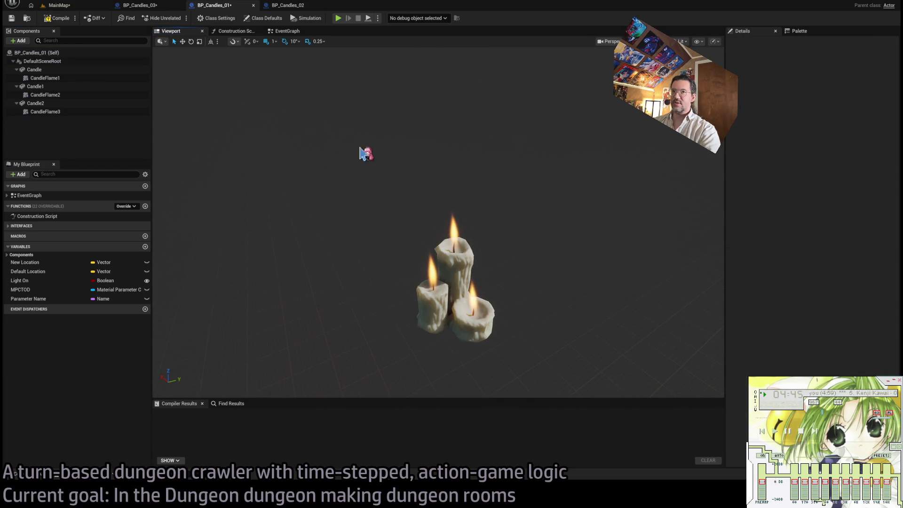
key("ctrl+s")
Step: Delete every EventGraph node and remove the BPI Switchable interface in Class Settings
left_click(285, 31)
scroll(584, 110, "down", 4)
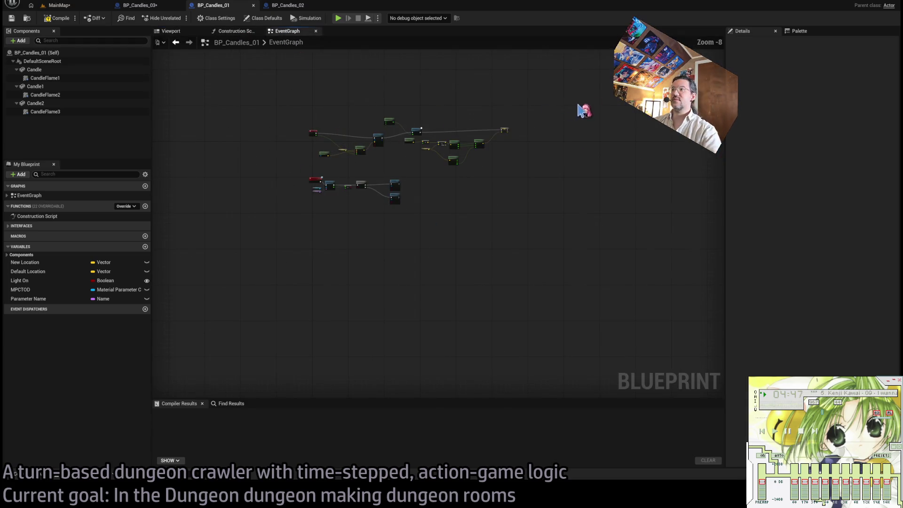
key("ctrl+a")
key("Delete")
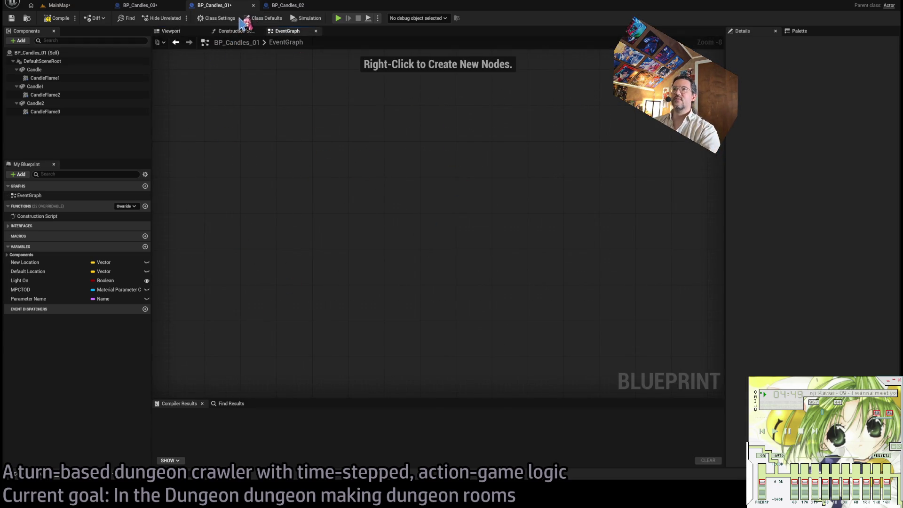
left_click(232, 19)
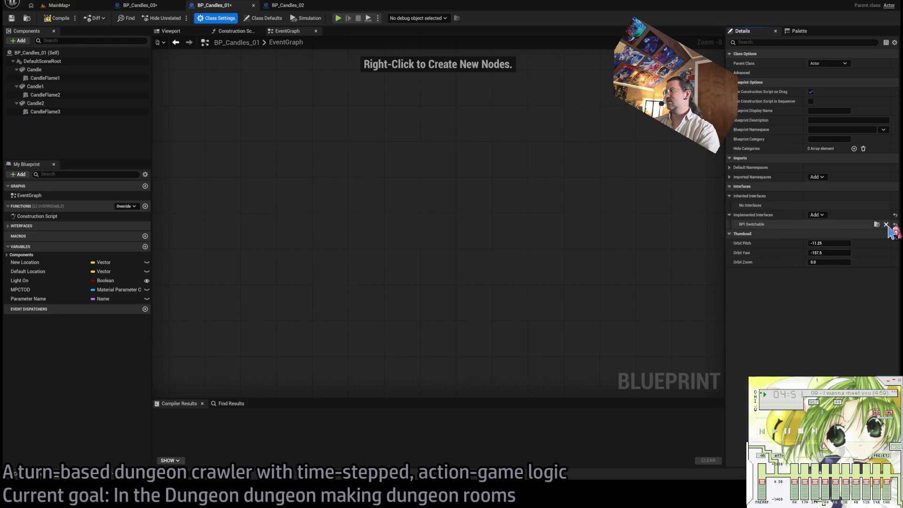
left_click(235, 31)
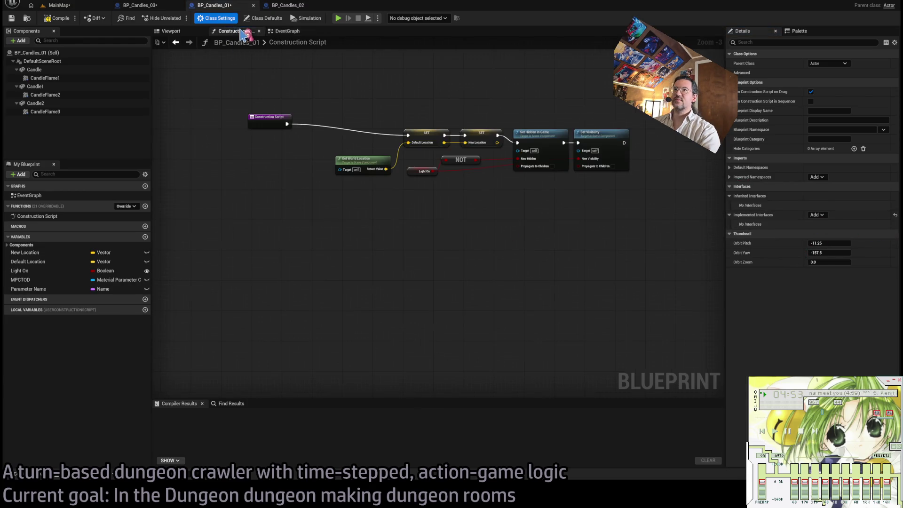
Step: Delete the Get World Location node and the two location SET nodes from BP_Candles_01's Construction Script
left_click(49, 253)
left_click(47, 255)
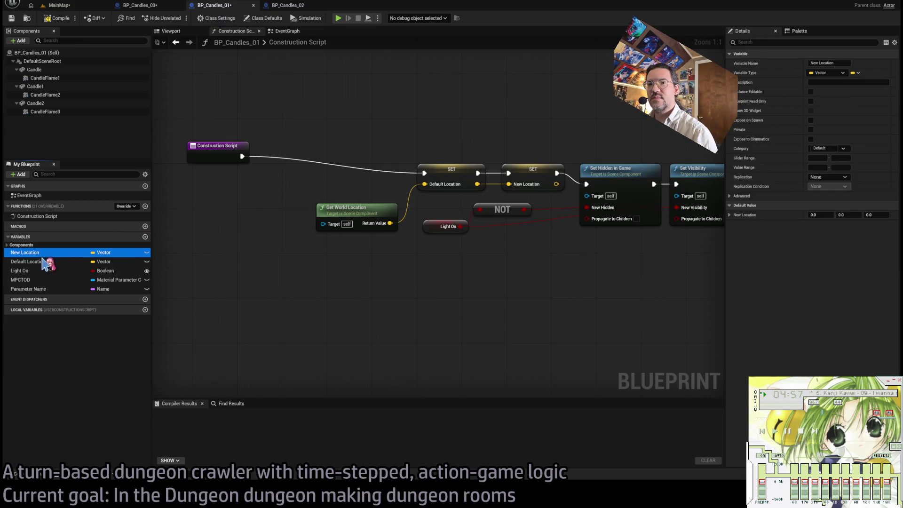
left_click_drag(506, 281, 612, 187)
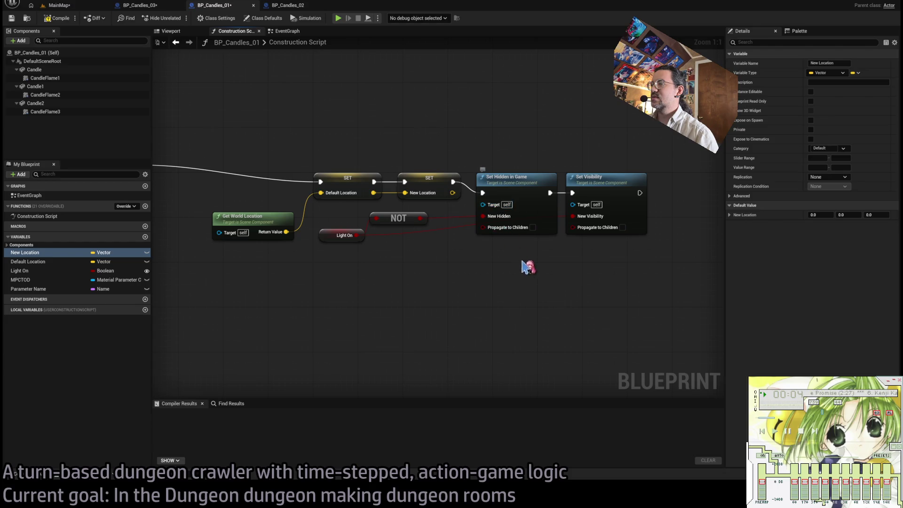
scroll(541, 270, "down", 1)
left_click(298, 237)
left_click(405, 200, "shift")
left_click(475, 200, "shift")
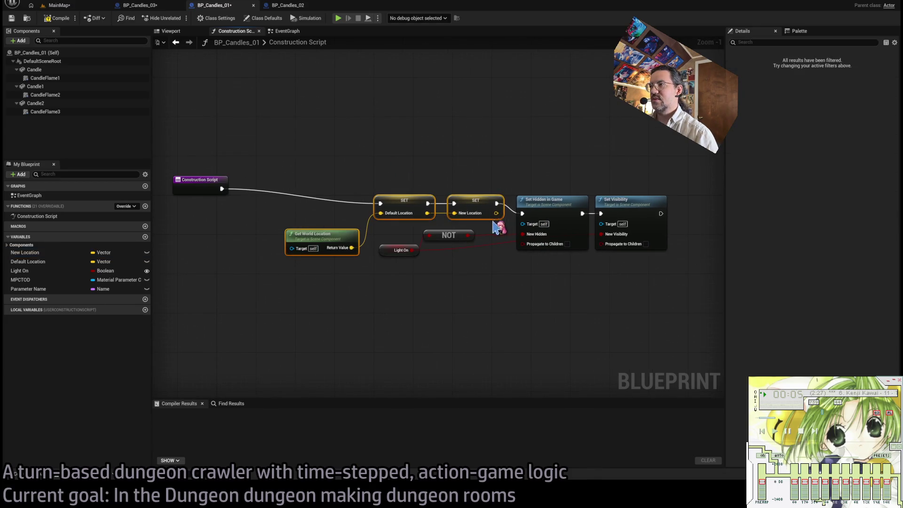
key("Delete")
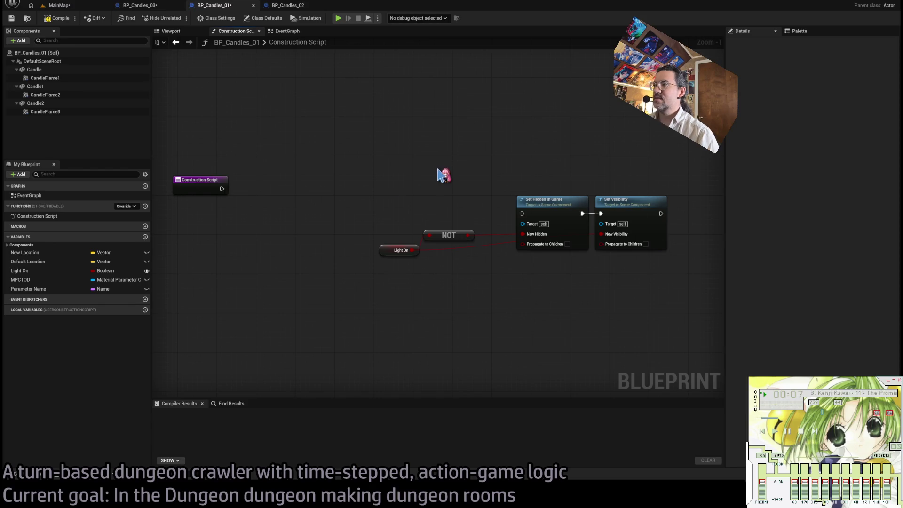
Step: Rearrange the Light On, NOT and visibility nodes, then wire Construction Script into Set Hidden in Game
left_click(28, 271)
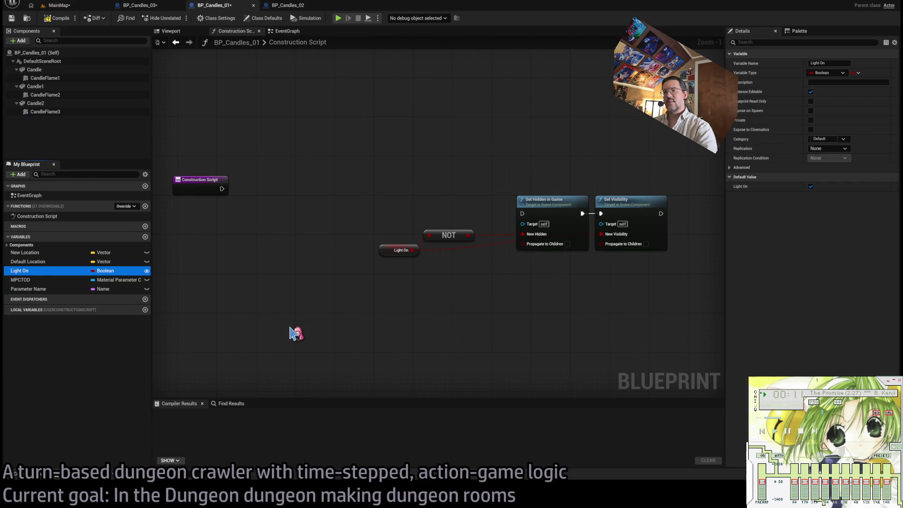
mouse_move(369, 214)
left_mouse_down()
mouse_move(466, 256)
mouse_move(265, 241)
left_mouse_up()
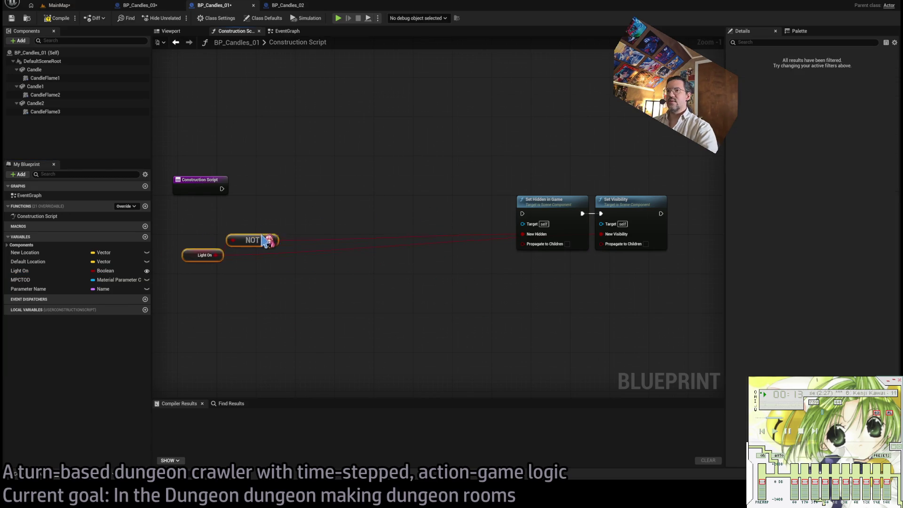
mouse_move(237, 200)
left_mouse_down()
mouse_move(303, 222)
mouse_move(281, 220)
left_mouse_up()
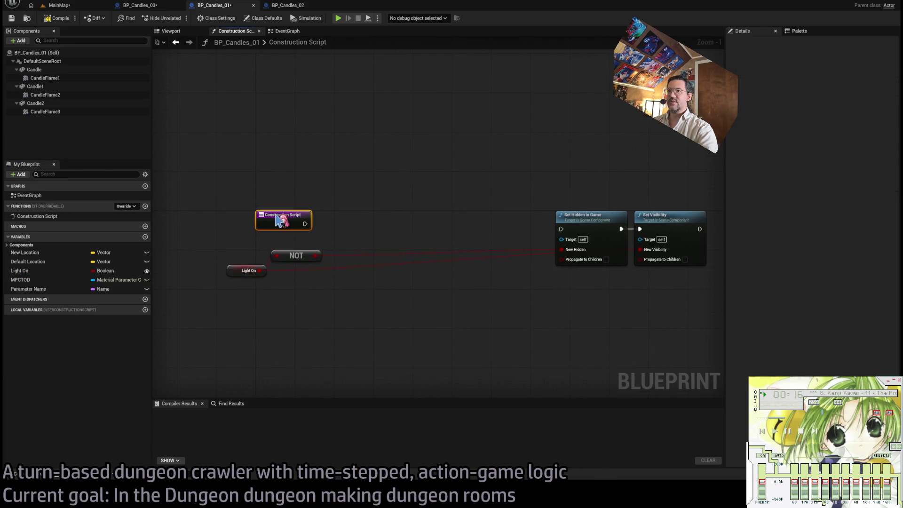
mouse_move(597, 221)
left_mouse_down()
mouse_move(683, 308)
mouse_move(675, 281)
left_mouse_up()
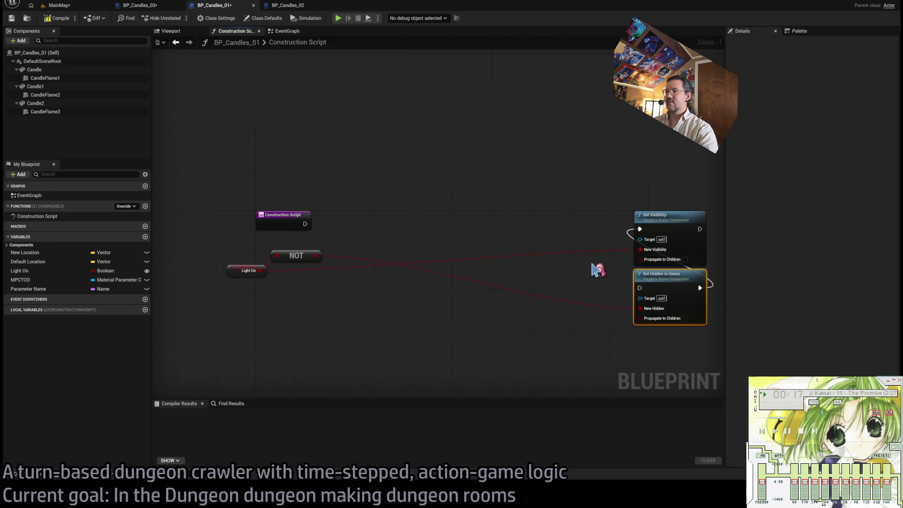
left_click_drag(593, 270, 712, 184)
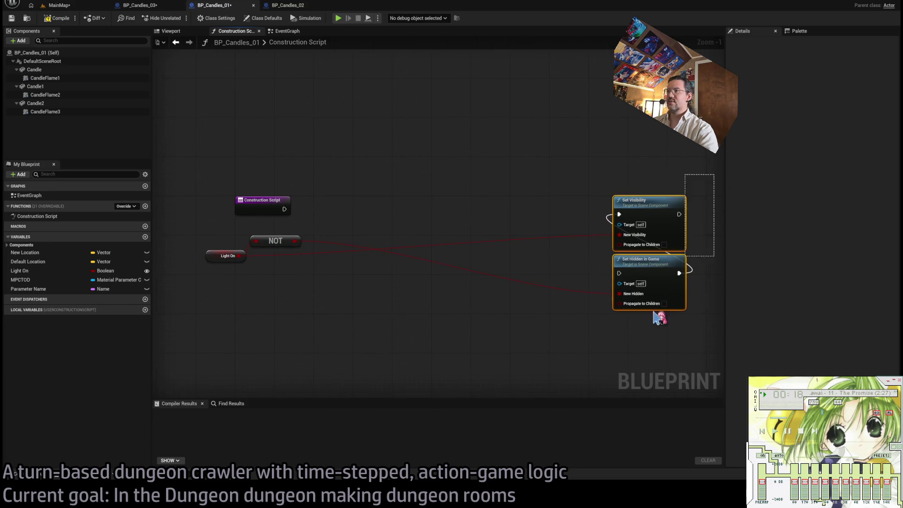
left_click(162, 10)
mouse_move(316, 306)
left_mouse_down()
mouse_move(258, 211)
mouse_move(266, 224)
left_mouse_up()
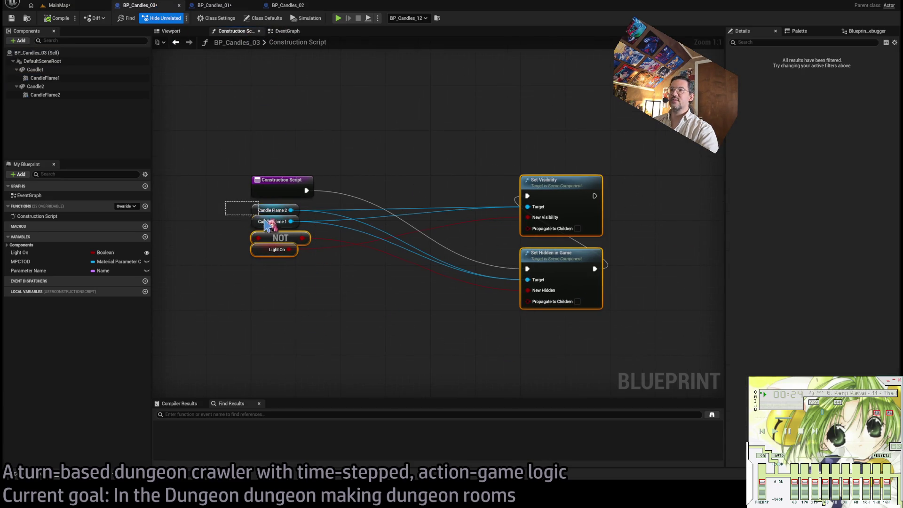
left_click(226, 9)
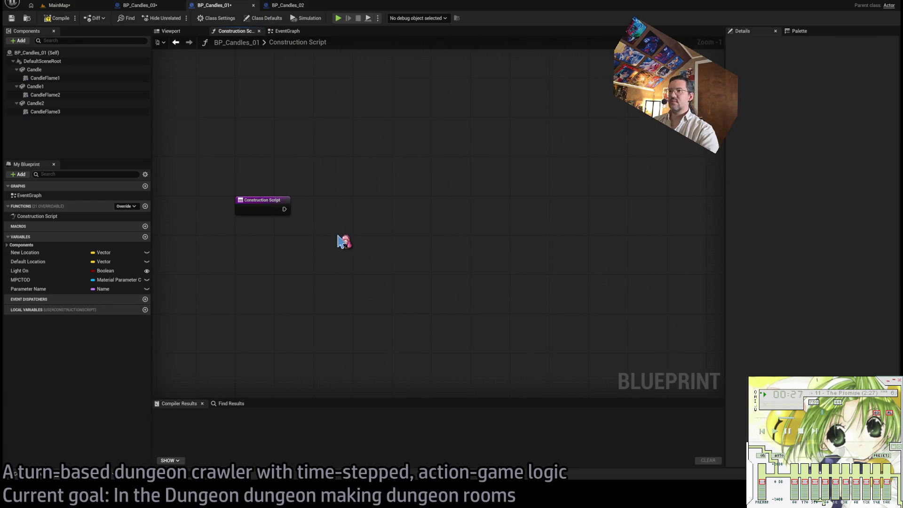
mouse_move(618, 207)
left_mouse_down()
mouse_move(399, 209)
mouse_move(438, 208)
left_mouse_up()
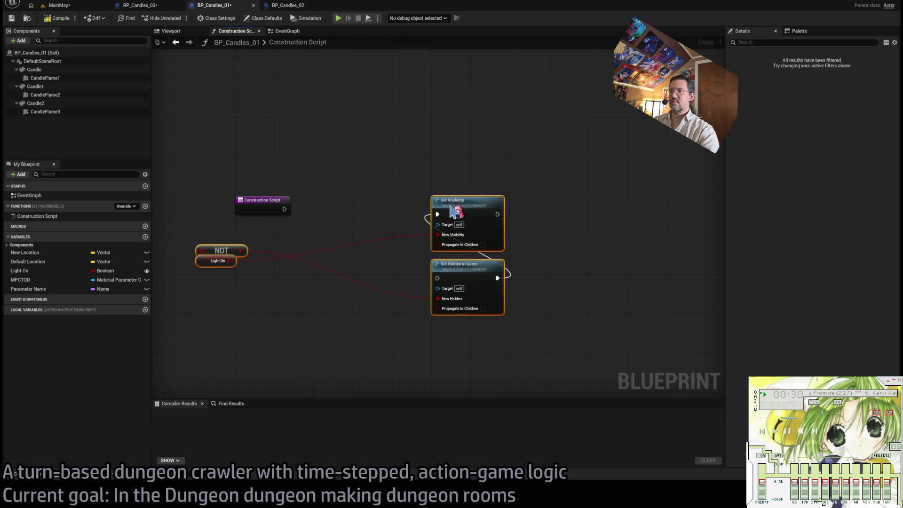
left_click(218, 287)
mouse_move(217, 289)
left_mouse_down()
mouse_move(211, 250)
mouse_move(253, 244)
left_mouse_up()
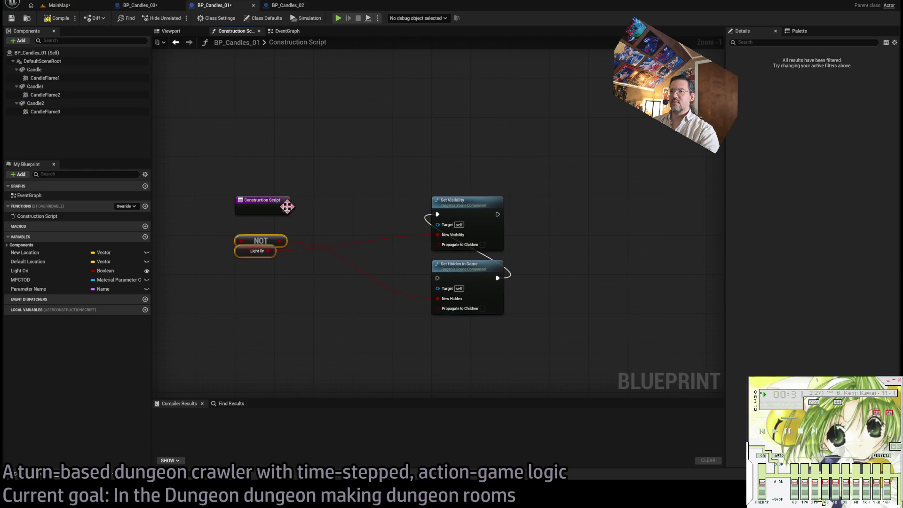
left_click_drag(350, 246, 438, 278)
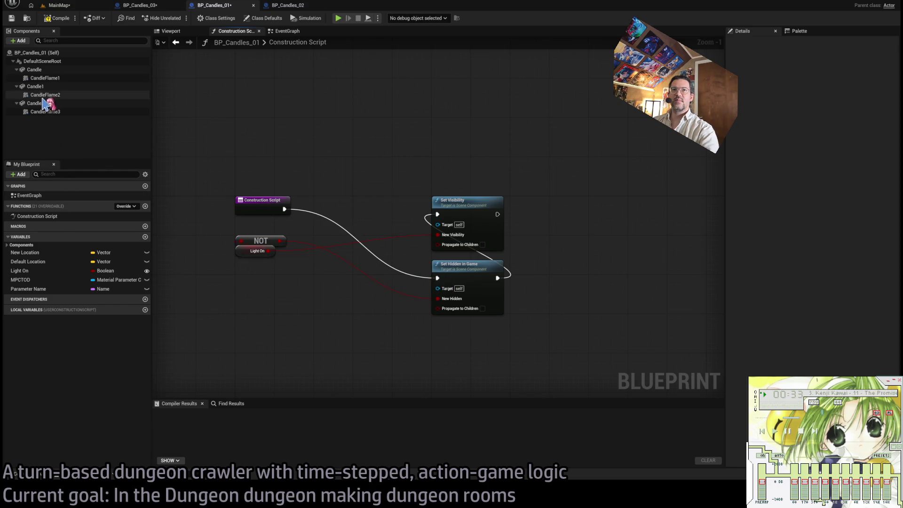
Step: Add Candle Flame 1–3 getters as targets of Set Visibility and Set Hidden in Game, then compile
left_click(43, 113)
left_click(45, 78, "ctrl")
left_click(45, 95, "ctrl")
left_click_drag(45, 95, 251, 275)
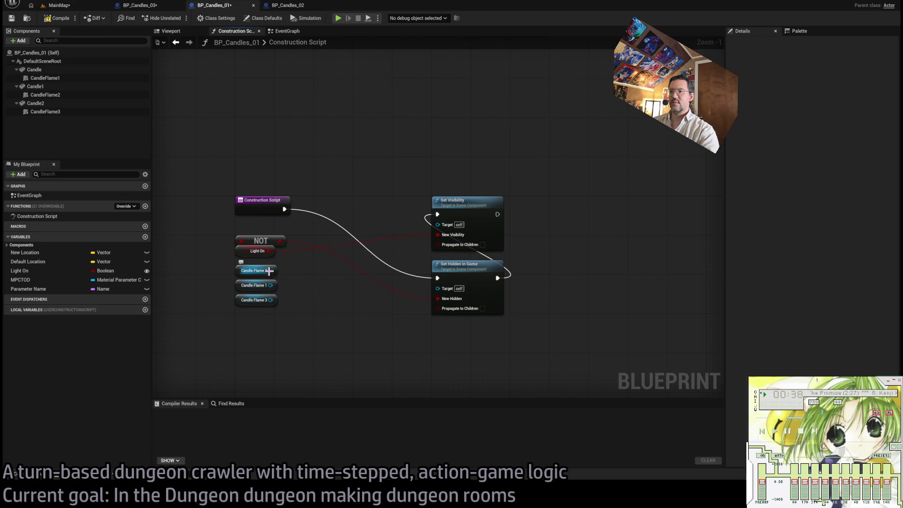
mouse_move(445, 225)
left_mouse_down()
mouse_move(296, 279)
mouse_move(270, 270)
left_mouse_up()
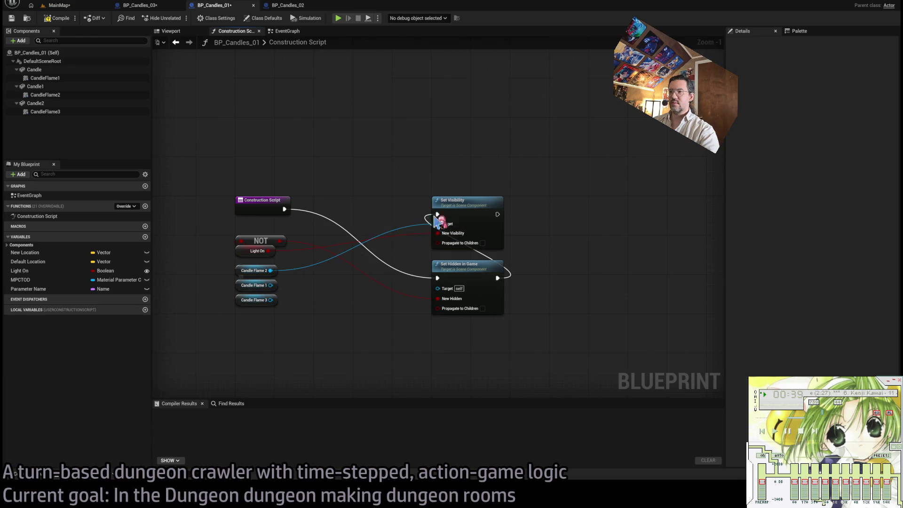
mouse_move(437, 224)
left_mouse_down()
mouse_move(269, 286)
mouse_move(322, 294)
mouse_move(267, 300)
mouse_move(437, 224)
left_mouse_up()
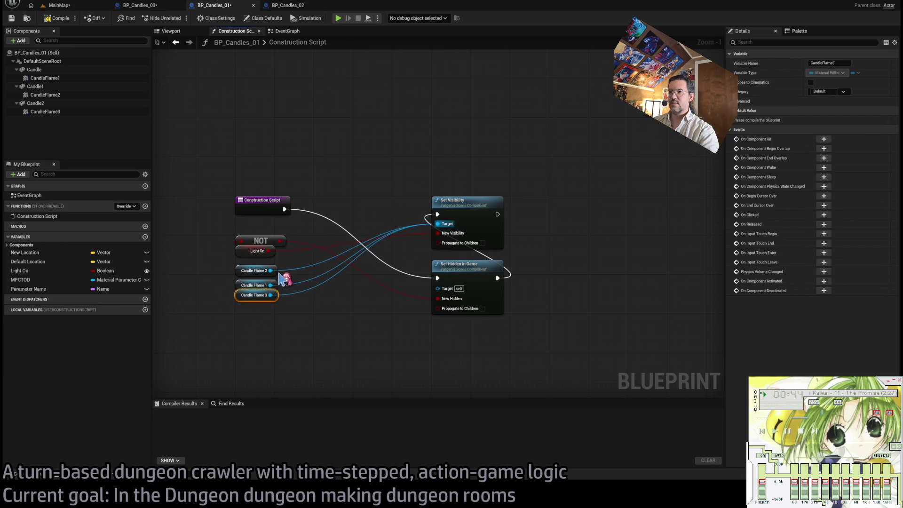
mouse_move(243, 277)
left_mouse_down()
mouse_move(327, 292)
mouse_move(437, 288)
left_mouse_up()
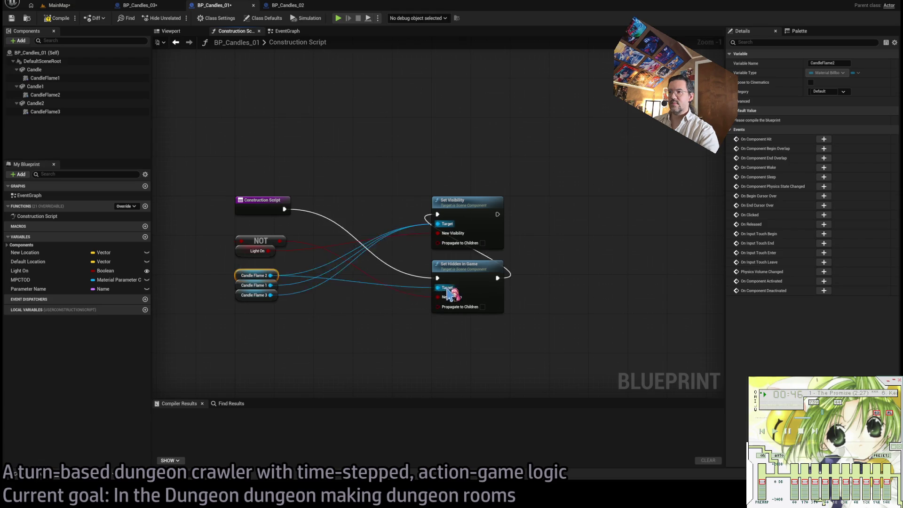
mouse_move(271, 294)
left_mouse_down()
mouse_move(284, 309)
mouse_move(437, 287)
left_mouse_up()
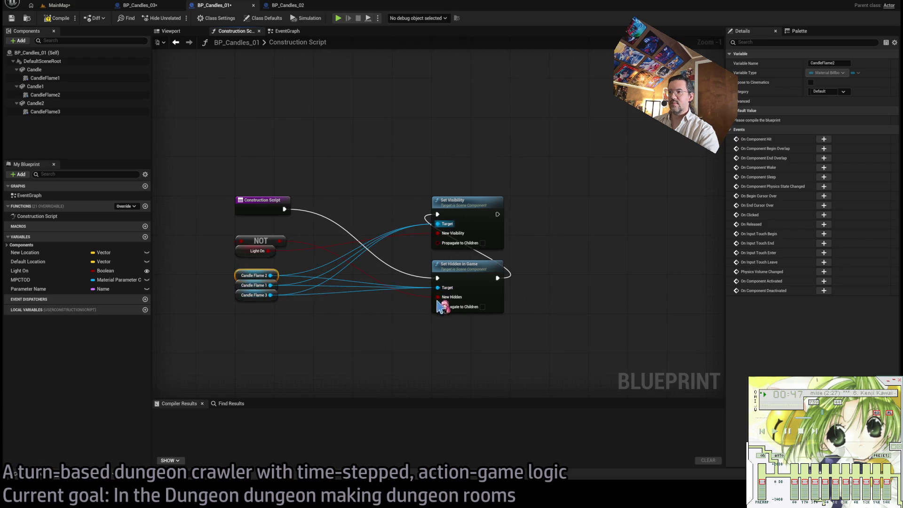
left_click(397, 355)
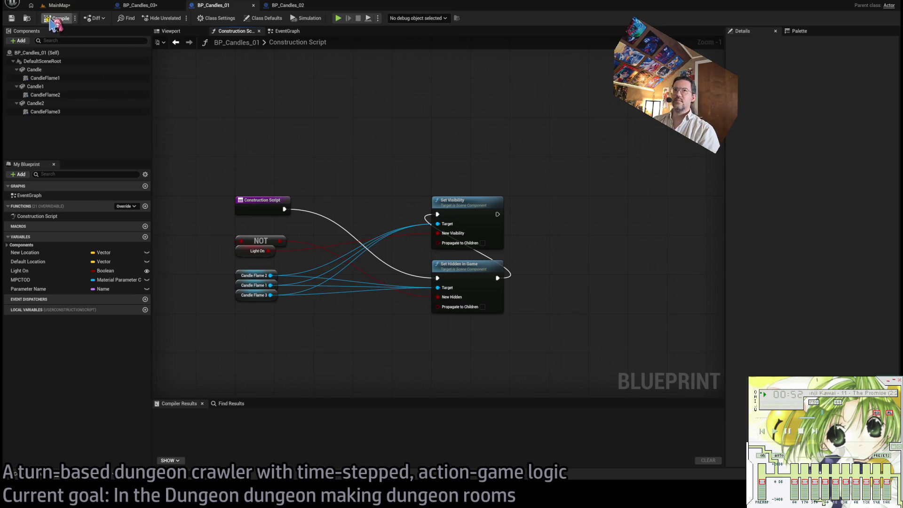
left_click(55, 18)
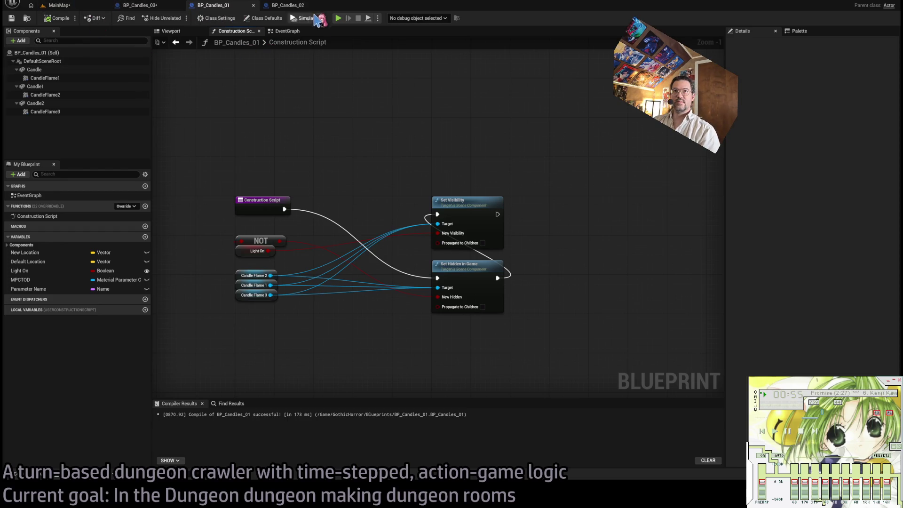
left_click(301, 6)
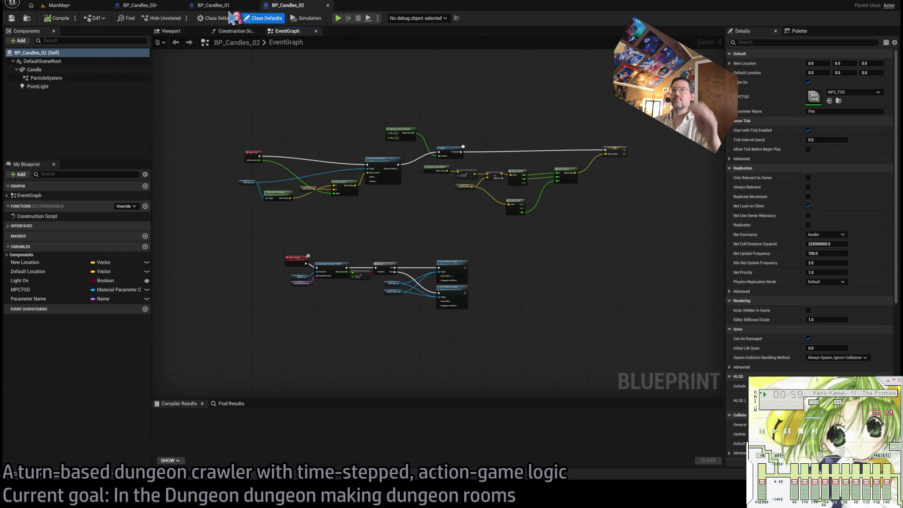
Step: Delete BP_Candles_02's point light and paste in the CandleFlame1 flame sprite
left_click(214, 6)
left_click(283, 6)
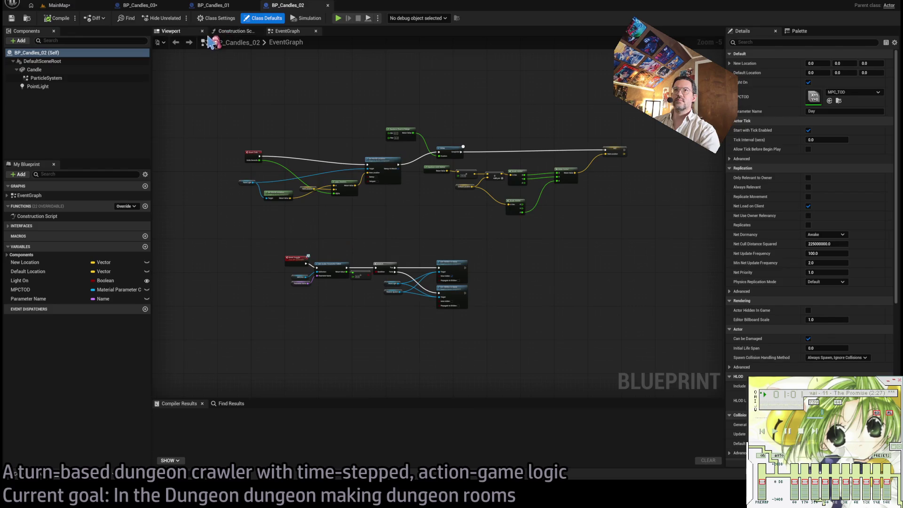
left_click(174, 31)
scroll(423, 263, "up", 6)
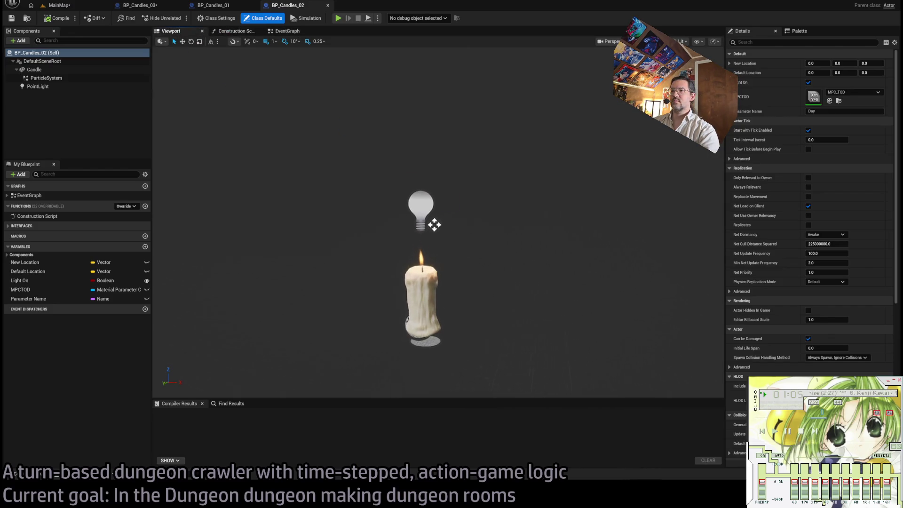
left_click(420, 210)
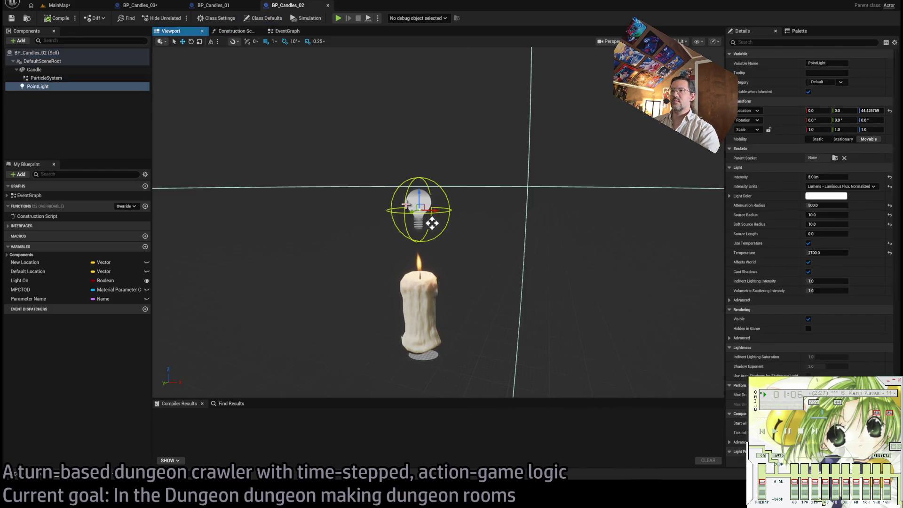
key("Delete")
key("ctrl+v")
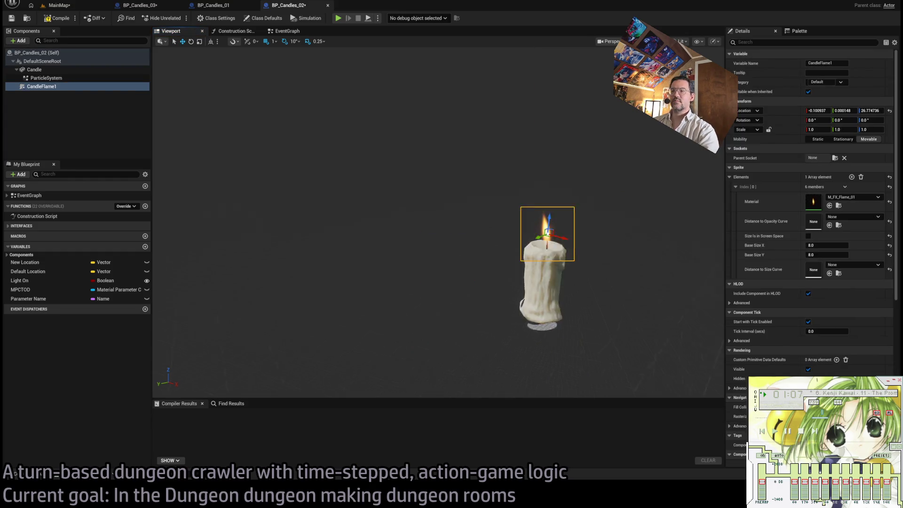
Step: Remove the particle system and attach CandleFlame1 under the Candle component
scroll(412, 269, "up", 4)
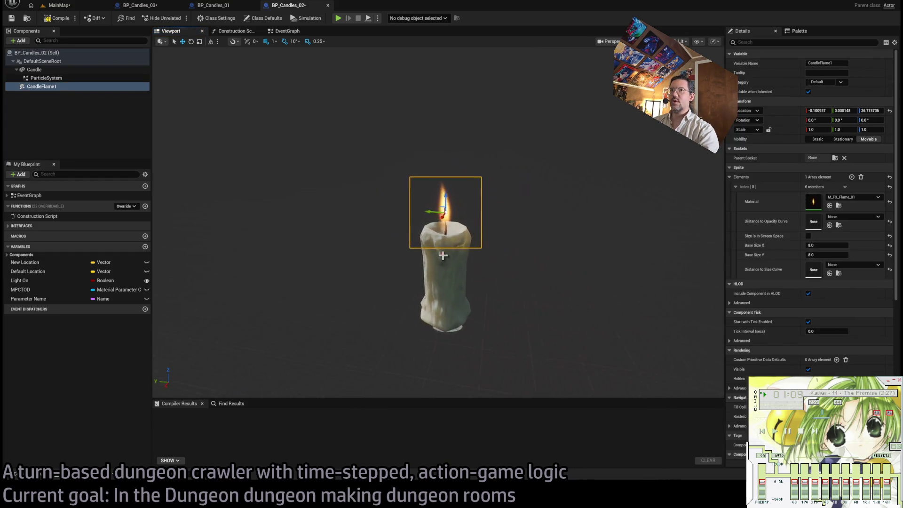
left_click(57, 78)
key("Delete")
left_click(51, 79)
left_click_drag(50, 79, 52, 73)
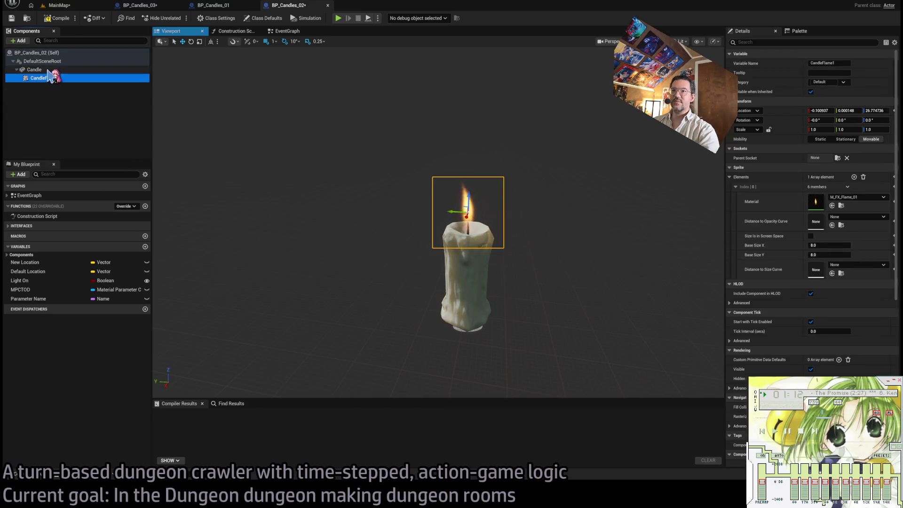
key("f")
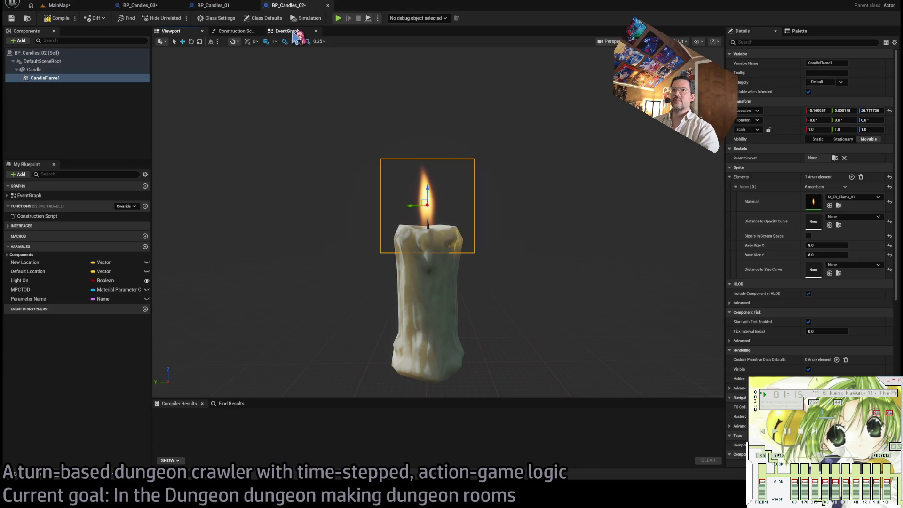
Step: Delete every EventGraph node and all Construction Script logic nodes in BP_Candles_02
left_click(237, 31)
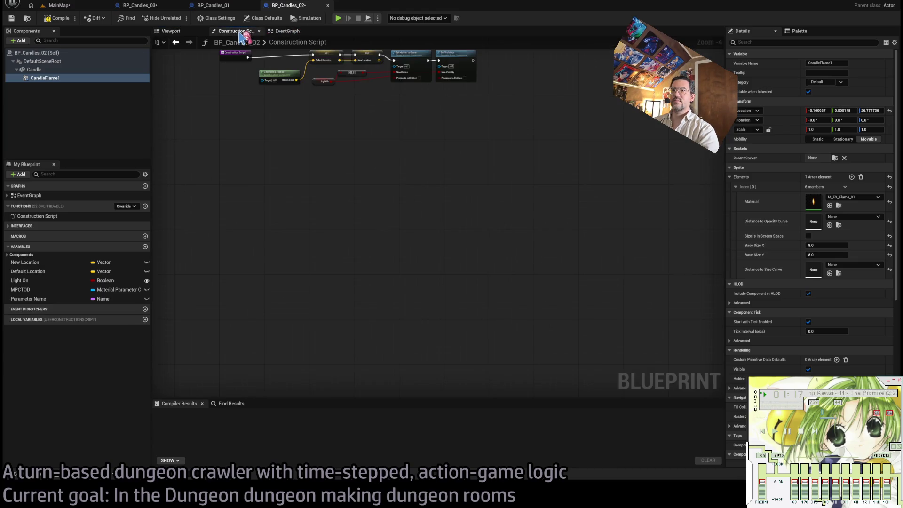
left_click_drag(620, 150, 312, 317)
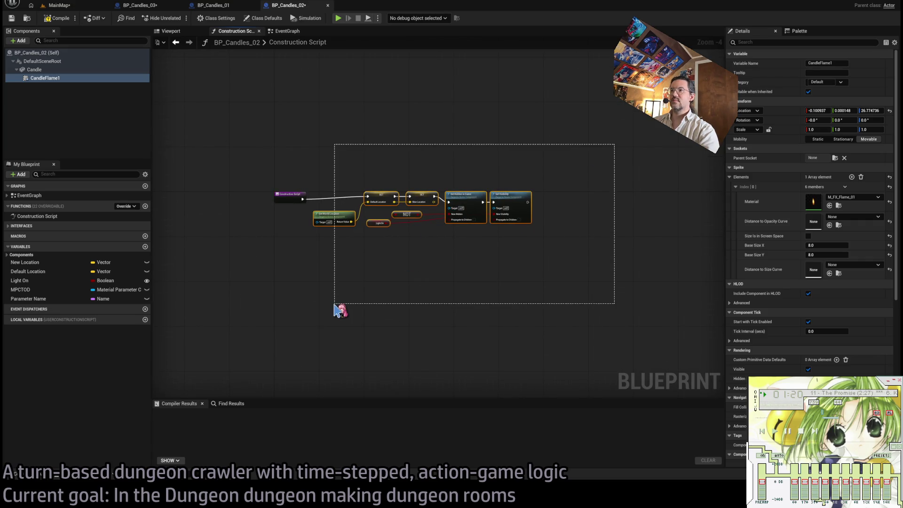
left_click(288, 32)
key("ctrl+a")
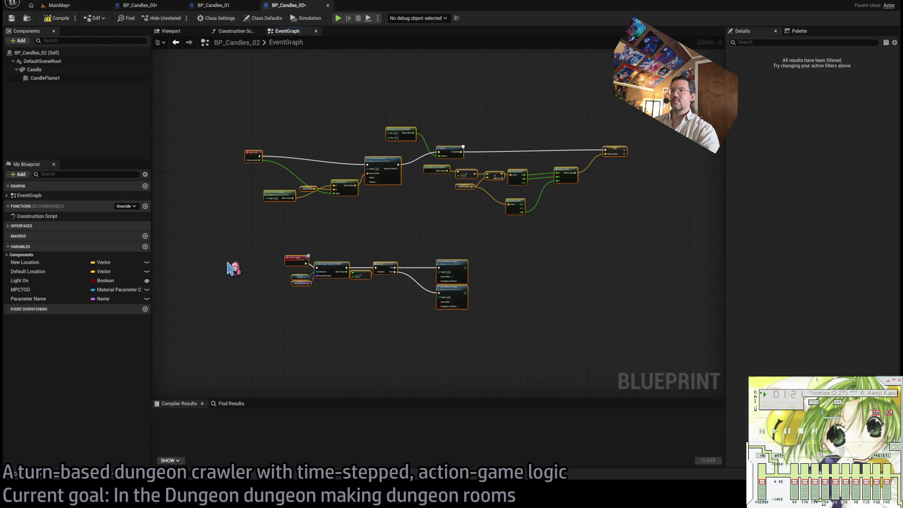
key("Delete")
left_click(249, 32)
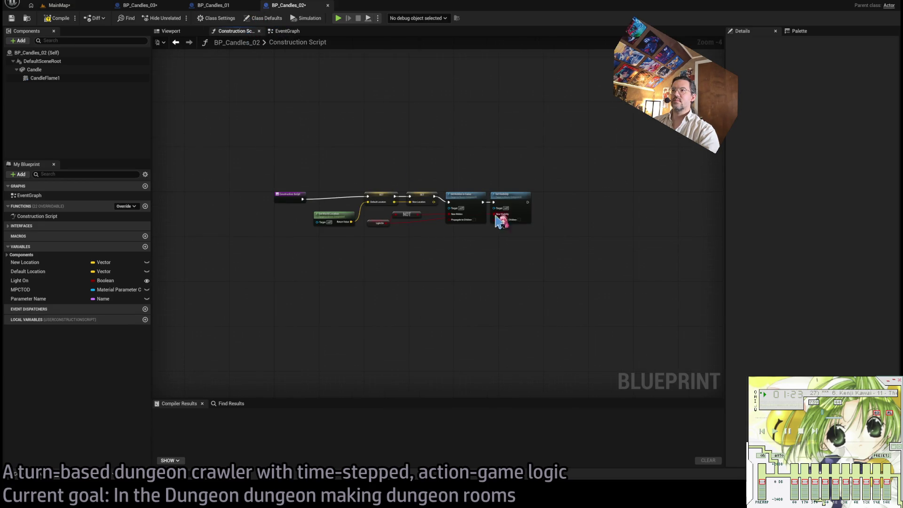
left_click_drag(615, 161, 342, 309)
key("Delete")
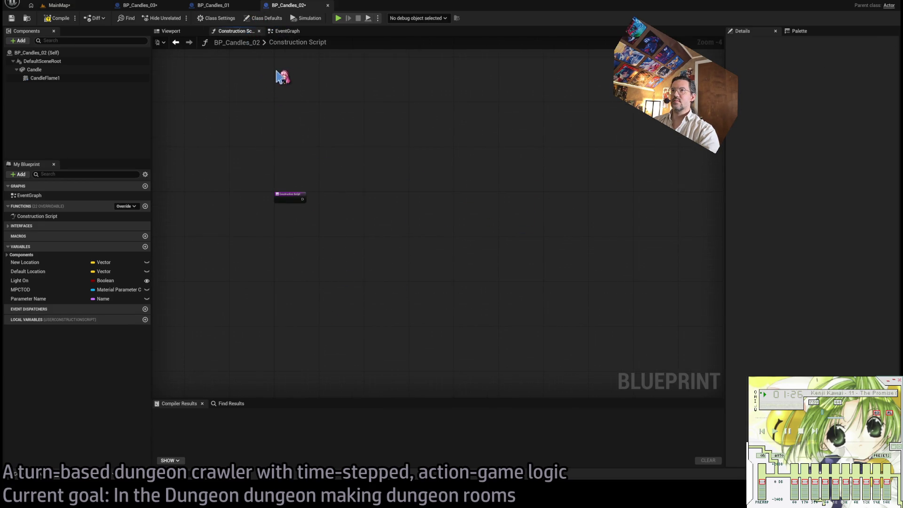
Step: Remove the BPI Switchable interface in Class Settings and go back to BP_Candles_01
left_click(212, 19)
left_click(261, 18)
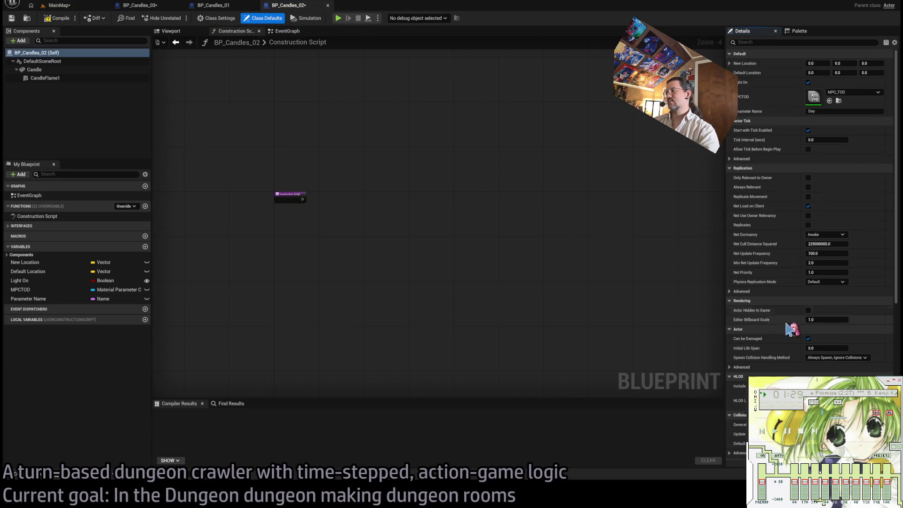
left_click(215, 18)
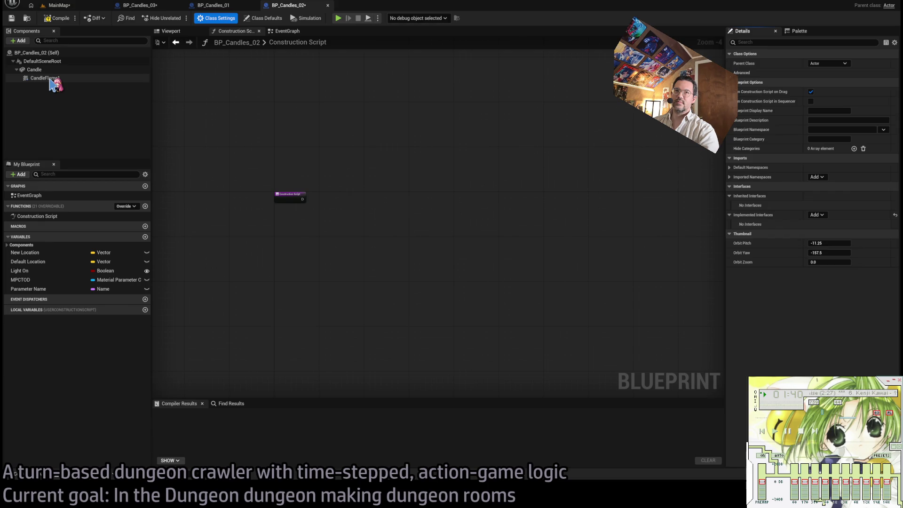
left_click(210, 5)
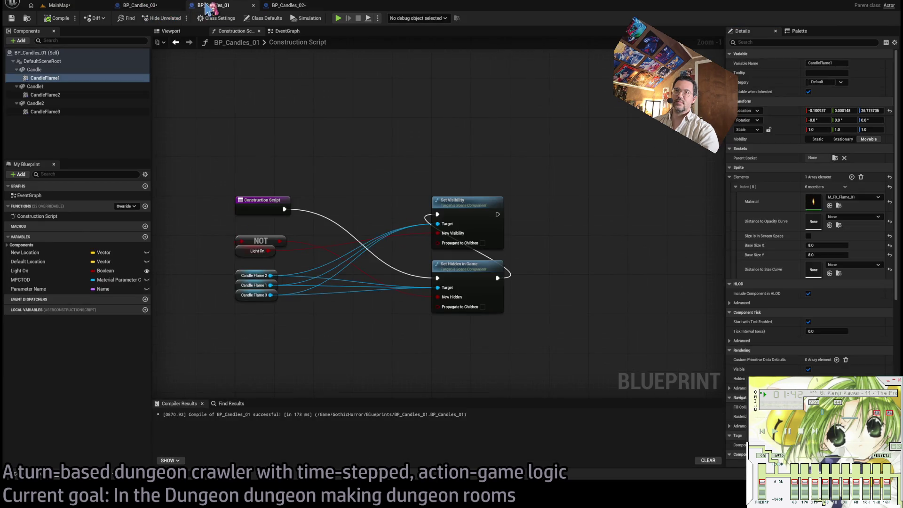
Step: Paste BP_Candles_01's flame visibility nodes into BP_Candles_02, wire them to Construction Script, and compile
mouse_move(546, 185)
left_mouse_down()
mouse_move(296, 235)
mouse_move(270, 256)
left_mouse_up()
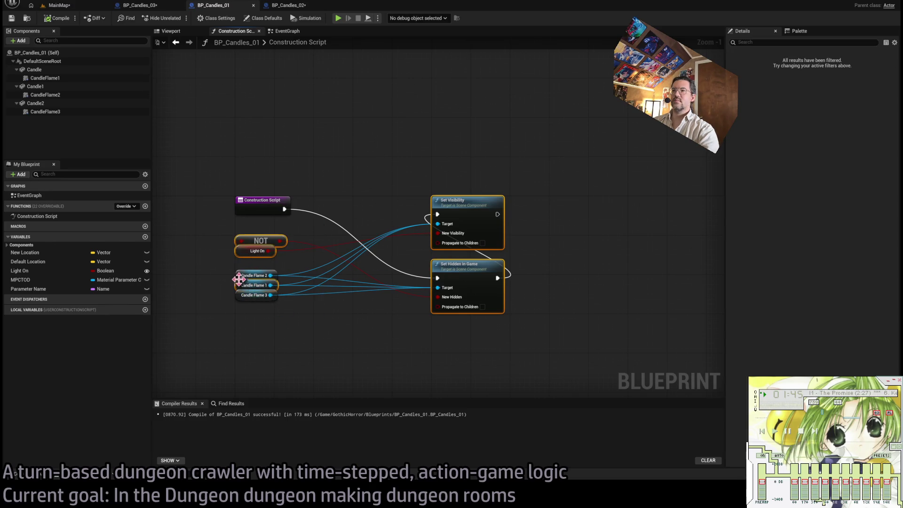
left_click(288, 5)
key("ctrl+v")
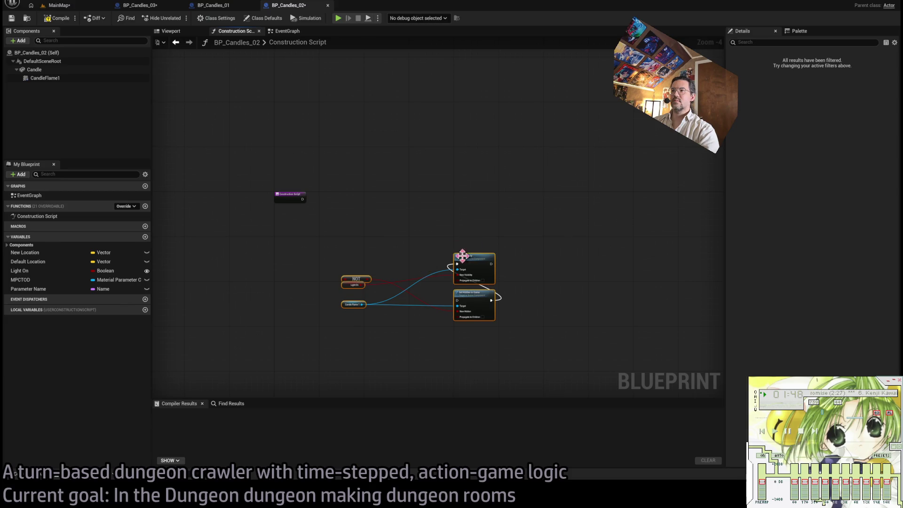
mouse_move(466, 264)
left_mouse_down()
mouse_move(390, 211)
mouse_move(421, 209)
mouse_move(404, 206)
left_mouse_up()
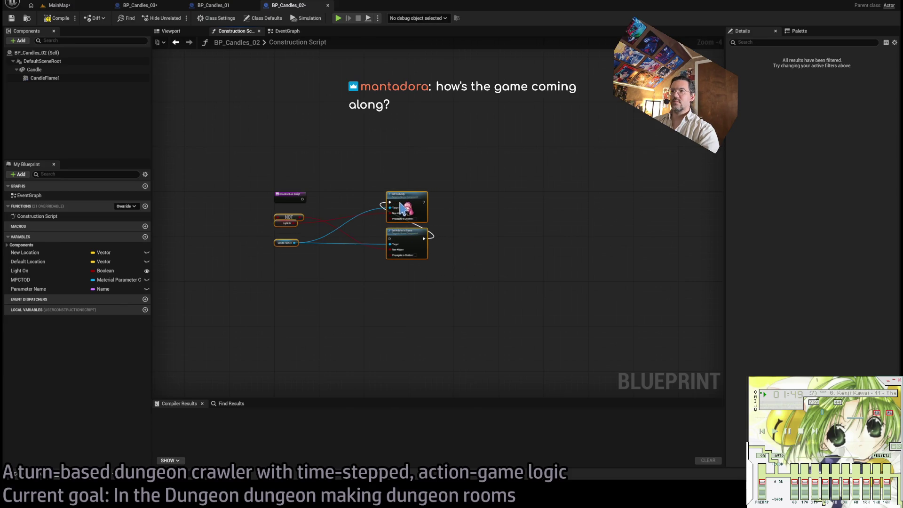
scroll(310, 192, "up", 4)
left_click(345, 211)
left_click_drag(295, 211, 471, 289)
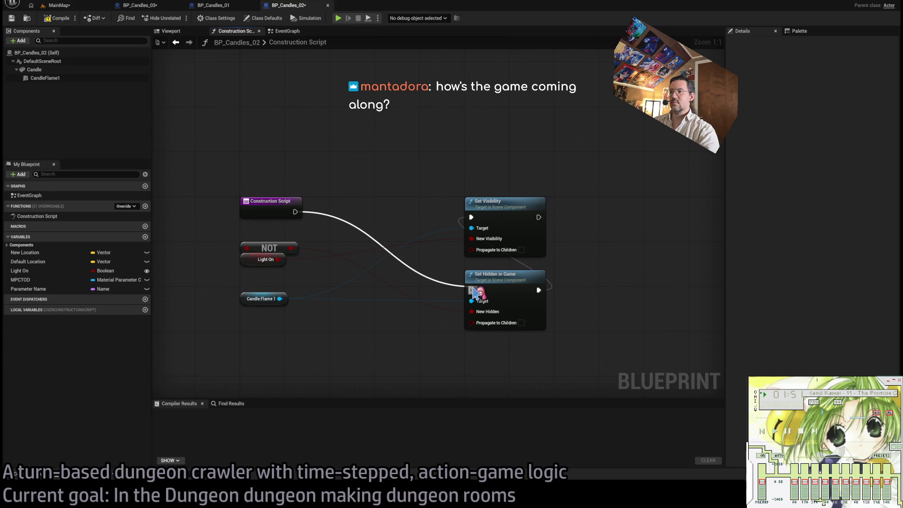
left_click(61, 19)
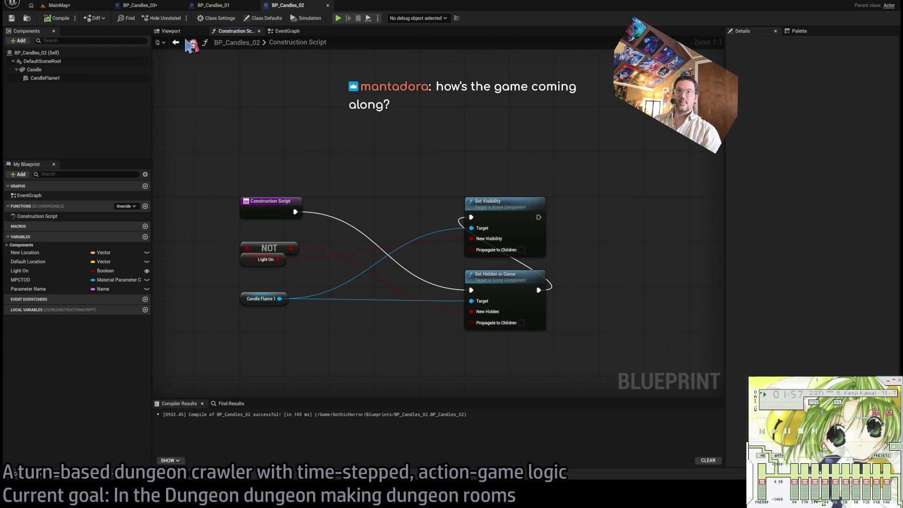
left_click(48, 4)
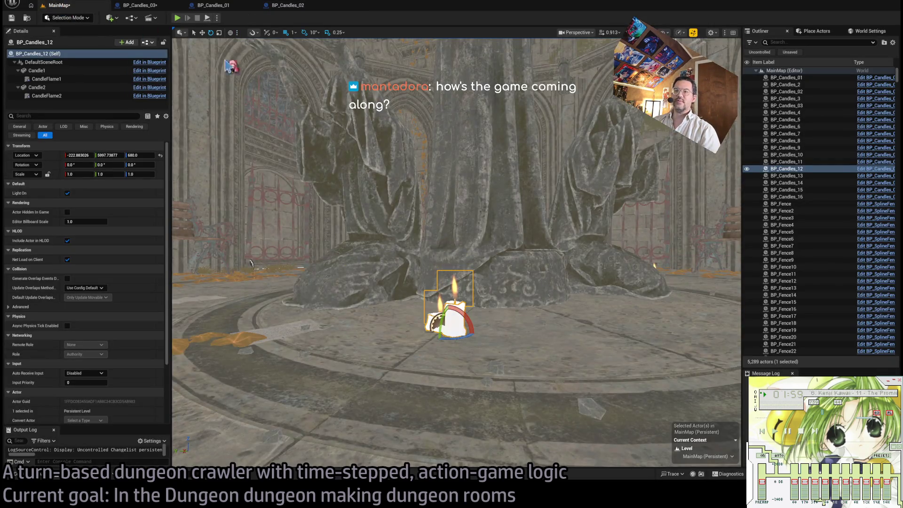
Step: Fly the camera from the candles actor across the statue courtyard and select the fence BP_Fence87
left_click_drag(229, 66, 237, 179)
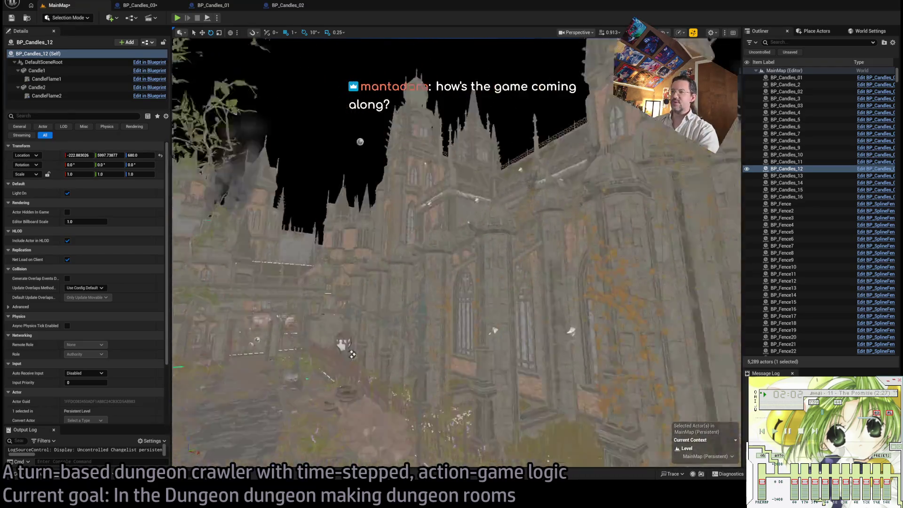
key("f")
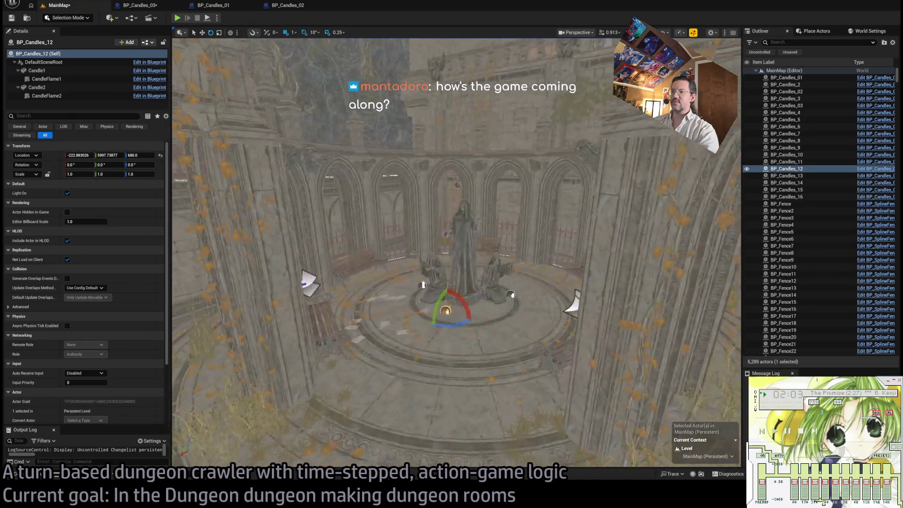
mouse_move(369, 116)
left_mouse_down()
mouse_move(368, 148)
mouse_move(369, 116)
left_mouse_up()
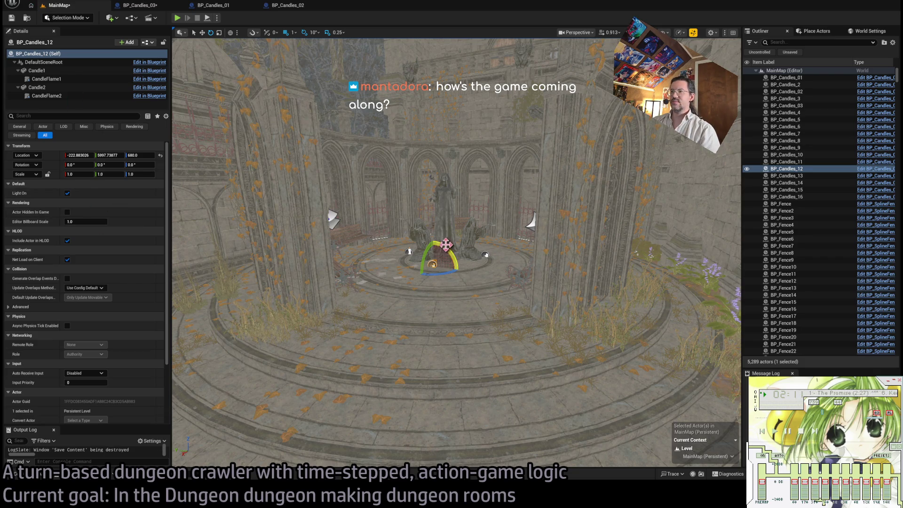
mouse_move(553, 325)
left_mouse_down()
mouse_move(552, 282)
mouse_move(444, 241)
left_mouse_up()
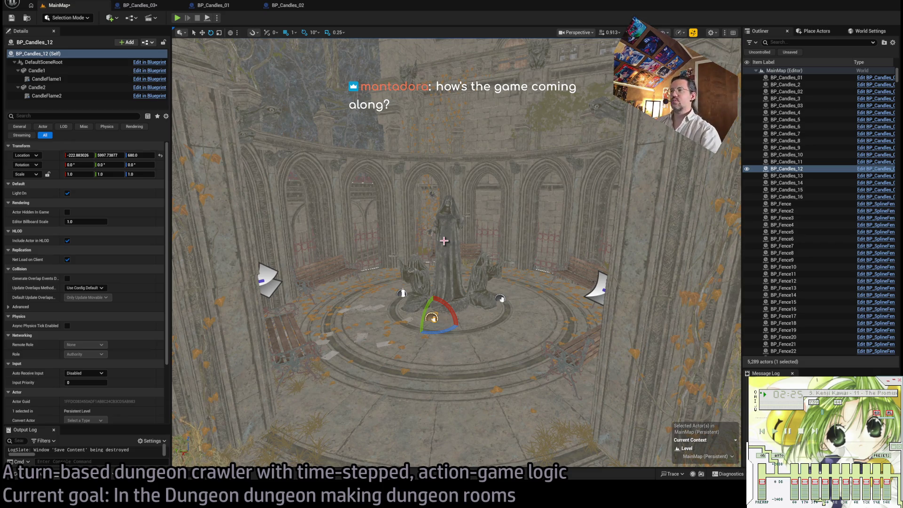
left_click_drag(444, 241, 444, 240)
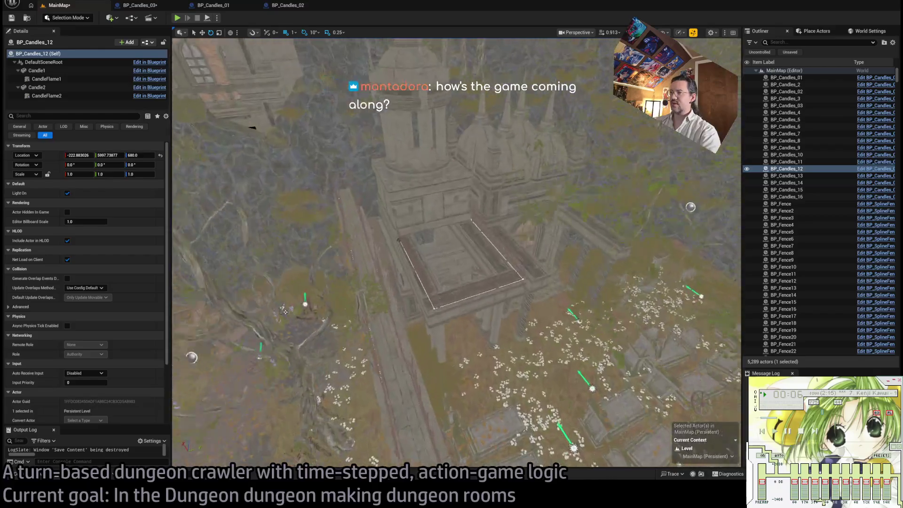
left_click(514, 237)
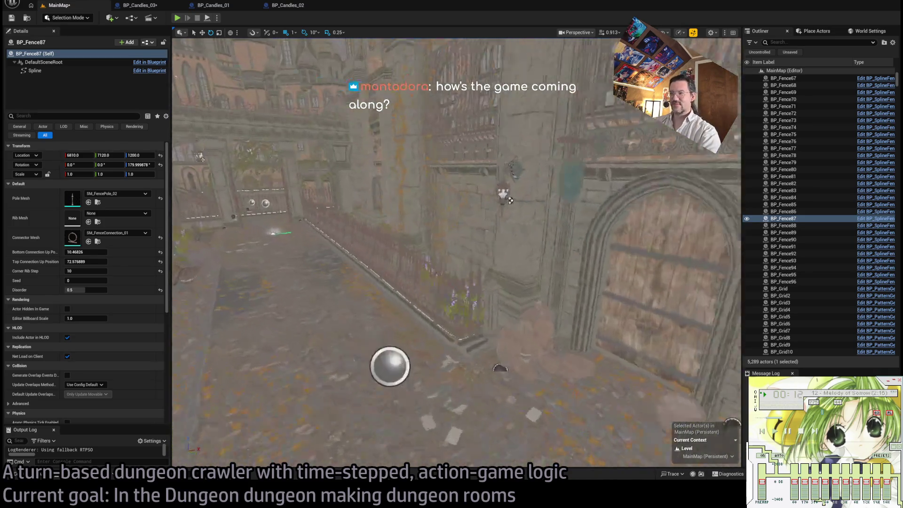
Step: Frame the fence BP_Fence60 by the gate and open BP_SplineFence for editing
key("f")
left_click(512, 267)
key("f")
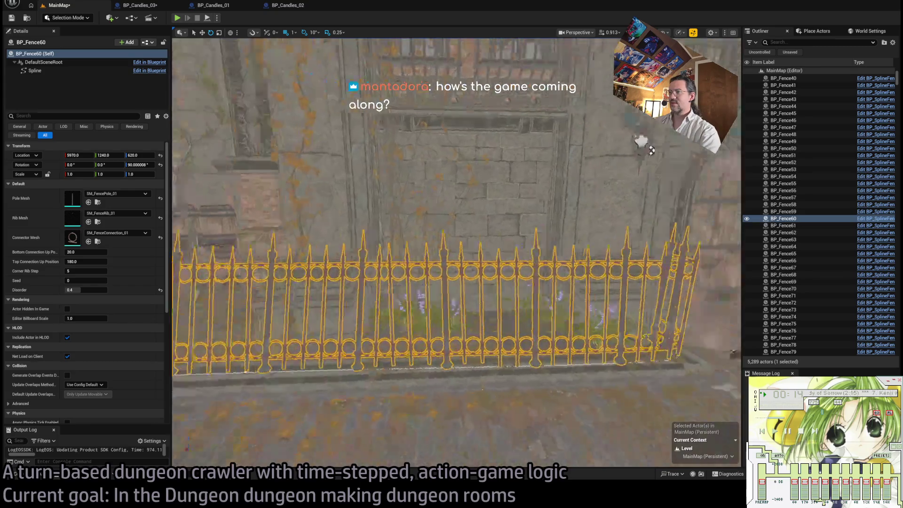
mouse_move(392, 178)
left_mouse_down()
mouse_move(329, 150)
mouse_move(282, 160)
left_mouse_up()
left_click_drag(423, 235, 390, 235)
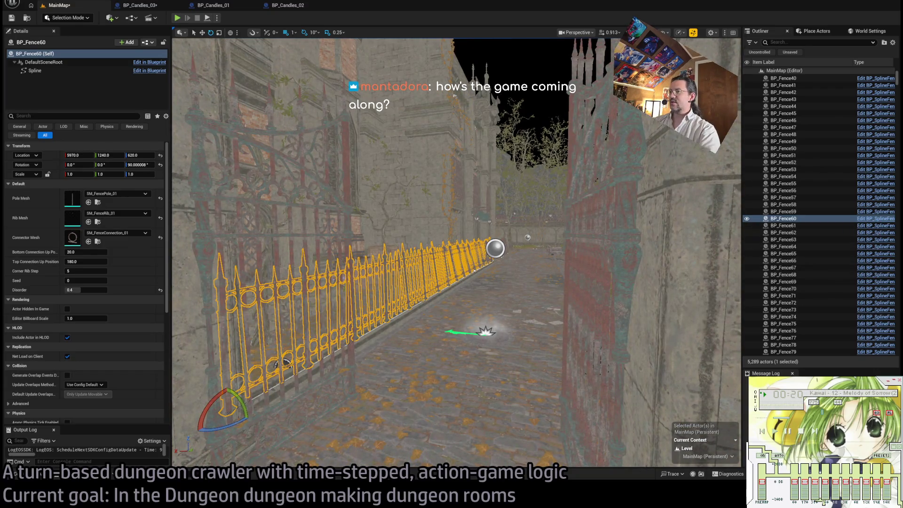
double_click(753, 219)
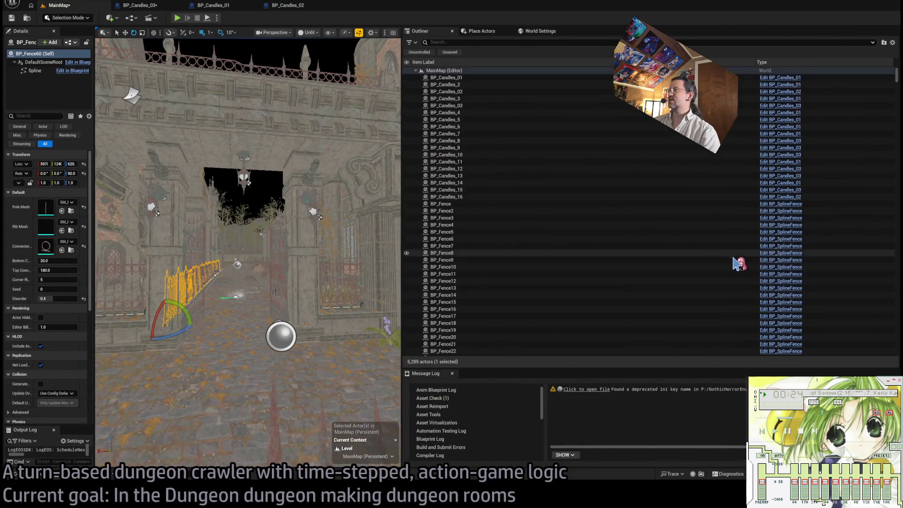
scroll(738, 263, "down", 3)
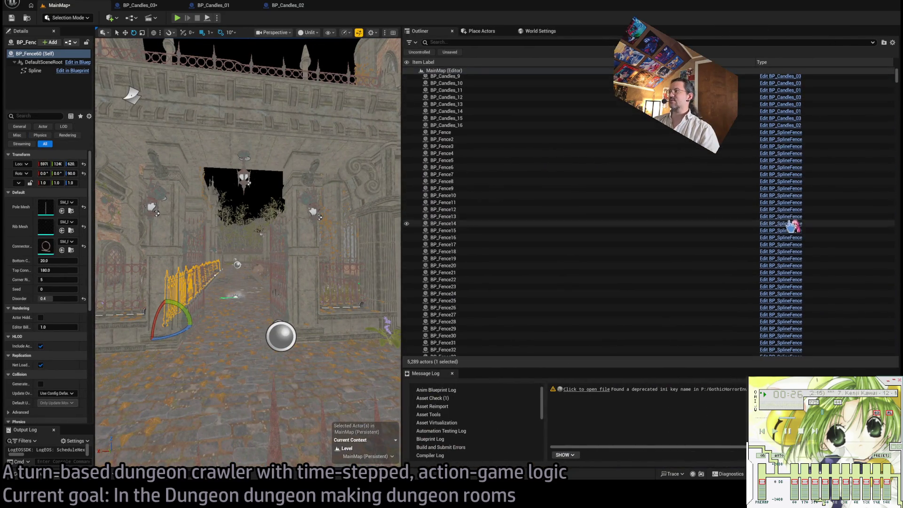
scroll(794, 221, "down", 10)
left_click(792, 202)
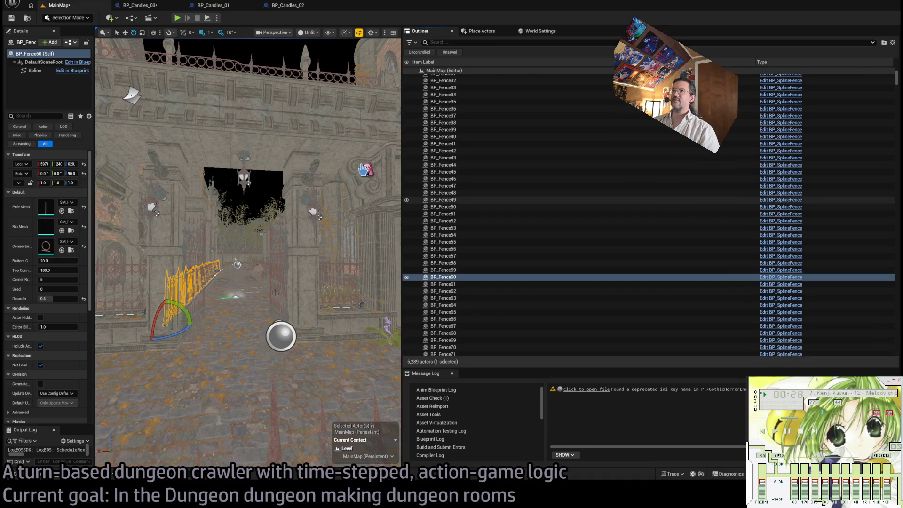
Step: Close the two candle blueprint tabs and view BP_SplineFence's Class Settings
middle_click(145, 6)
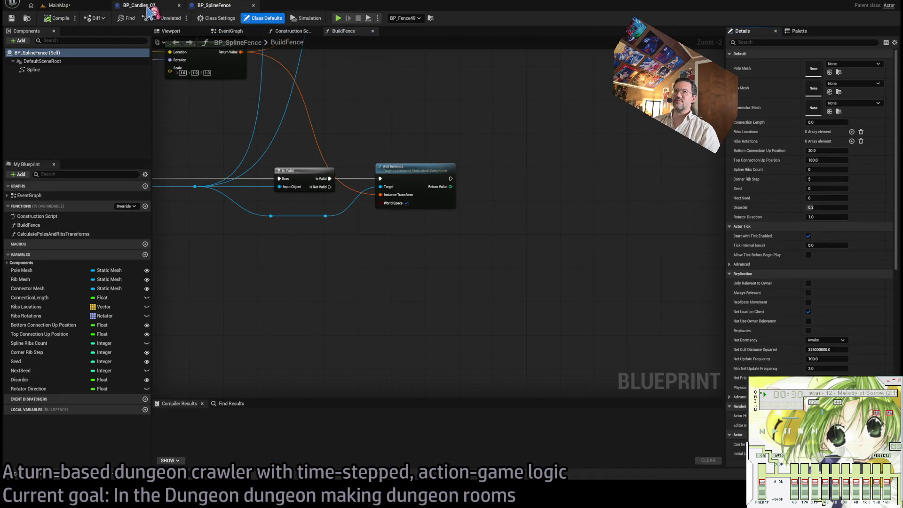
middle_click(150, 6)
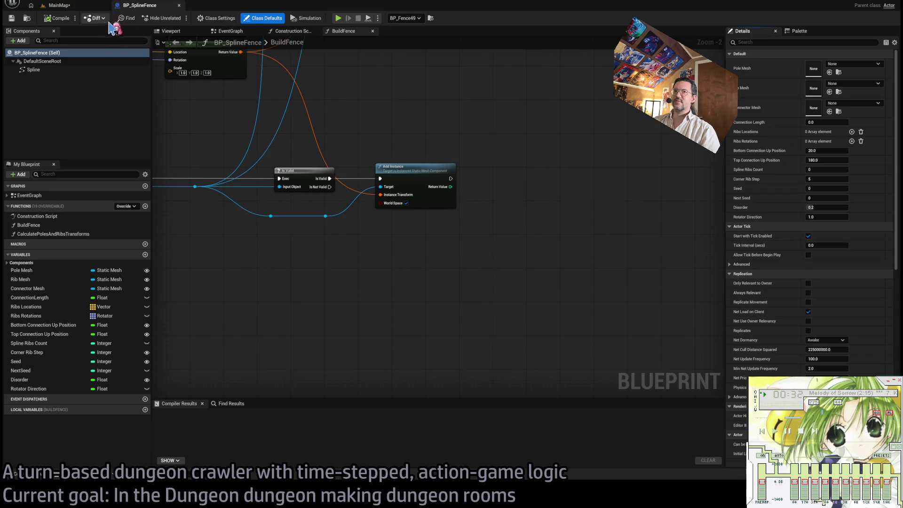
left_click(128, 19)
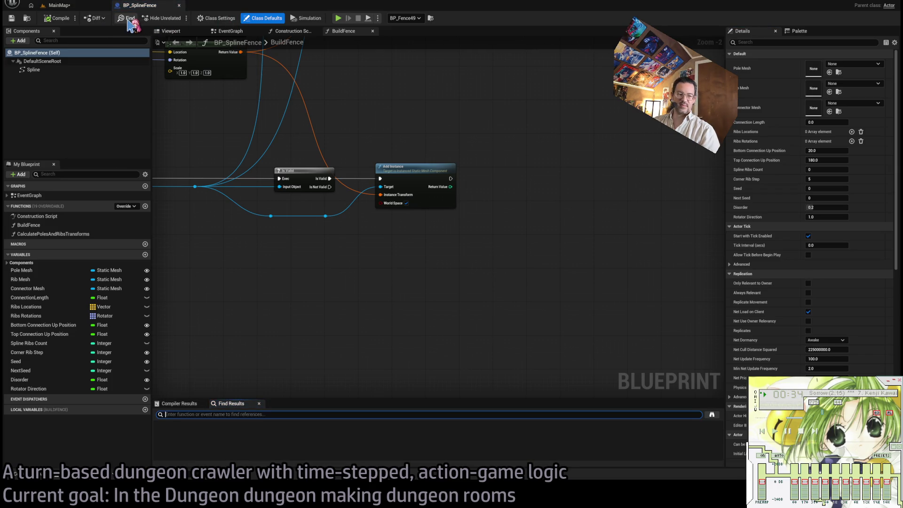
left_click(164, 18)
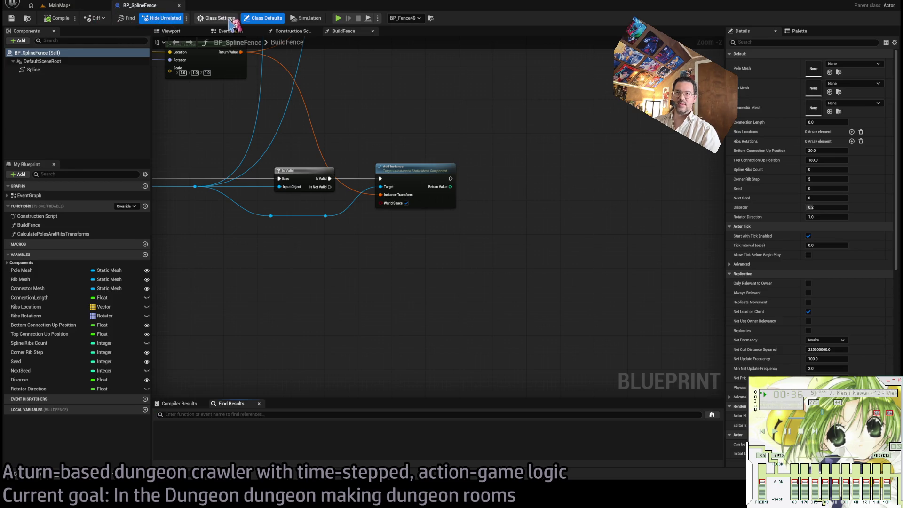
left_click(224, 18)
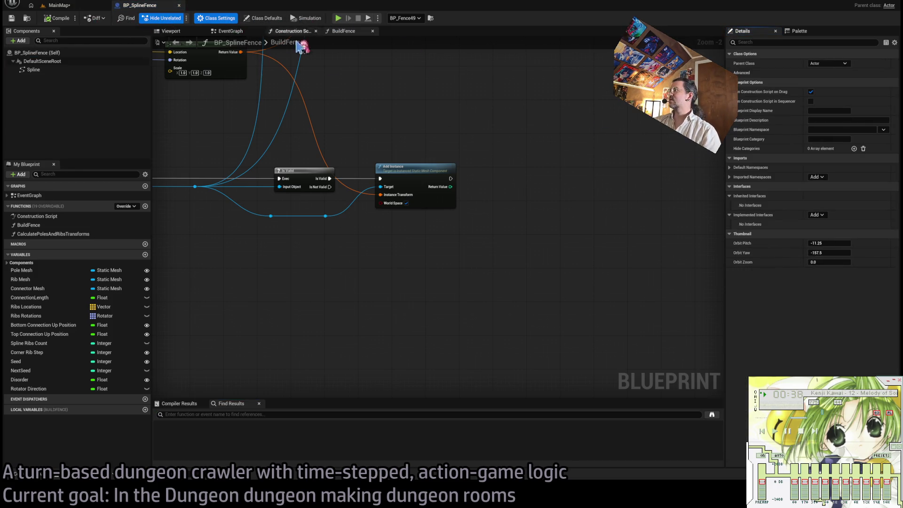
scroll(429, 125, "down", 9)
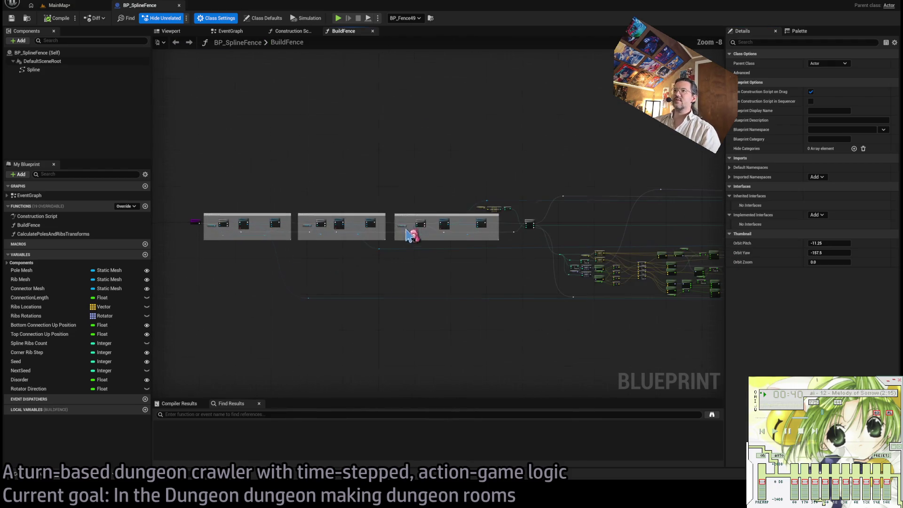
Step: Review the BuildFence, Construction Script and EventGraph graphs, then close BP_SplineFence
middle_click(350, 32)
left_click_drag(281, 96, 575, 111)
left_click_drag(510, 115, 453, 123)
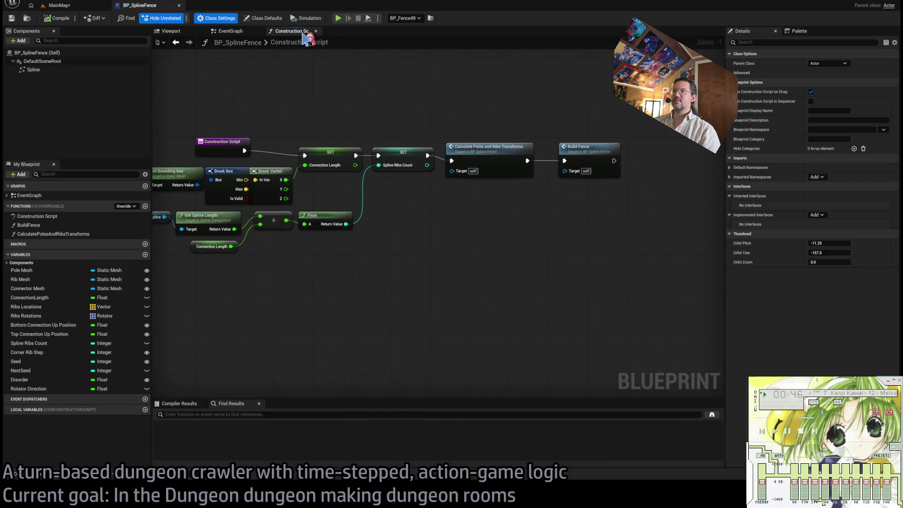
middle_click(300, 32)
mouse_move(347, 162)
left_mouse_down()
mouse_move(324, 162)
mouse_move(292, 185)
left_mouse_up()
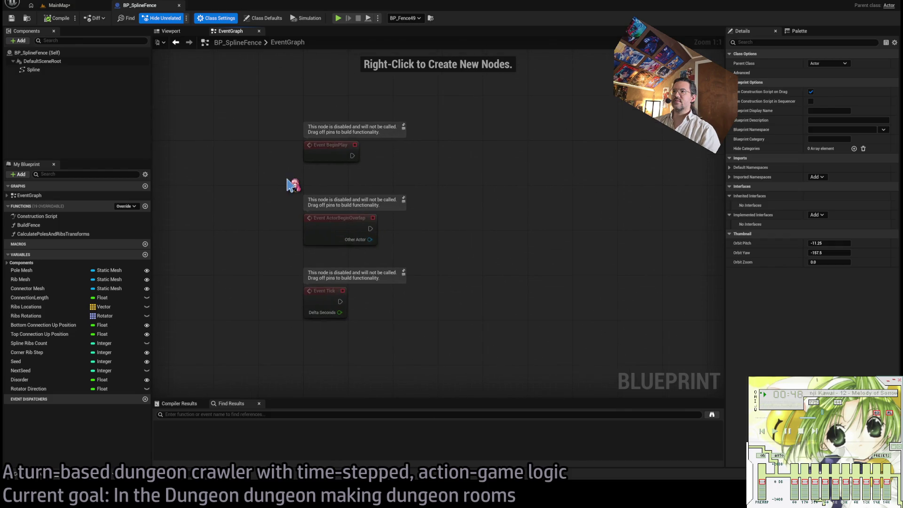
scroll(231, 116, "down", 1)
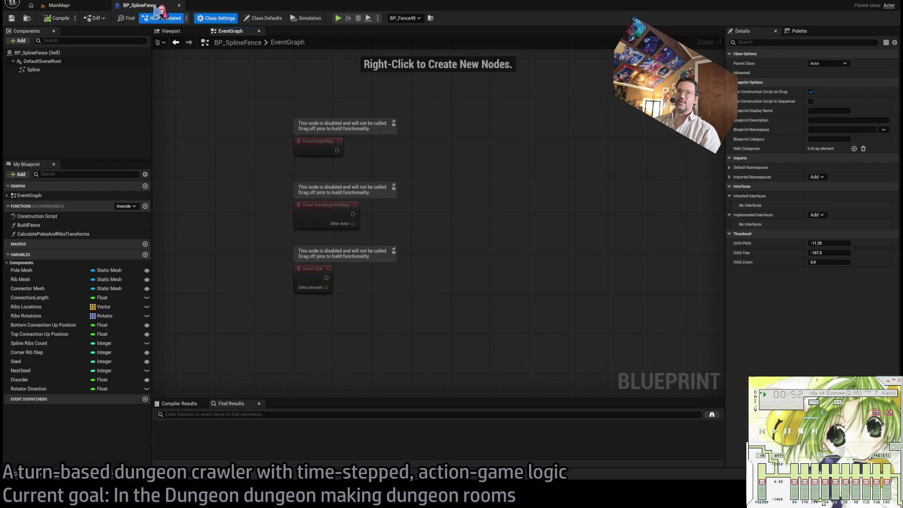
left_click(179, 5)
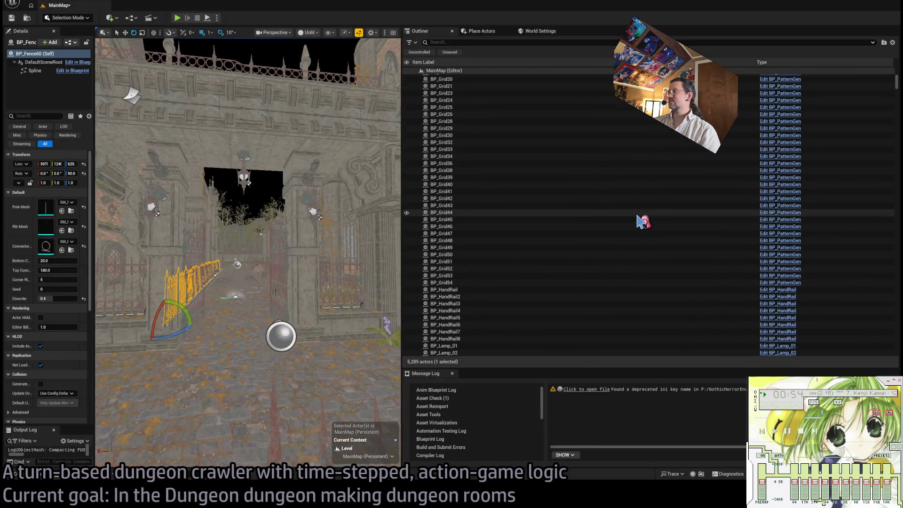
Step: Open BP_PatternGen and read through its CreateGrid and CreateWaves function graphs
scroll(639, 221, "up", 3)
key("ctrl+e")
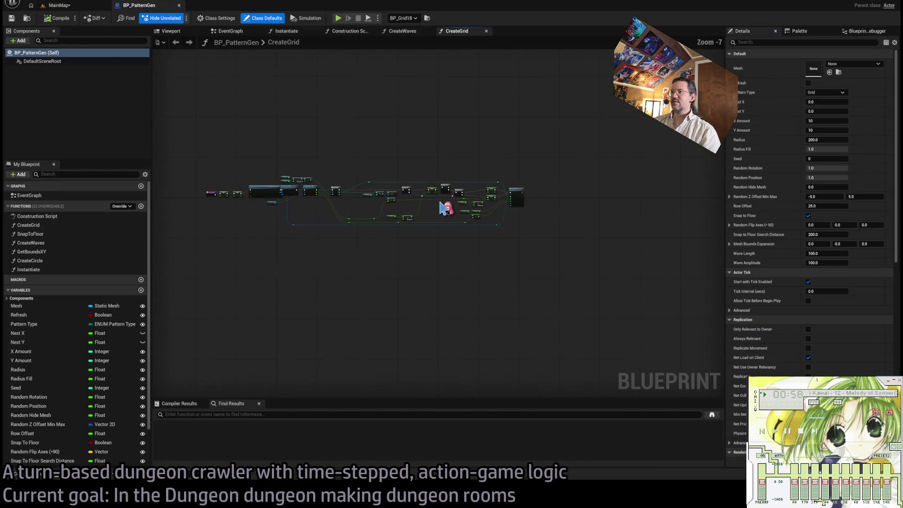
scroll(383, 208, "up", 2)
mouse_move(474, 228)
left_mouse_down()
mouse_move(395, 209)
mouse_move(357, 228)
mouse_move(570, 226)
mouse_move(552, 222)
left_mouse_up()
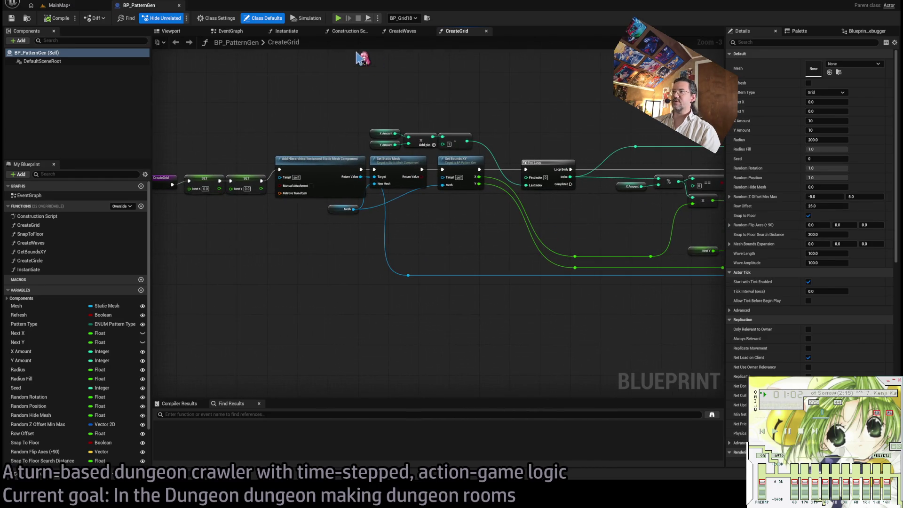
left_click(407, 31)
scroll(628, 161, "down", 4)
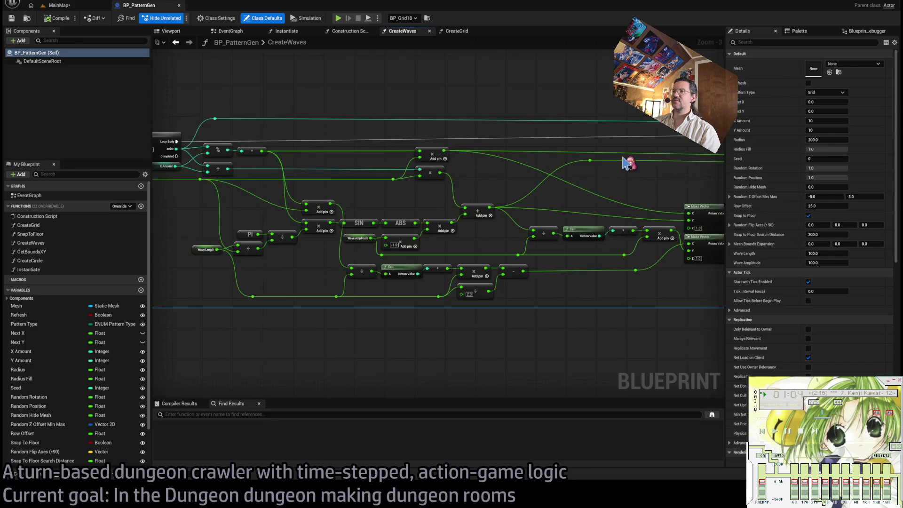
scroll(447, 129, "up", 3)
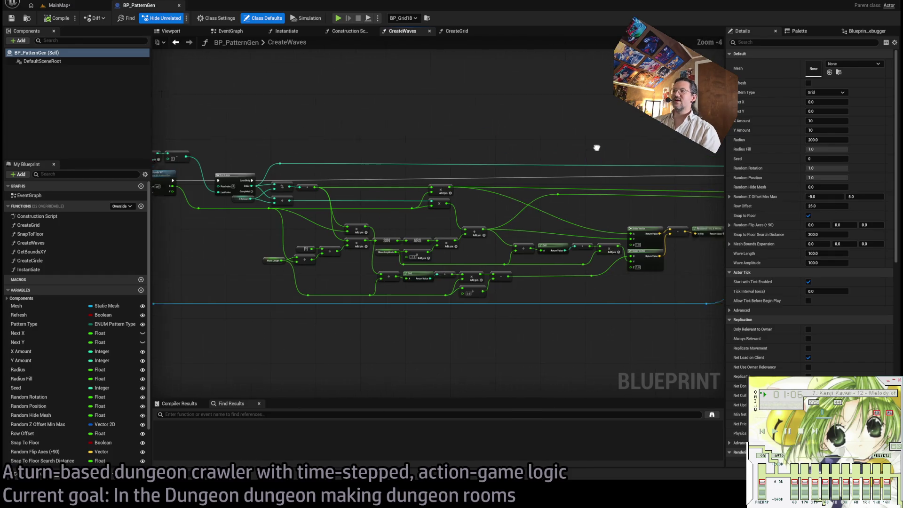
Step: Check the Instantiate graph and Class Settings, then close BP_PatternGen
middle_click(408, 37)
middle_click(407, 34)
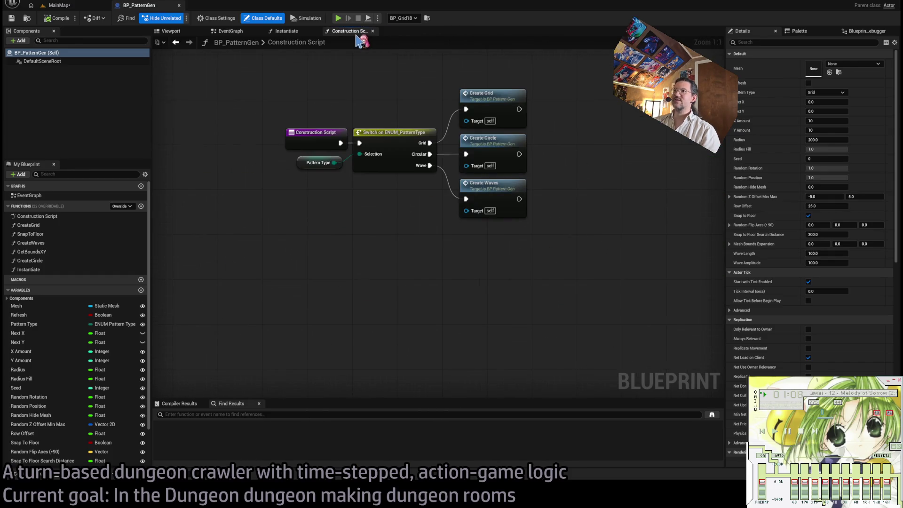
left_click(287, 32)
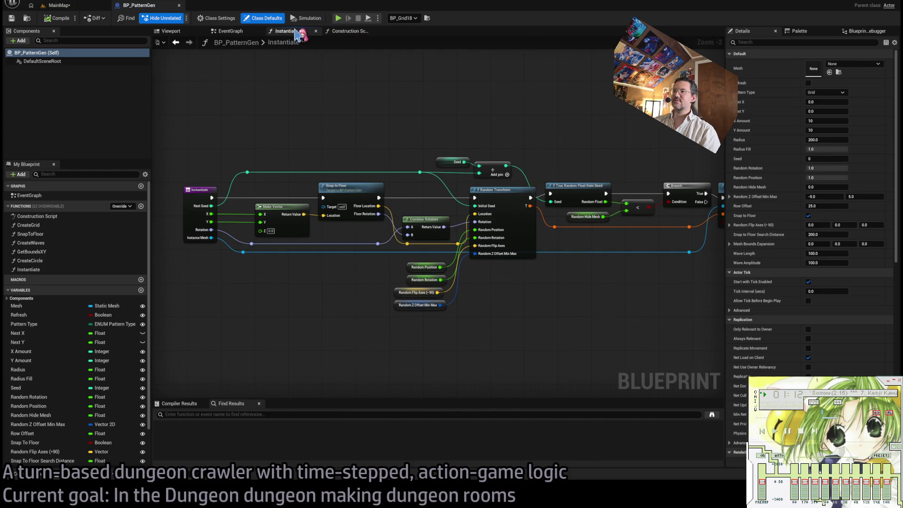
left_click(221, 19)
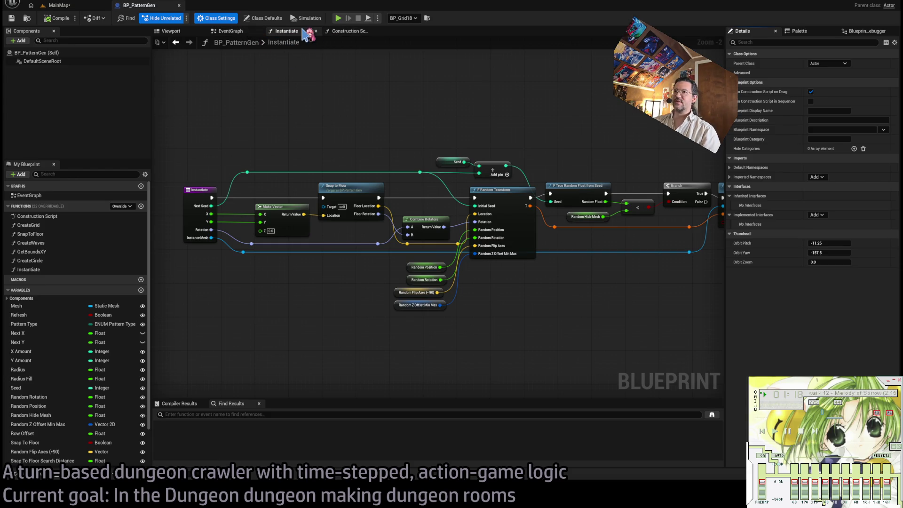
middle_click(298, 34)
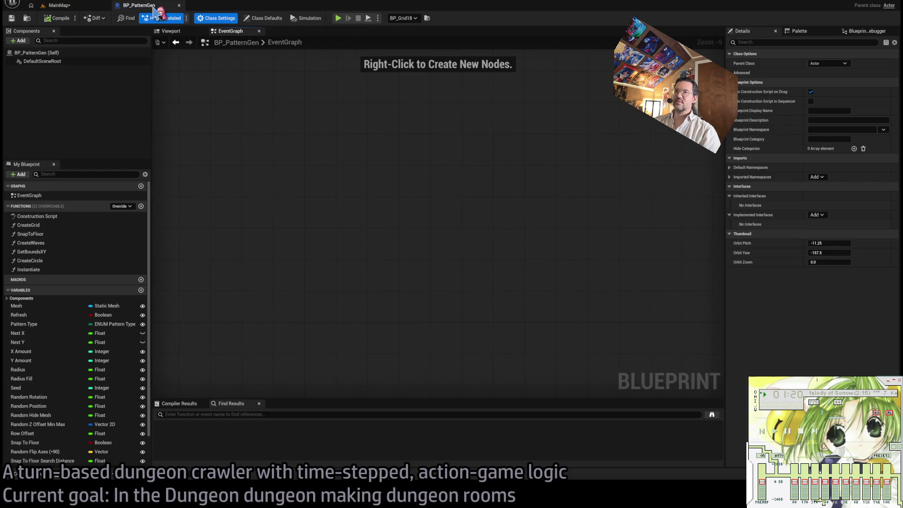
left_click(179, 6)
scroll(800, 211, "down", 10)
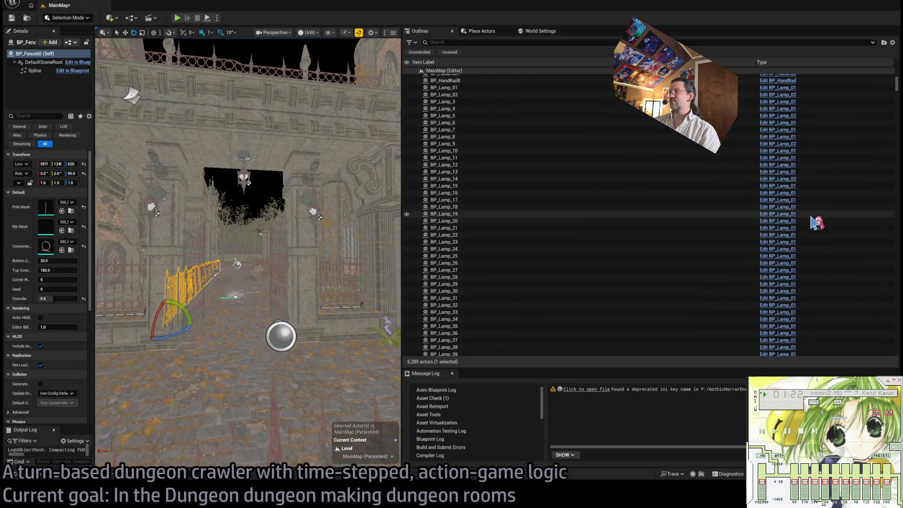
Step: Open the BP_HandRail5 blueprint and return from its EventGraph to the Construction Script
scroll(780, 134, "up", 2)
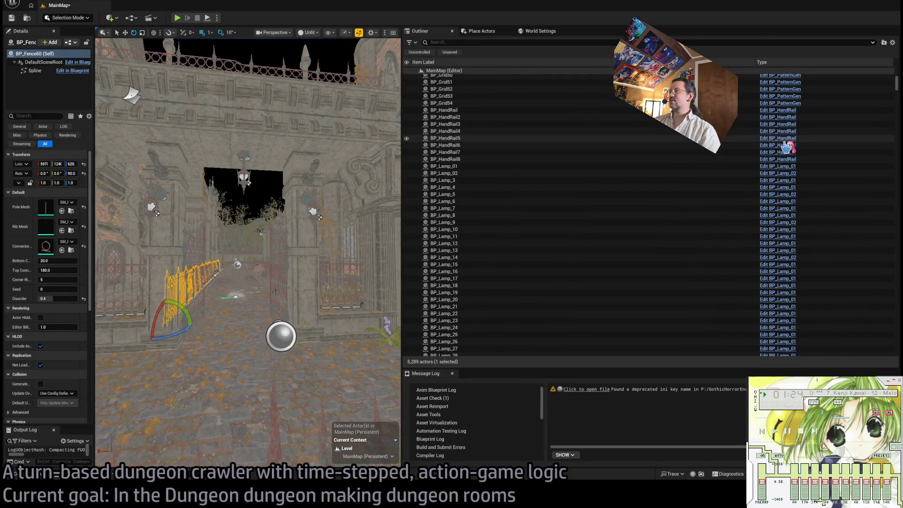
left_click(784, 138)
left_click(783, 140)
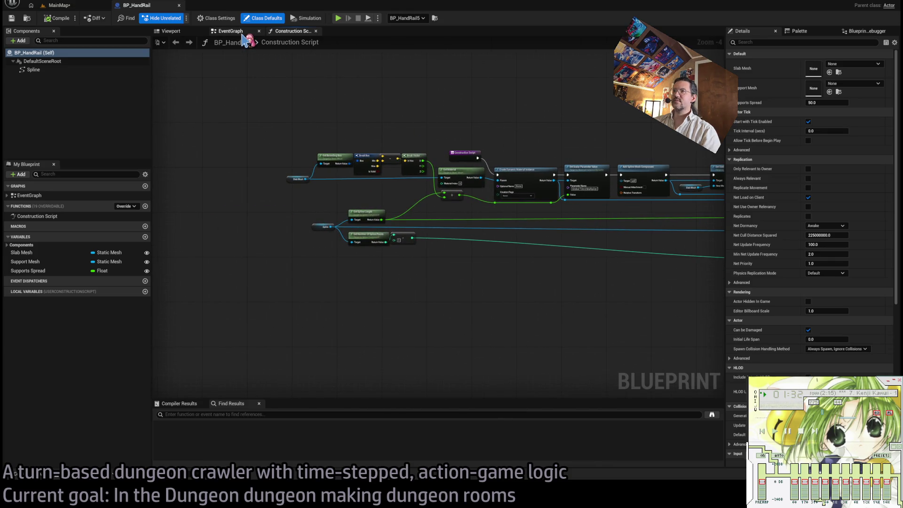
left_click(230, 31)
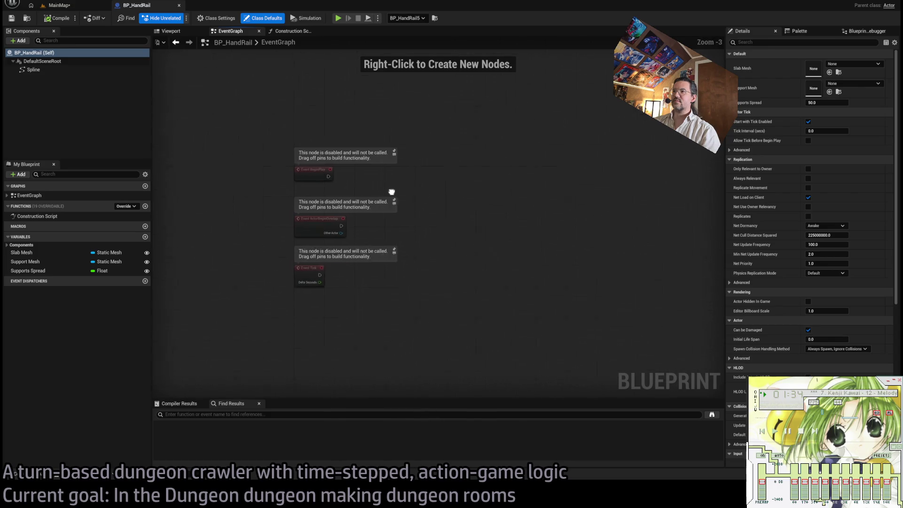
key("alt+Left")
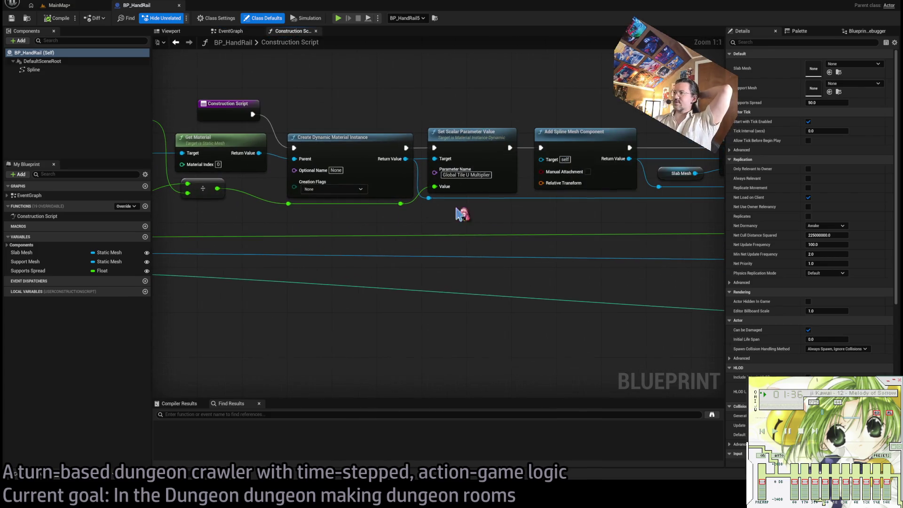
key("alt+Left")
key("alt+Right")
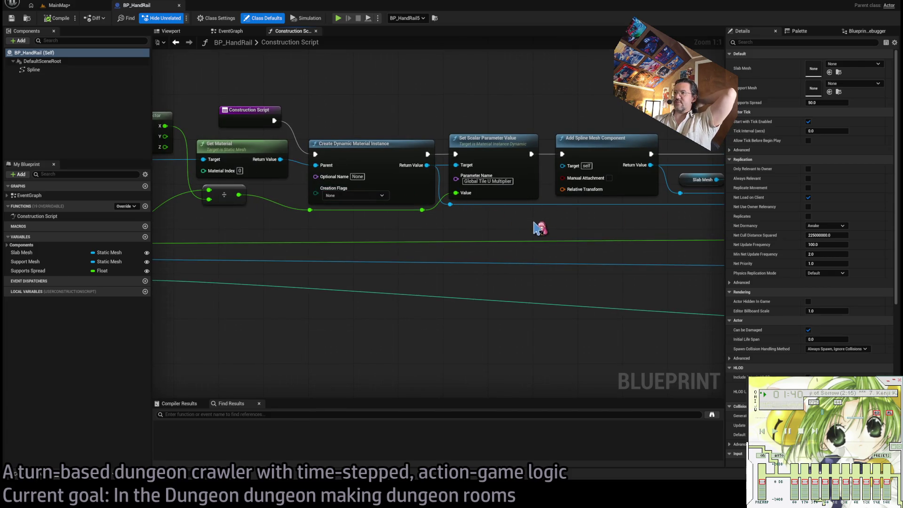
Step: Pan through the Set Static Mesh, Add Spline Mesh Component, Set Start and End, and Add Instance nodes
mouse_move(369, 175)
left_mouse_down()
mouse_move(482, 240)
mouse_move(372, 220)
mouse_move(425, 196)
mouse_move(442, 173)
left_mouse_up()
left_click(442, 139)
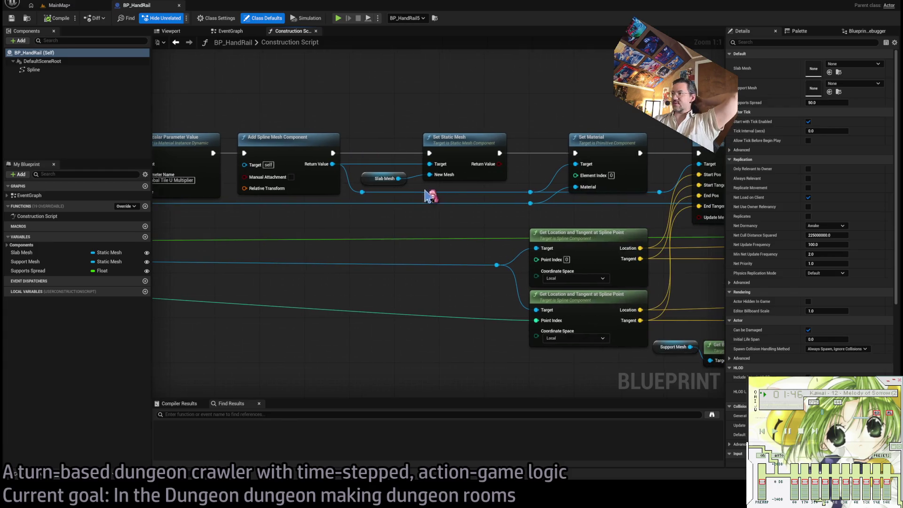
left_click_drag(442, 225, 292, 225)
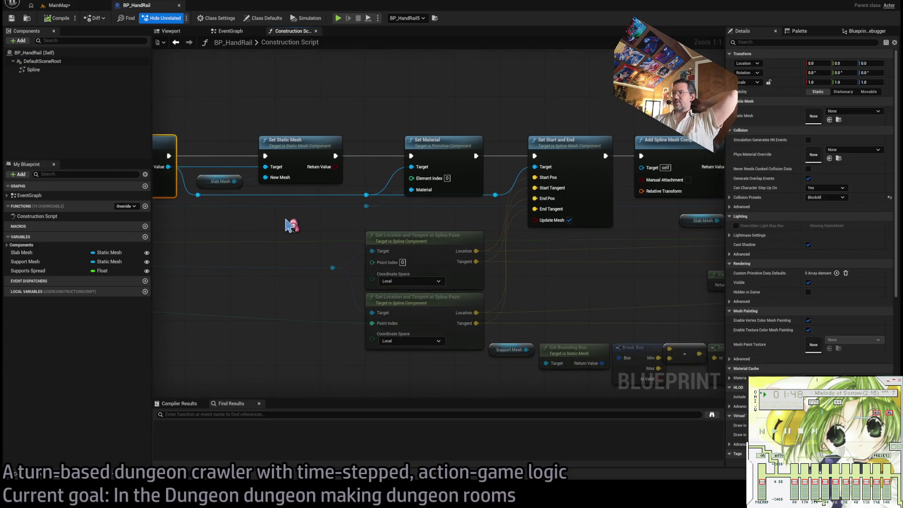
left_click(292, 226)
mouse_move(412, 244)
left_mouse_down()
mouse_move(294, 252)
mouse_move(301, 237)
left_mouse_up()
scroll(602, 247, "down", 3)
mouse_move(549, 228)
left_mouse_down()
mouse_move(511, 218)
mouse_move(459, 246)
mouse_move(335, 235)
left_mouse_up()
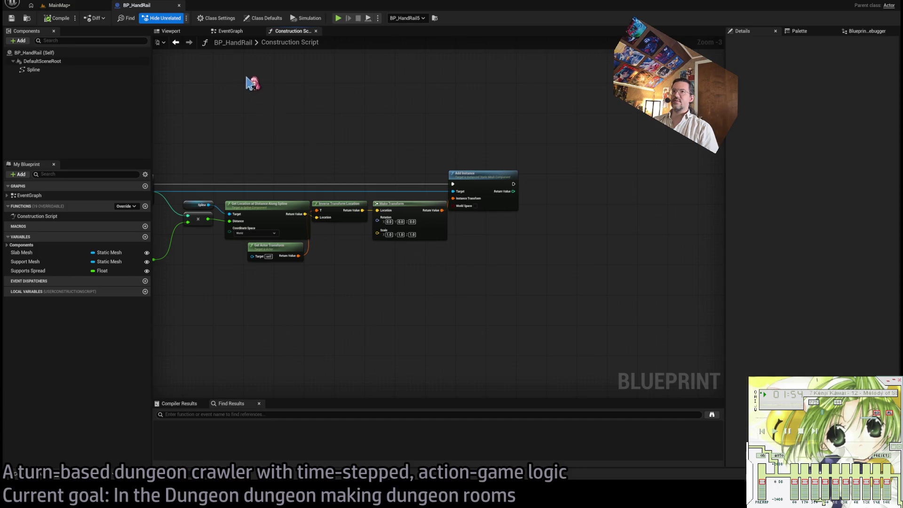
Step: Review BP_HandRail's Class Settings and Class Defaults
left_click(220, 19)
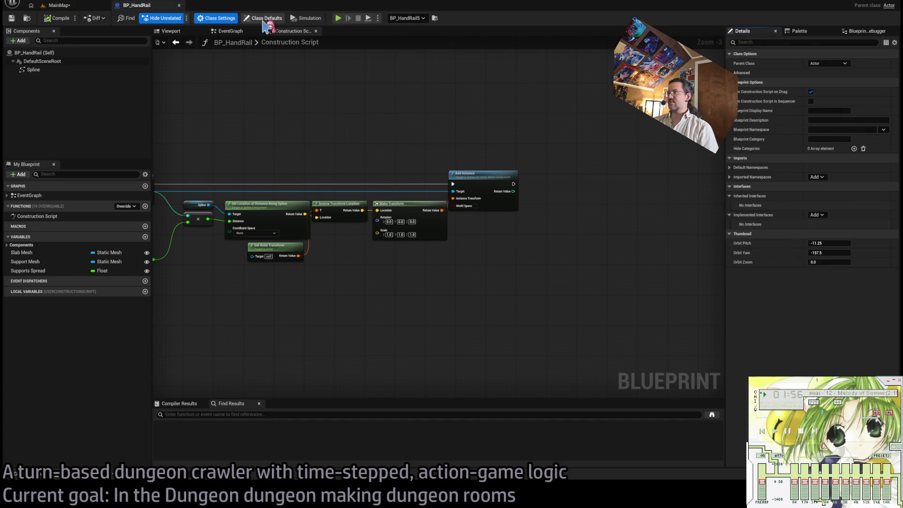
left_click(262, 19)
scroll(818, 277, "down", 10)
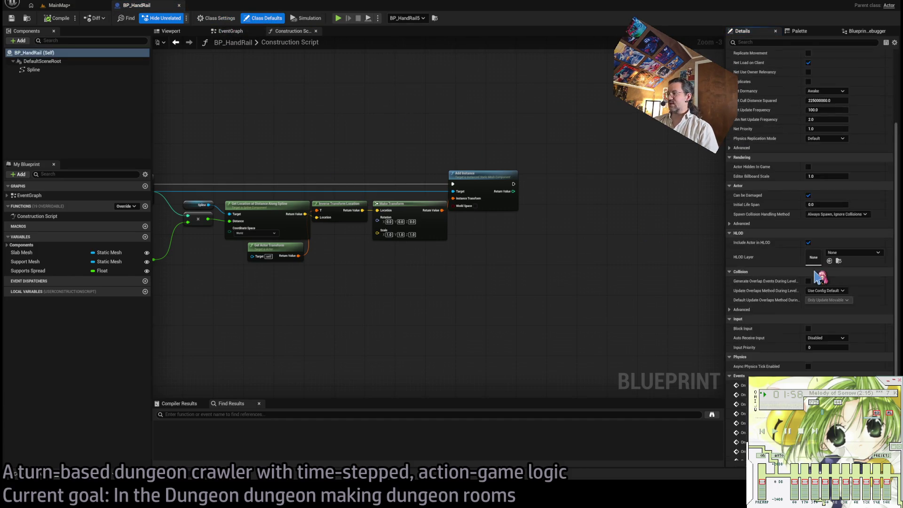
scroll(819, 277, "up", 10)
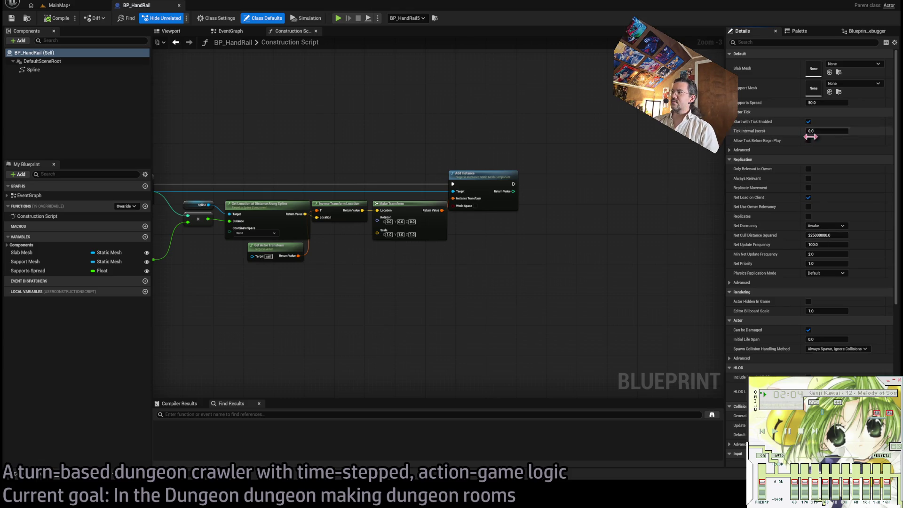
left_click(214, 18)
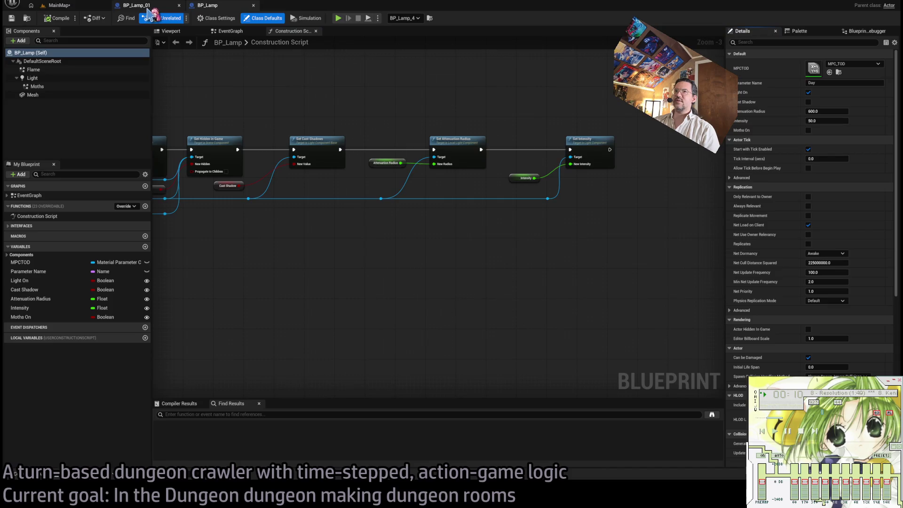
Step: Close the BP_Lamp_01 editor, check BP_Lamp's Attenuation Radius and Intensity nodes, and preview it in Viewport
middle_click(151, 7)
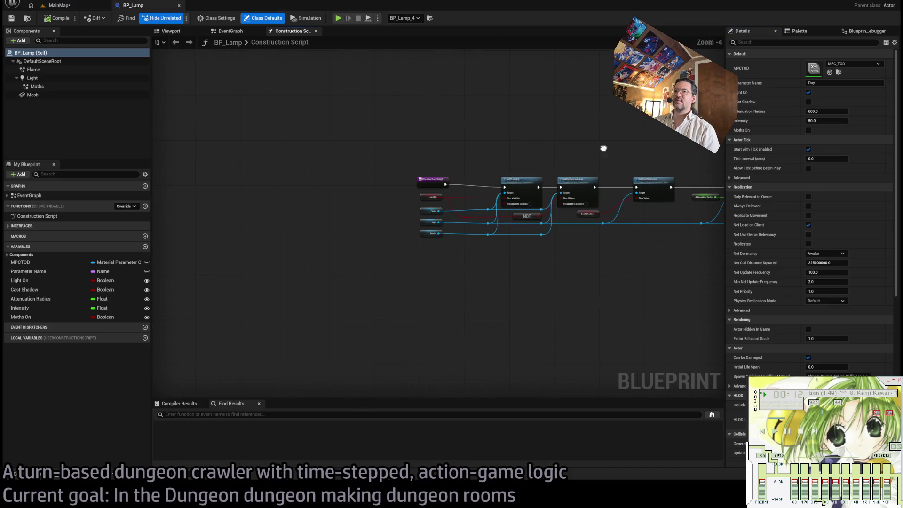
scroll(437, 161, "up", 2)
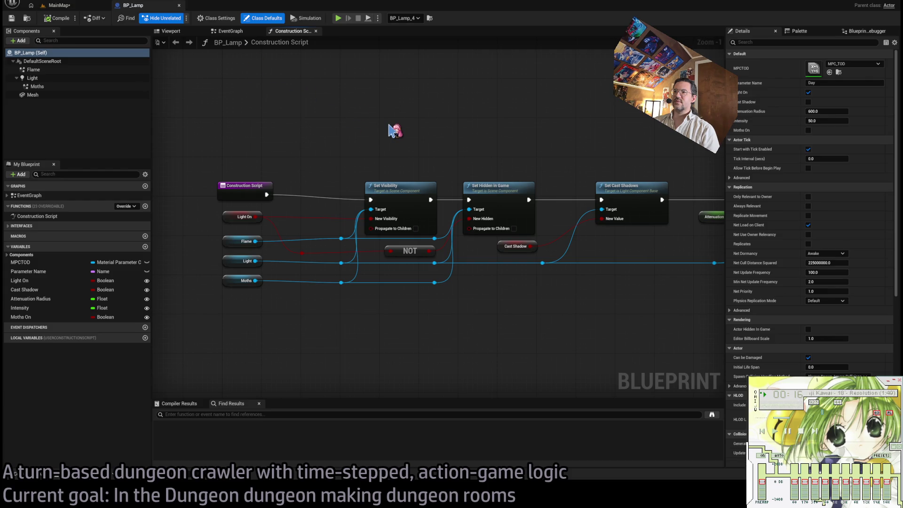
left_click_drag(493, 141, 304, 133)
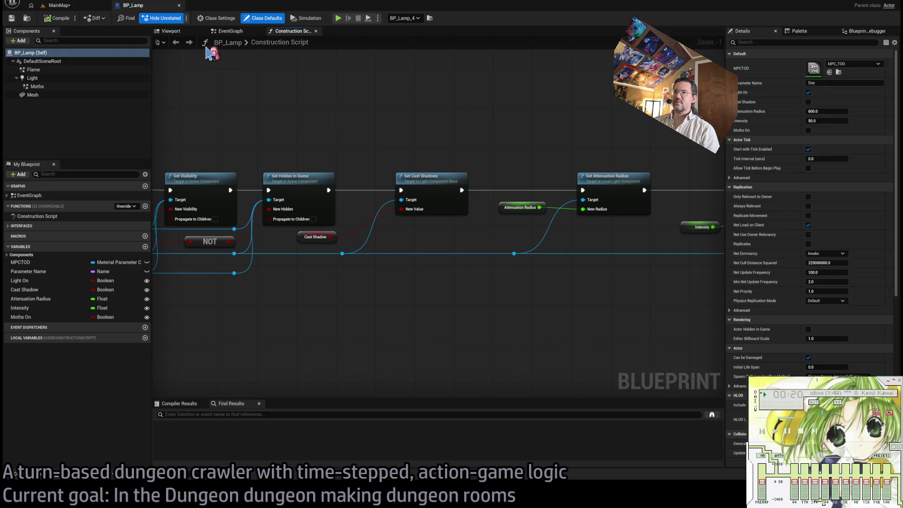
left_click(225, 32)
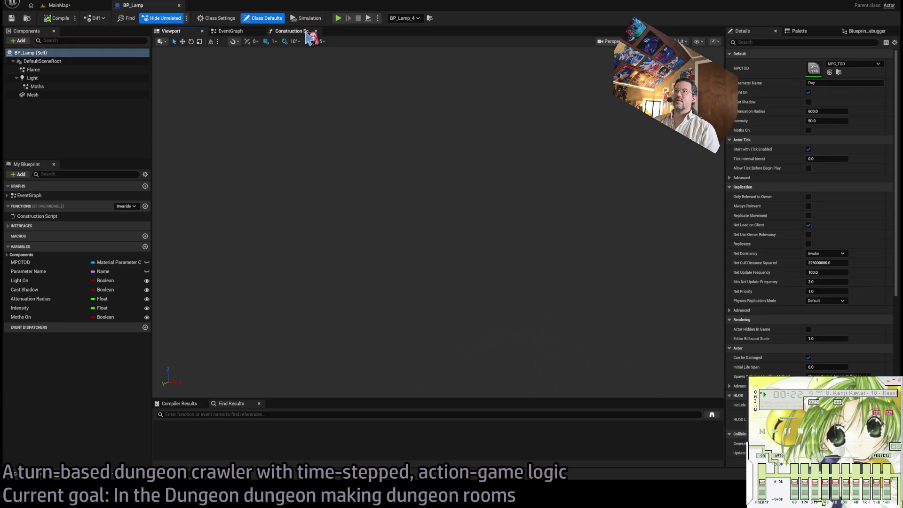
left_click(305, 31)
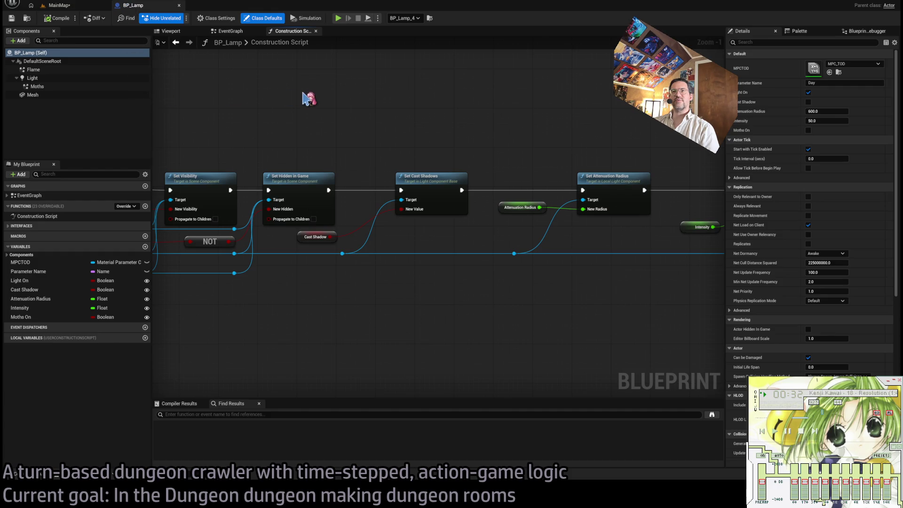
left_click(171, 30)
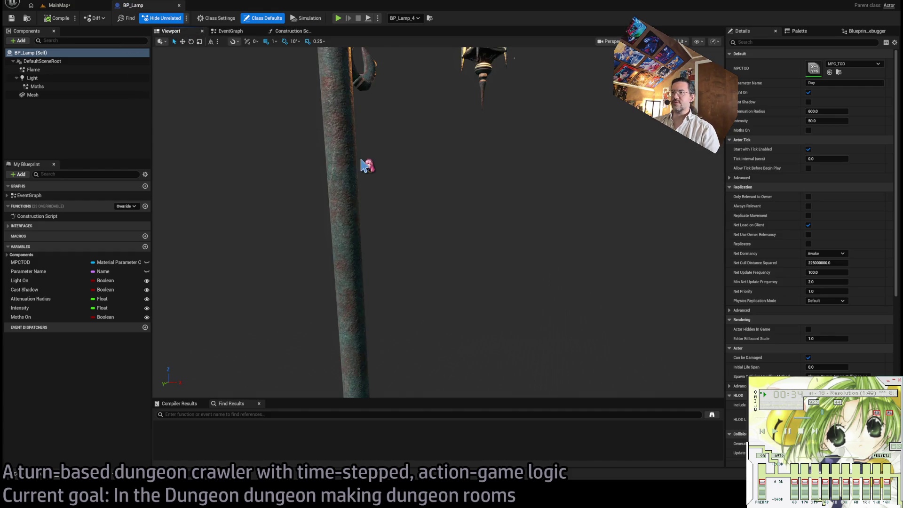
Step: Delete the lamp's Light component from BP_Lamp
left_click_drag(365, 165, 457, 123)
scroll(456, 123, "down", 5)
scroll(505, 311, "up", 8)
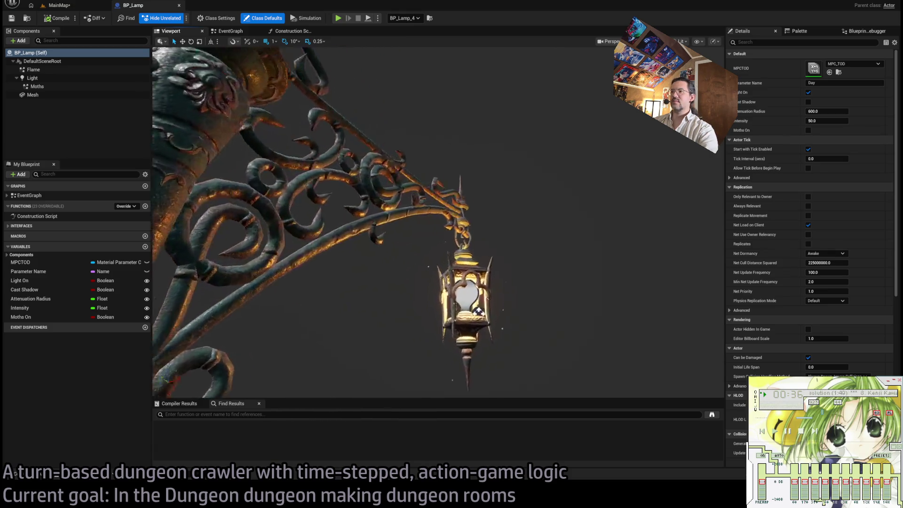
scroll(505, 311, "up", 5)
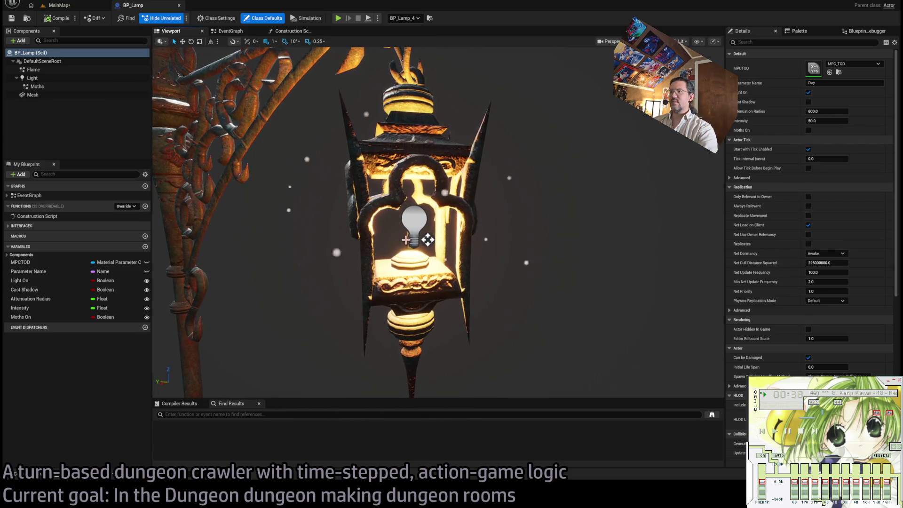
left_click(427, 241)
key("Delete")
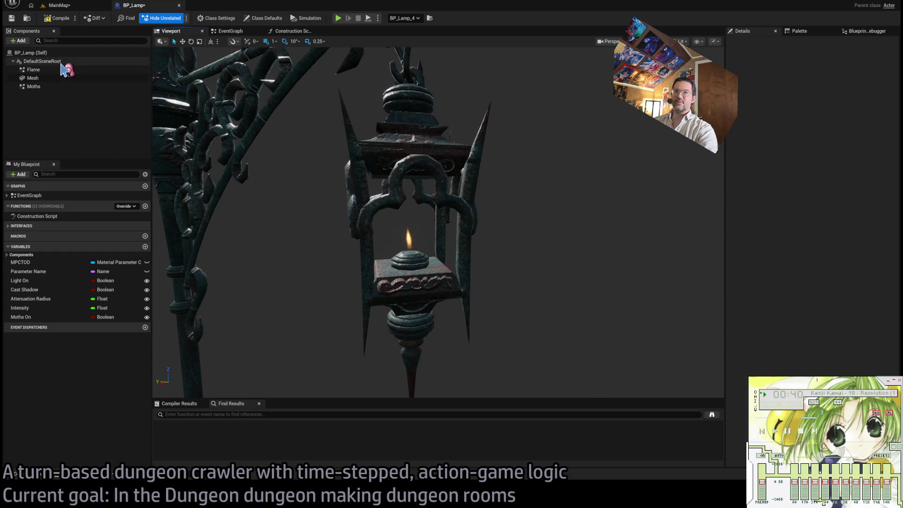
Step: Delete the Moths particle component, leaving only the Flame and Mesh components
left_click(59, 70)
left_click(63, 79)
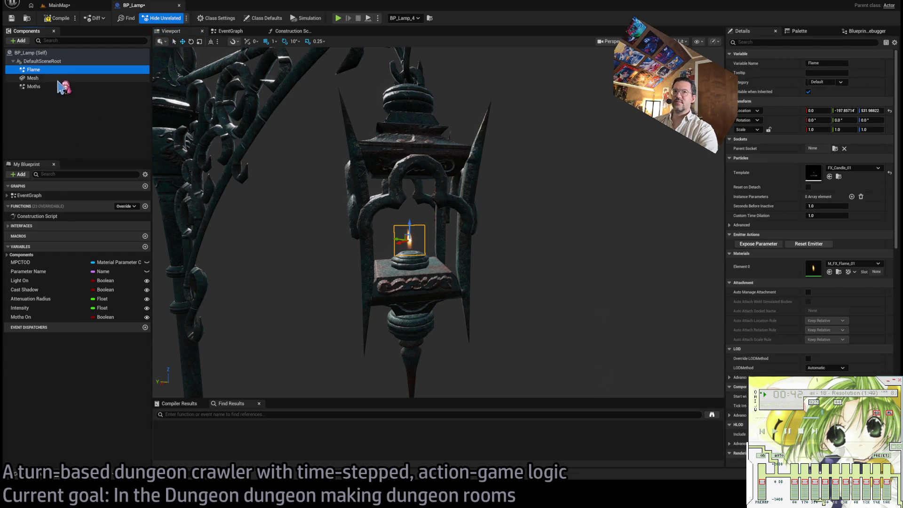
left_click(60, 88)
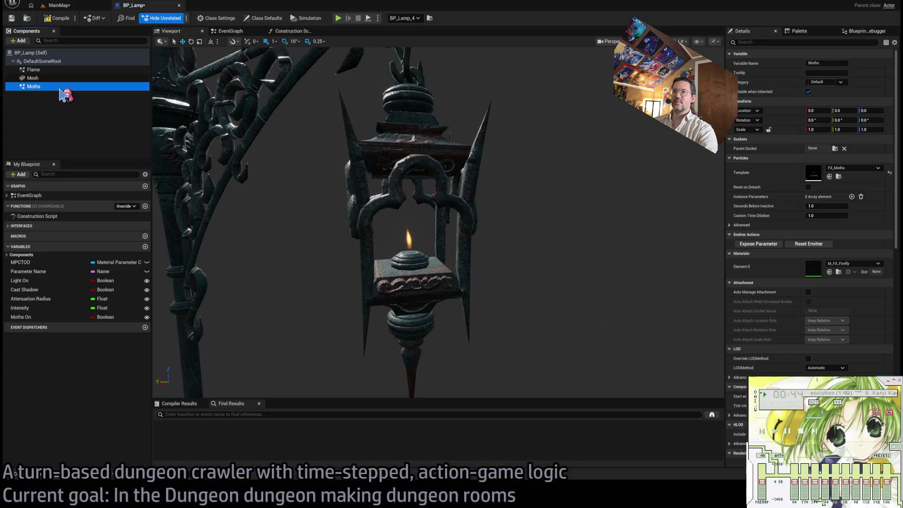
key("Delete")
scroll(237, 164, "down", 3)
left_click_drag(390, 209, 362, 205)
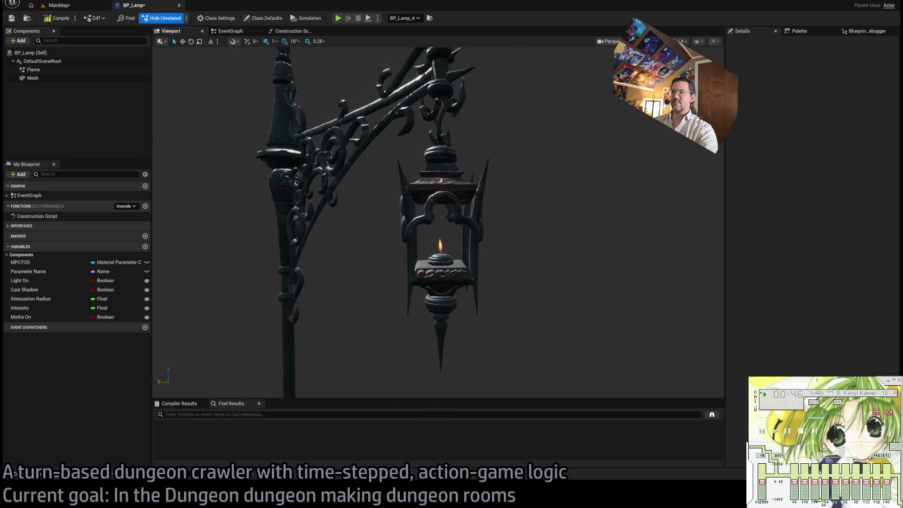
scroll(397, 209, "up", 5)
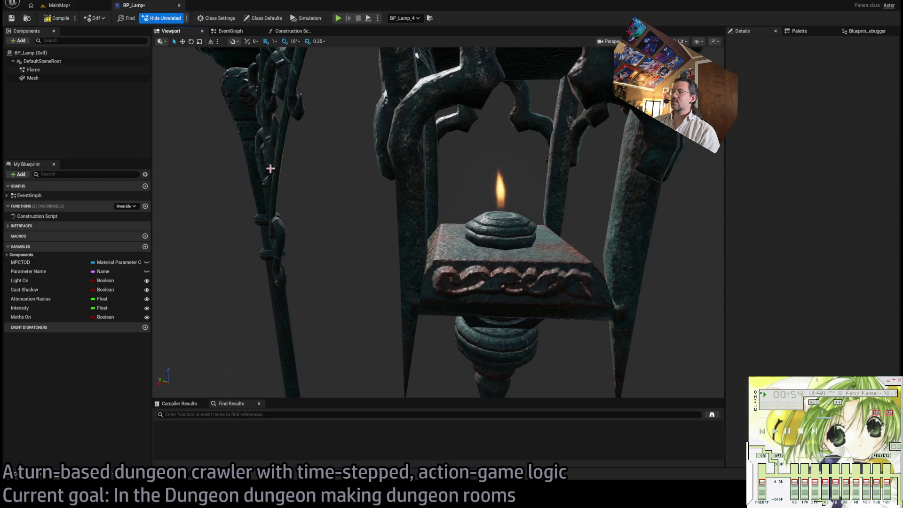
scroll(270, 168, "down", 5)
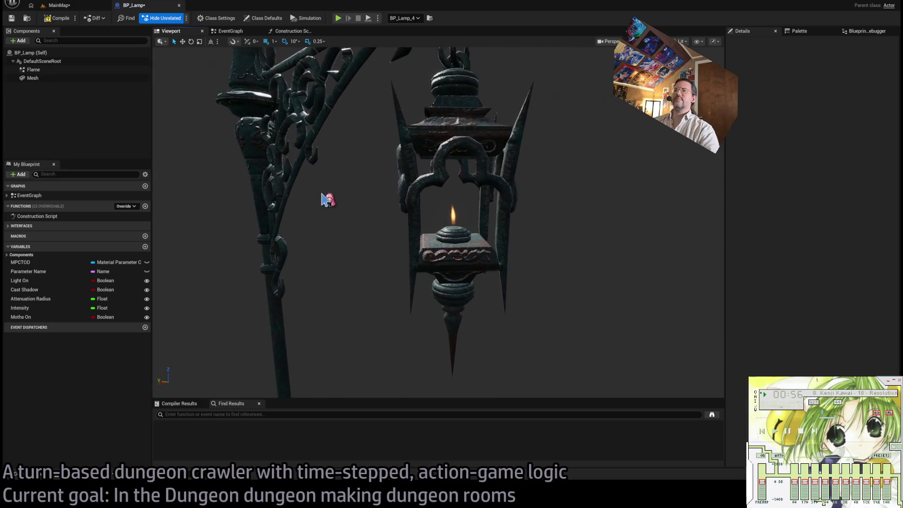
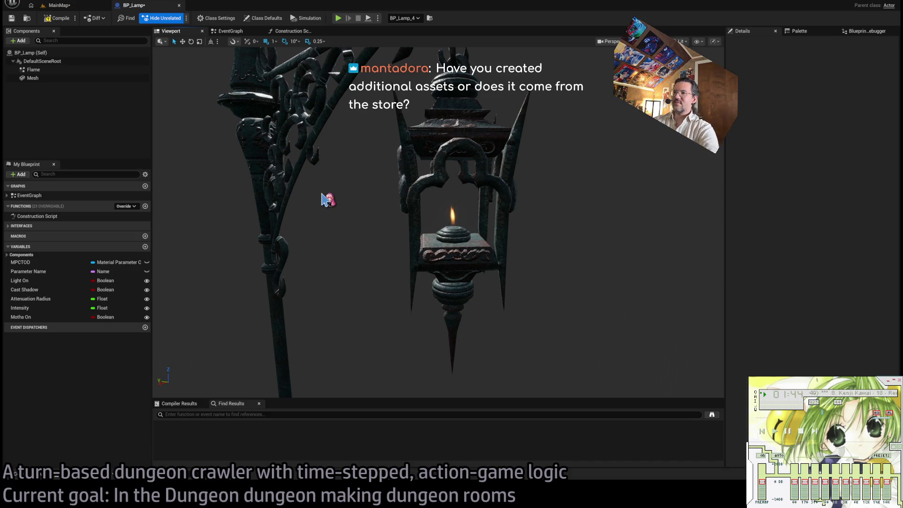
Step: Open the lamp's SM_Lantern_01 mesh and zoom in on its iron scrollwork
scroll(324, 199, "down", 10)
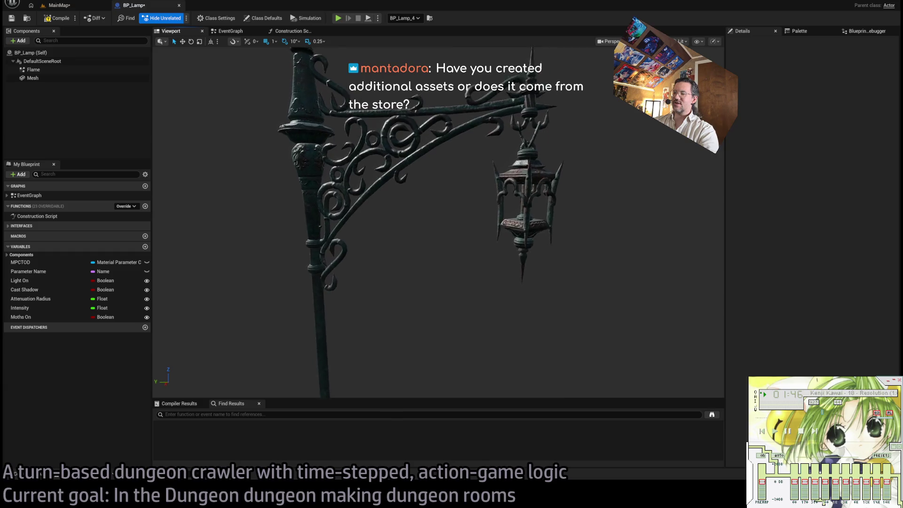
left_click(329, 197)
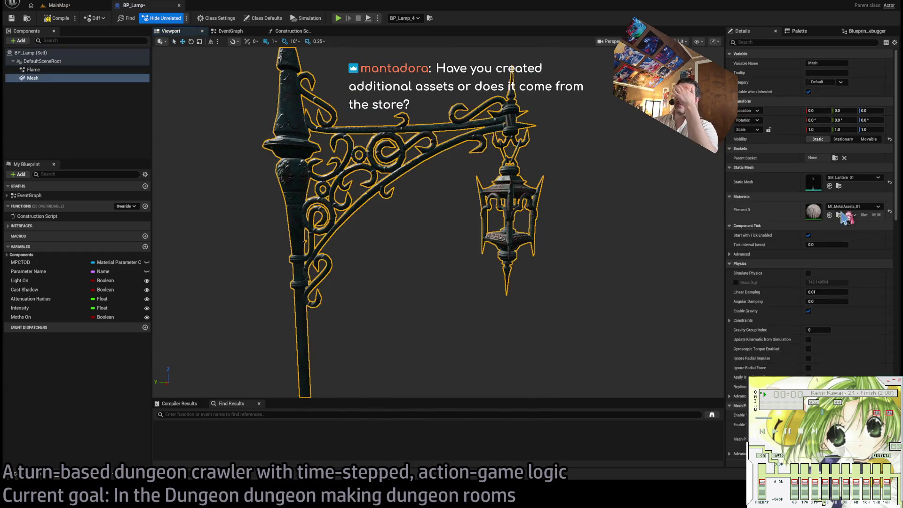
double_click(819, 187)
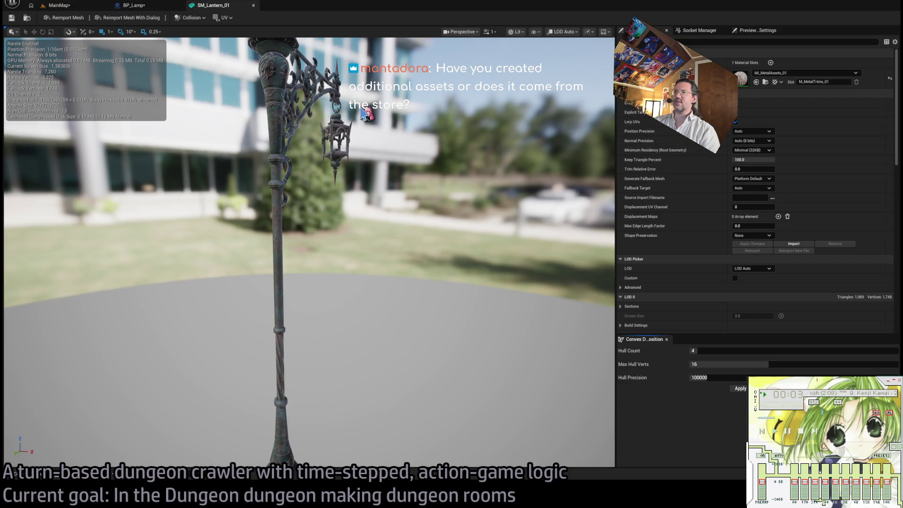
left_click_drag(385, 131, 395, 136)
scroll(309, 251, "up", 10)
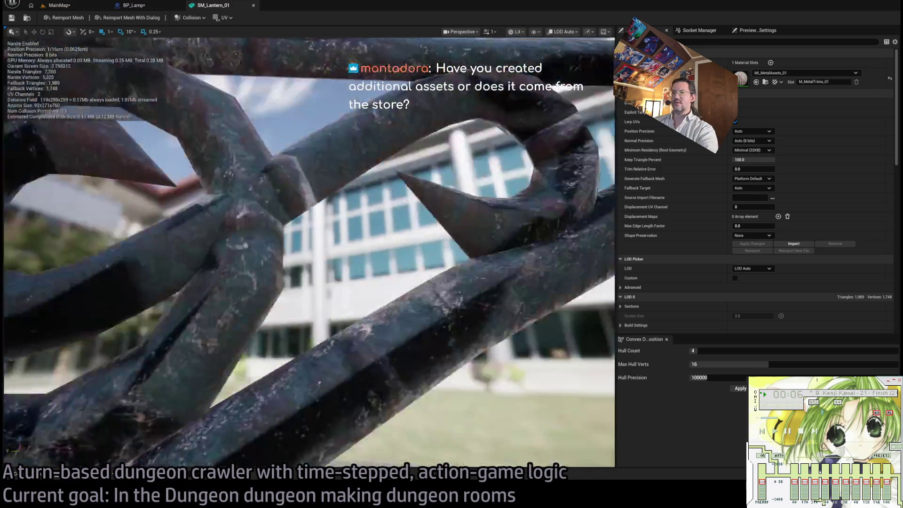
mouse_move(309, 251)
left_mouse_down()
mouse_move(278, 259)
mouse_move(400, 132)
mouse_move(434, 112)
left_mouse_up()
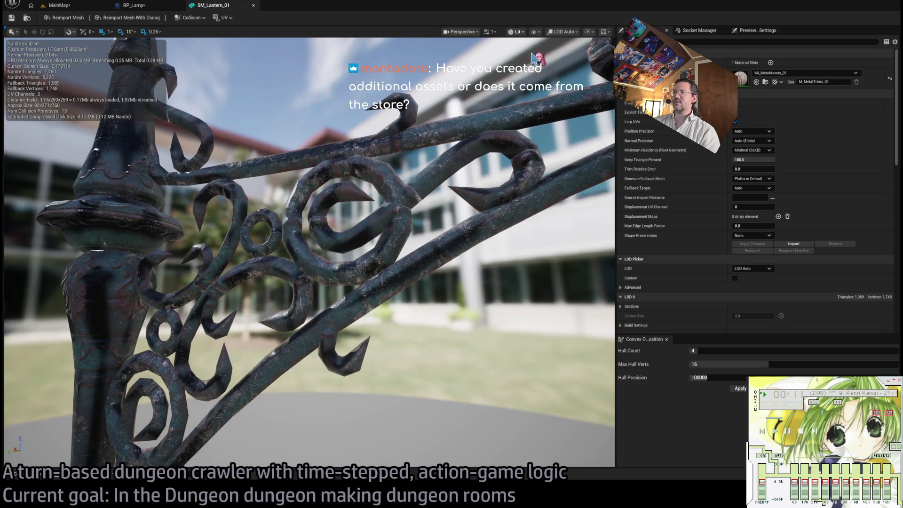
Step: View the lantern mesh in wireframe, then lit, and orbit to a side view of the arm
key("alt+2")
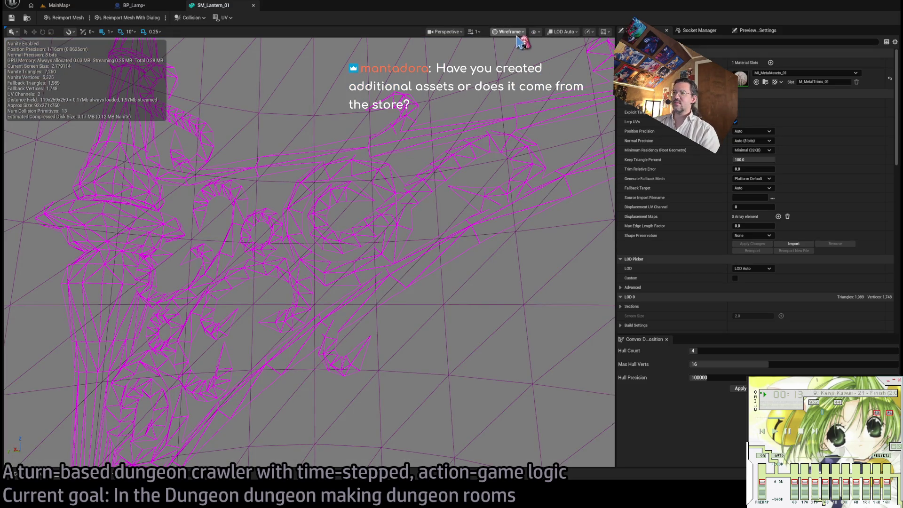
key("alt+4")
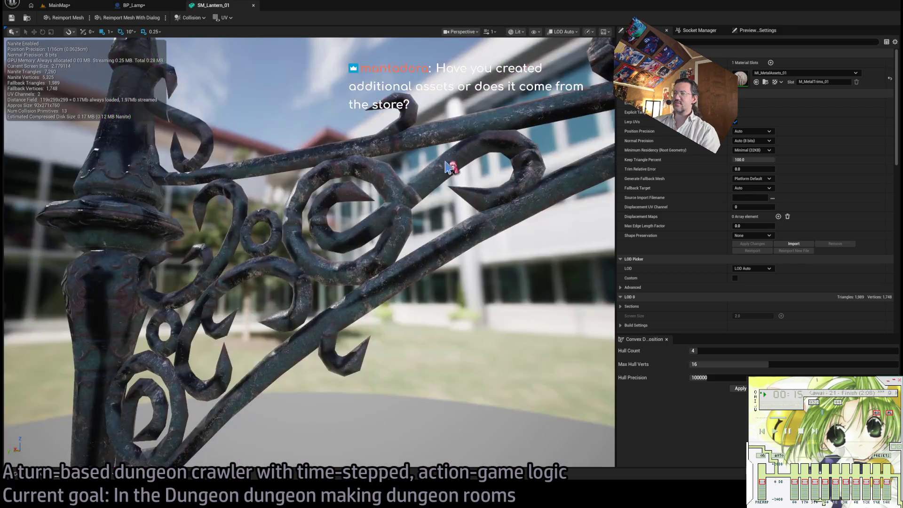
scroll(444, 169, "down", 5)
scroll(444, 169, "up", 5)
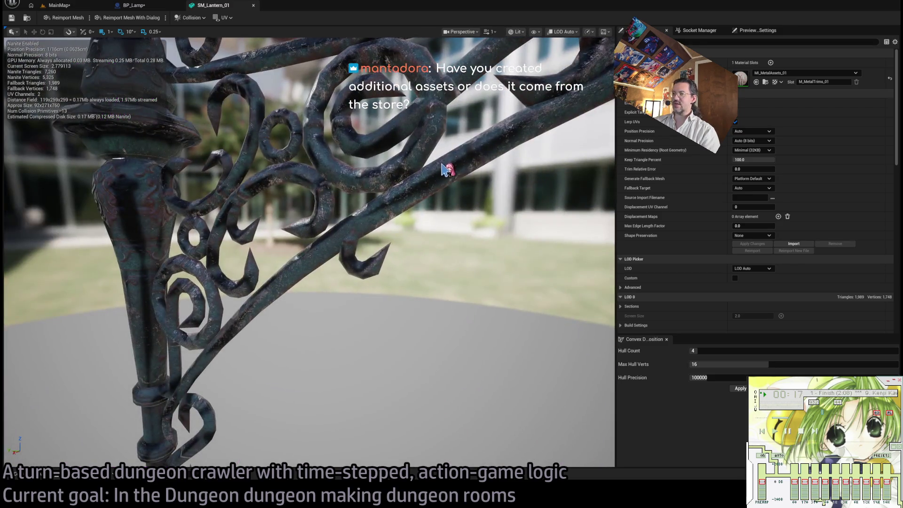
scroll(444, 168, "down", 5)
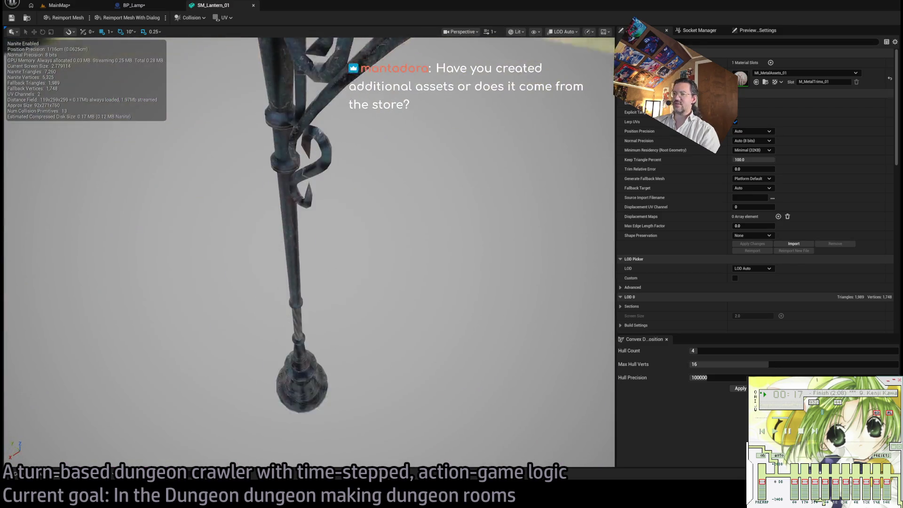
scroll(445, 169, "up", 5)
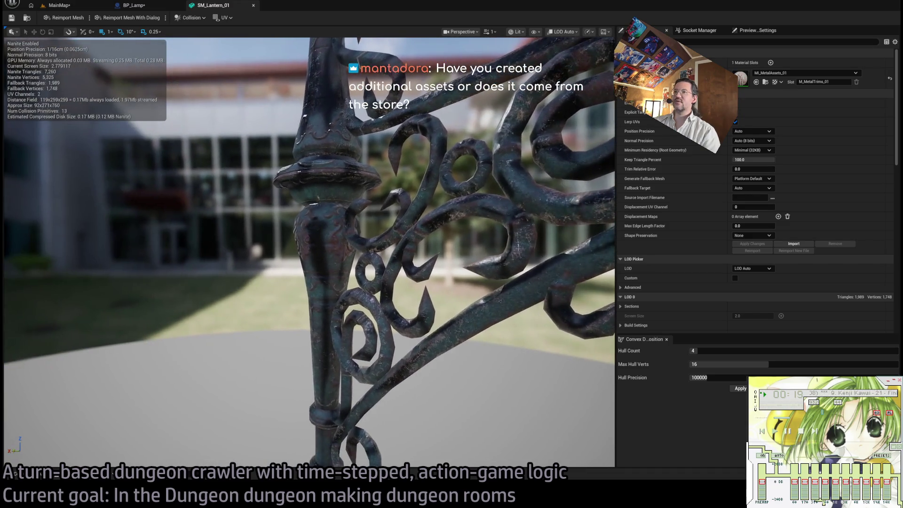
scroll(444, 169, "down", 3)
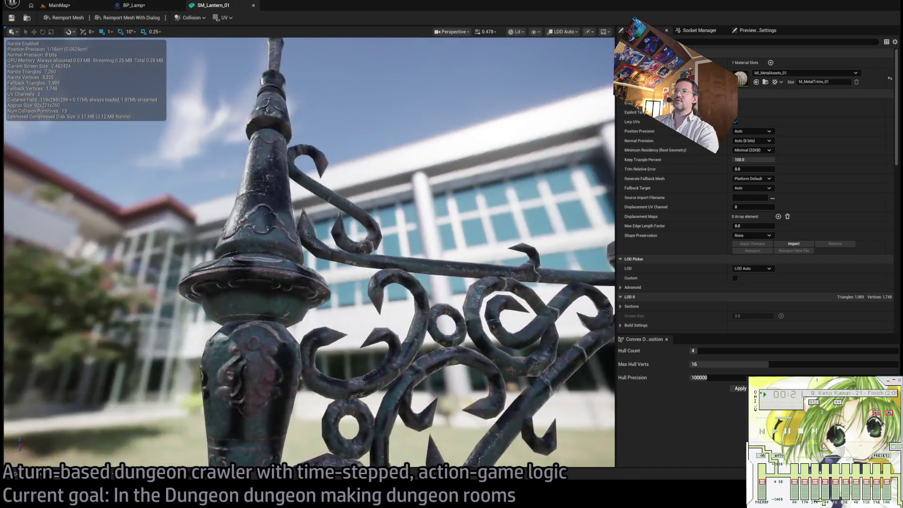
mouse_move(444, 168)
left_mouse_down()
mouse_move(369, 172)
mouse_move(452, 173)
left_mouse_up()
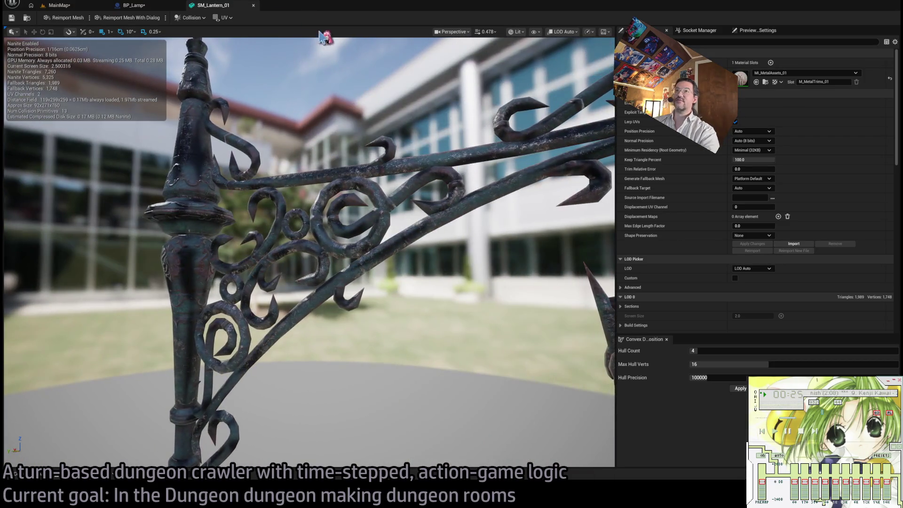
Step: Deselect the lamp mesh in BP_Lamp and toggle between tabs, ending on MainMap
left_click(134, 5)
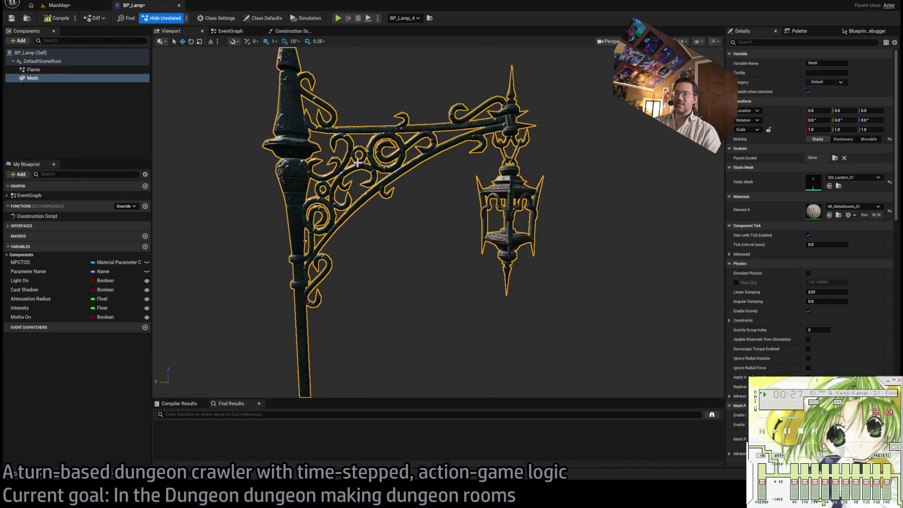
left_click(254, 250)
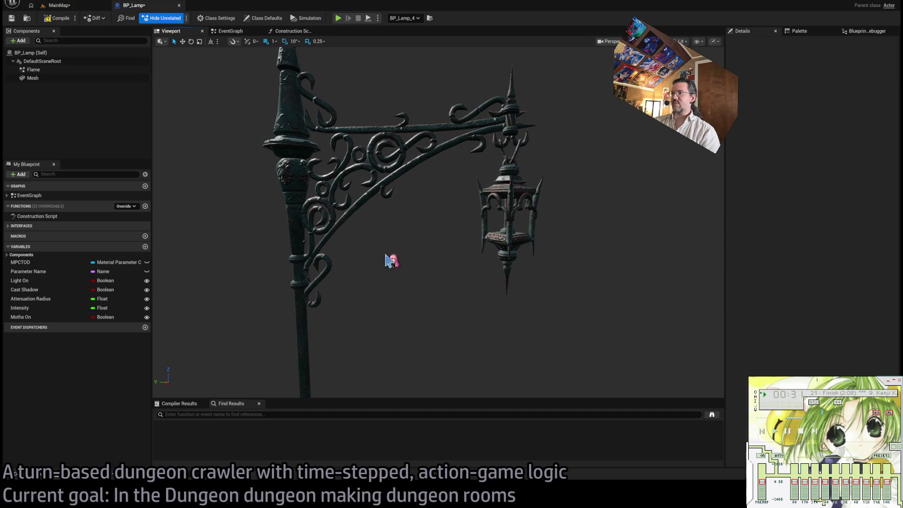
left_click(79, 6)
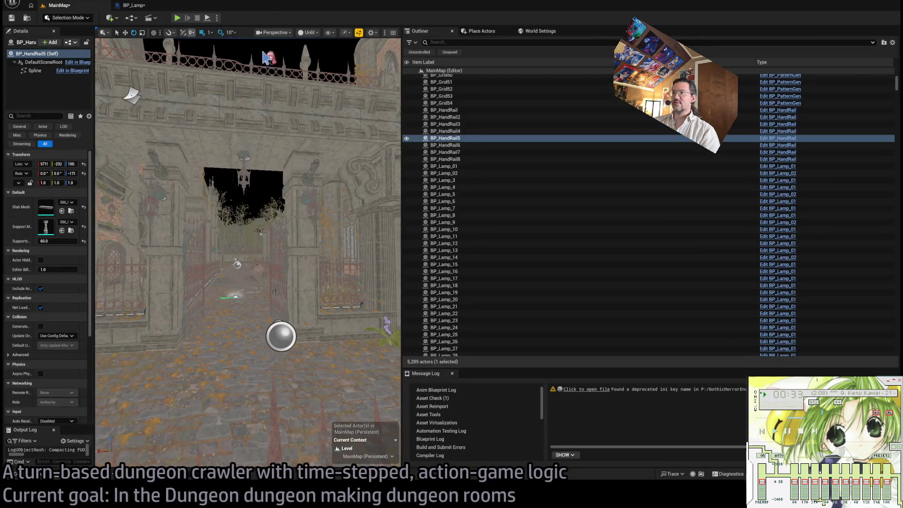
left_click(124, 5)
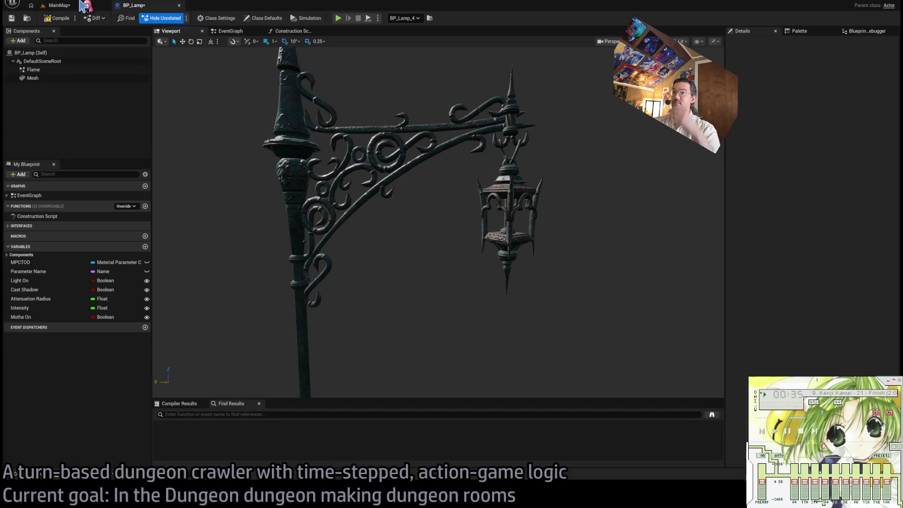
left_click(80, 6)
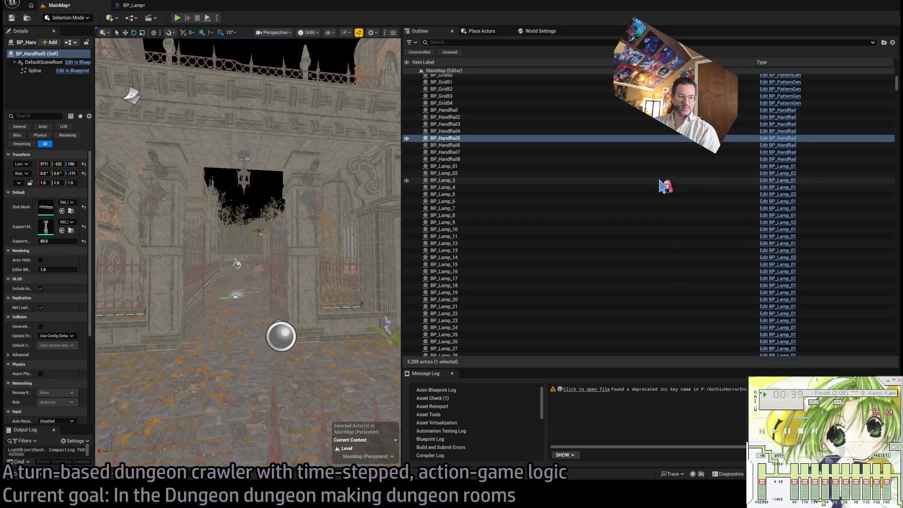
left_click(134, 5)
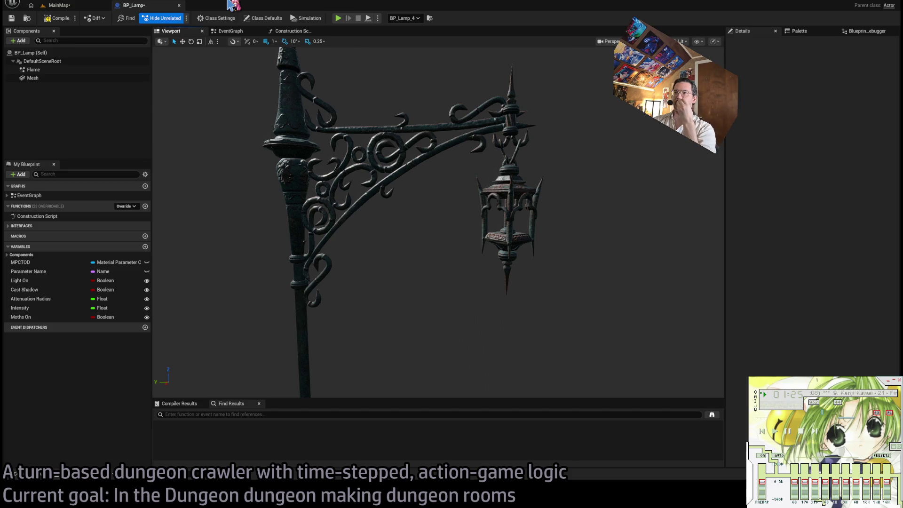
left_click(64, 5)
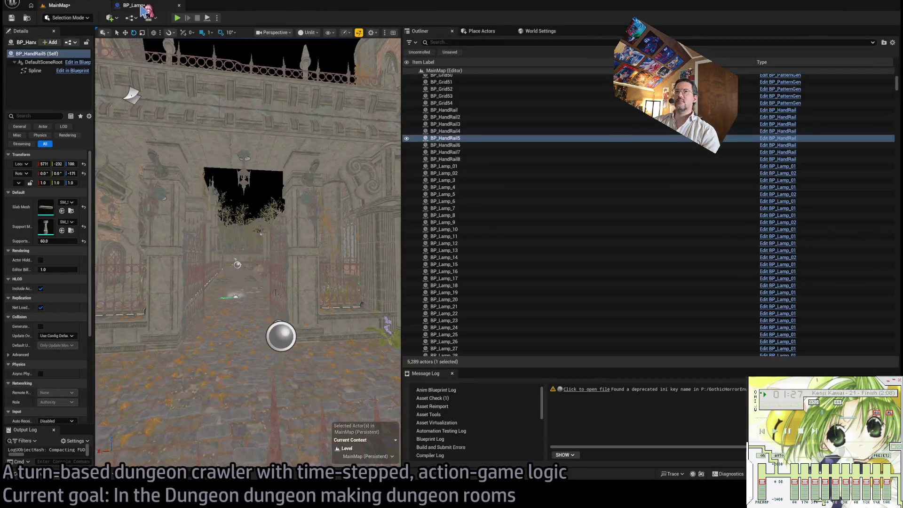
Step: Open and close BP_Lamp_02's blueprint, then fly in to the lit lantern
left_click(778, 174)
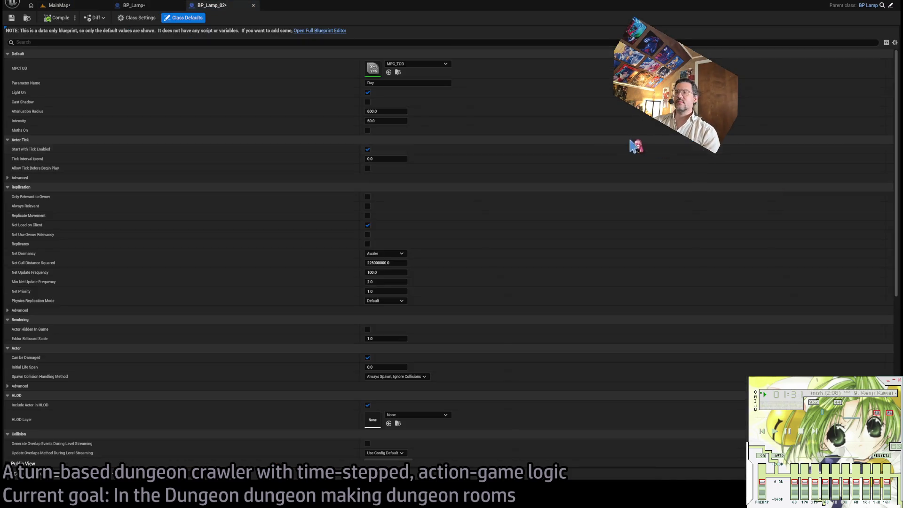
middle_click(223, 7)
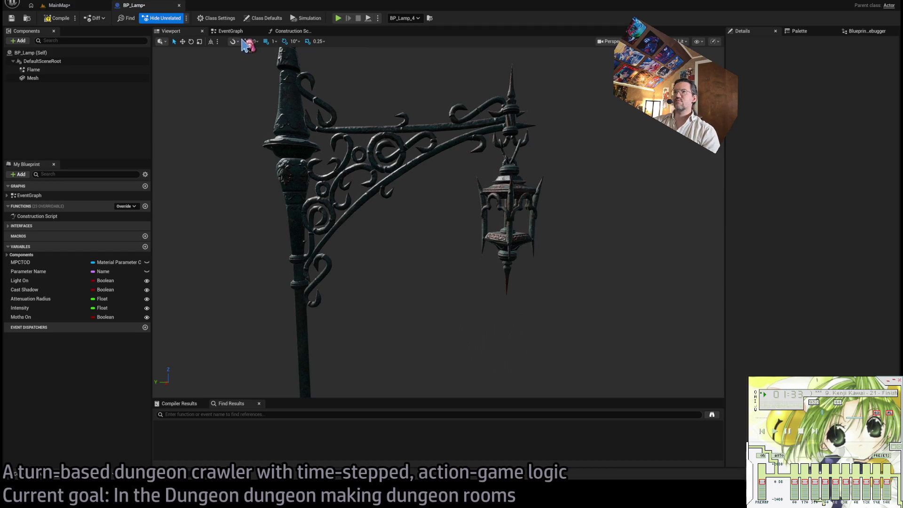
left_click_drag(344, 178, 362, 140)
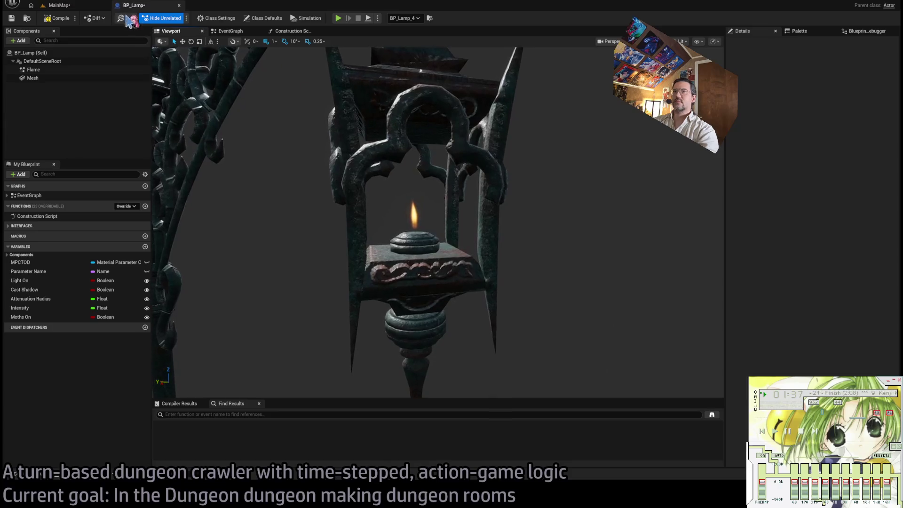
Step: From MainMap, open BP_Candles_03 and select its CandleFlame1 component
left_click(59, 5)
scroll(795, 214, "up", 3)
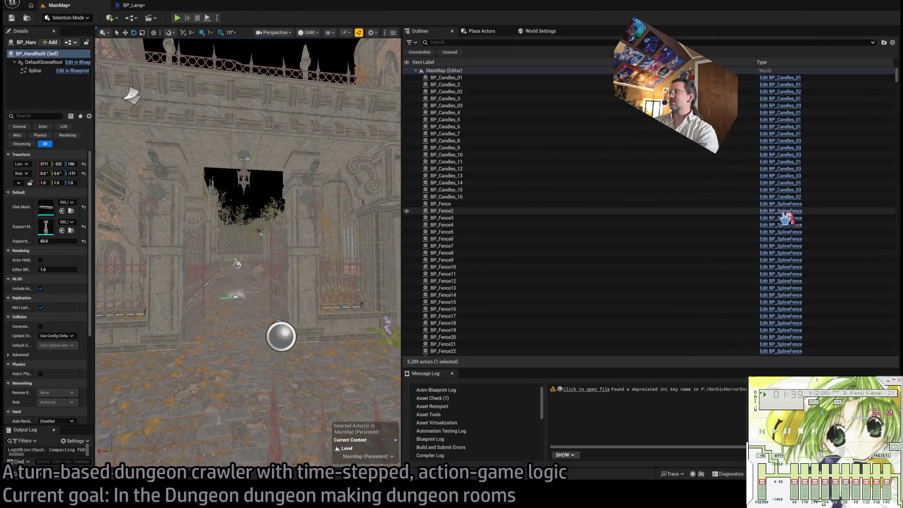
double_click(225, 60)
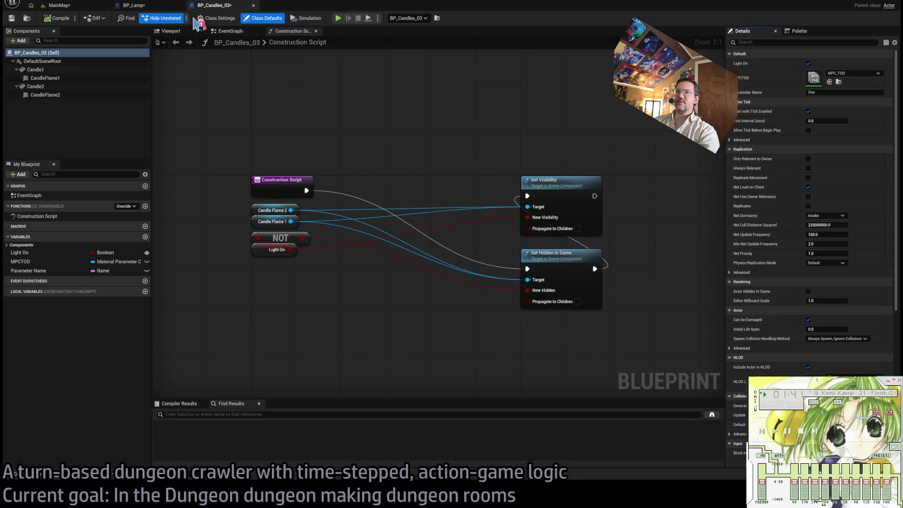
left_click(45, 77)
Step: In BP_Lamp, delete the Flame component and paste CandleFlame1, then restore Flame with undo
left_click(151, 8)
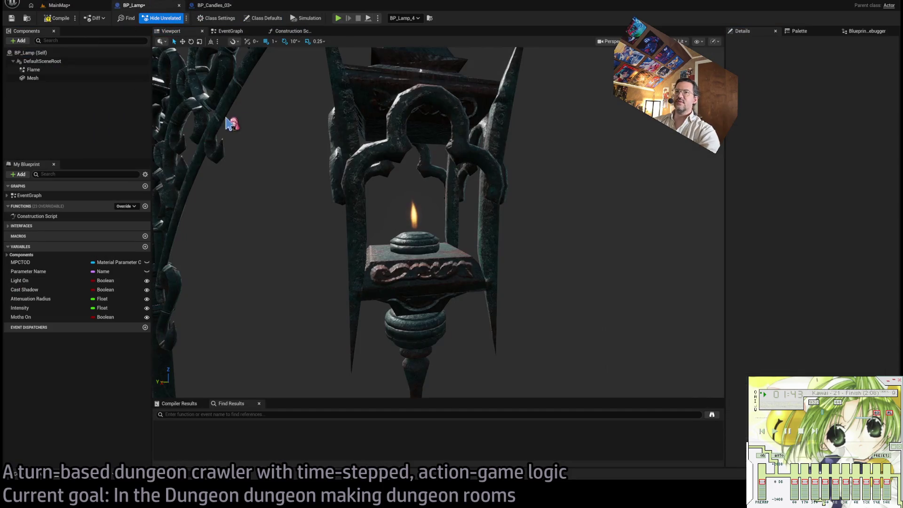
left_click(37, 70)
key("Delete")
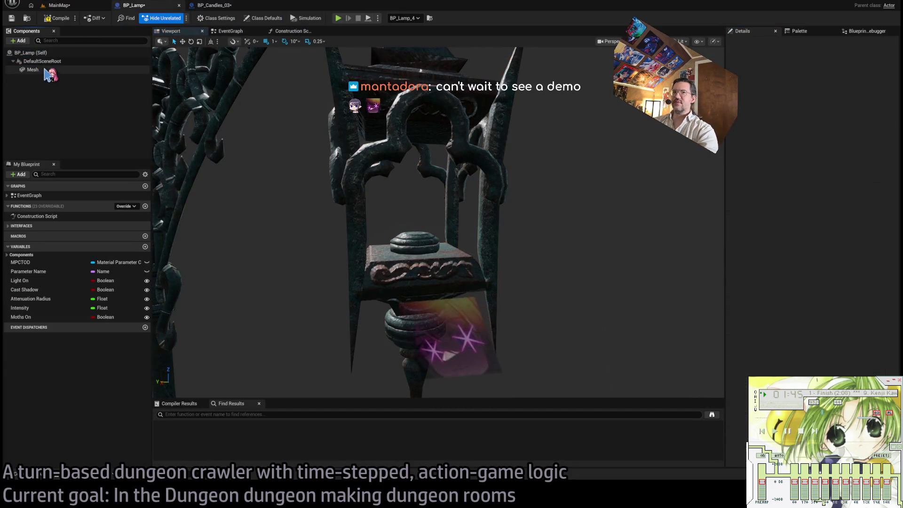
key("ctrl+v")
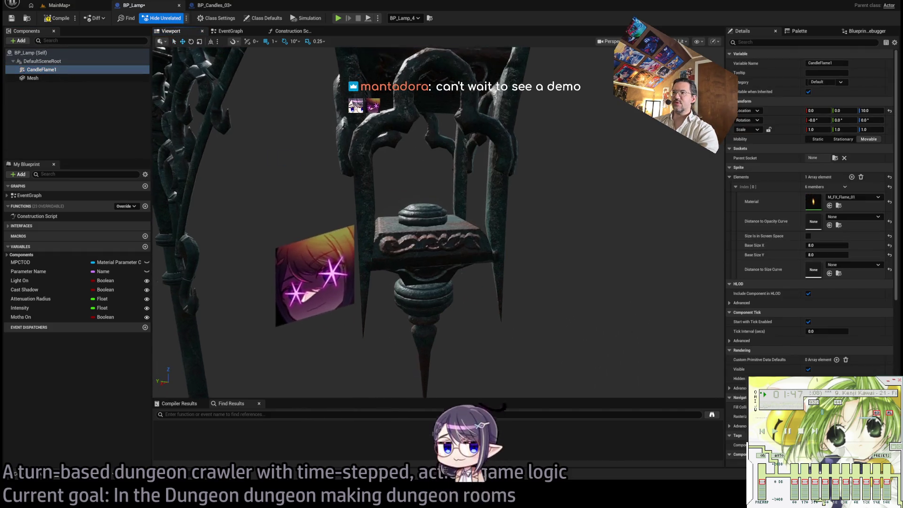
key("ctrl+z")
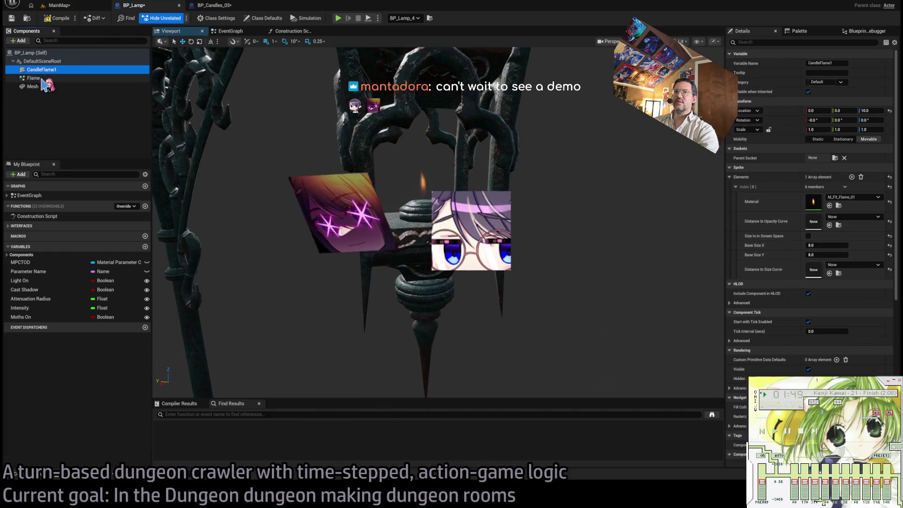
Step: Compare Flame's location with CandleFlame1, then delete the old Flame component
left_click(46, 78)
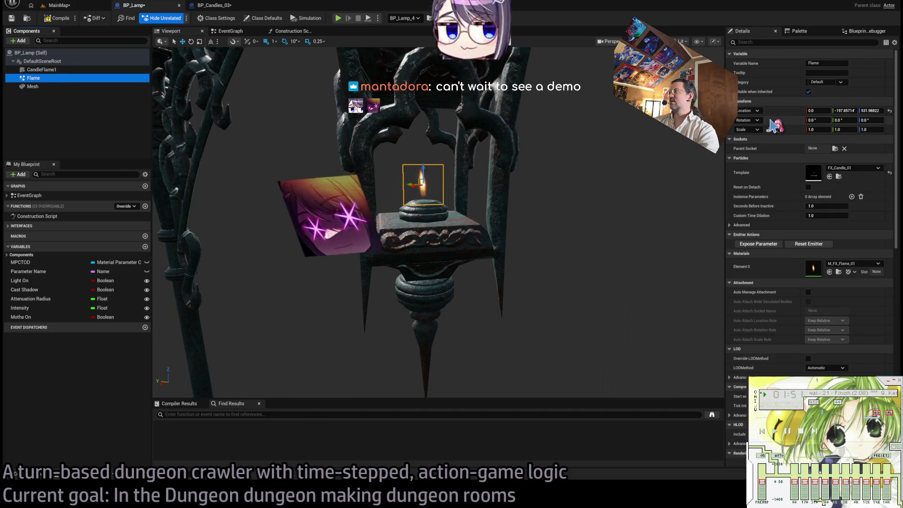
left_click(771, 111)
left_click(45, 70)
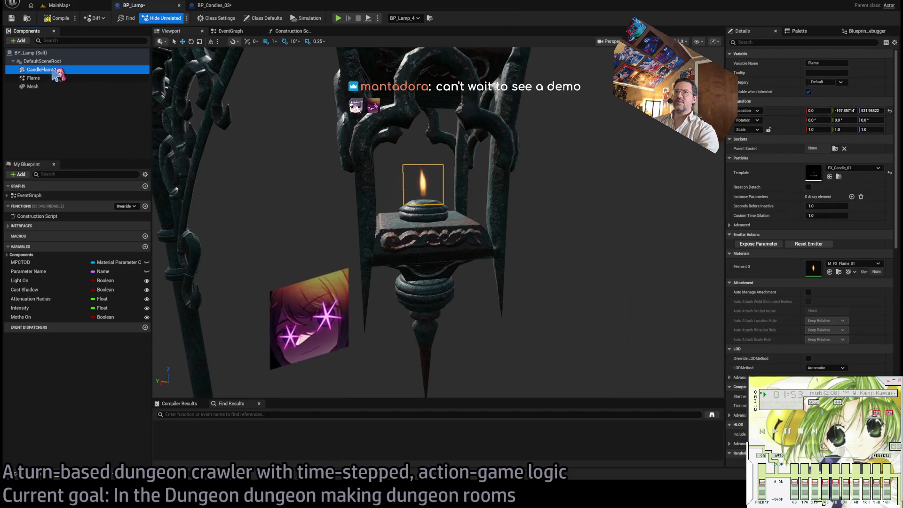
left_click(47, 78)
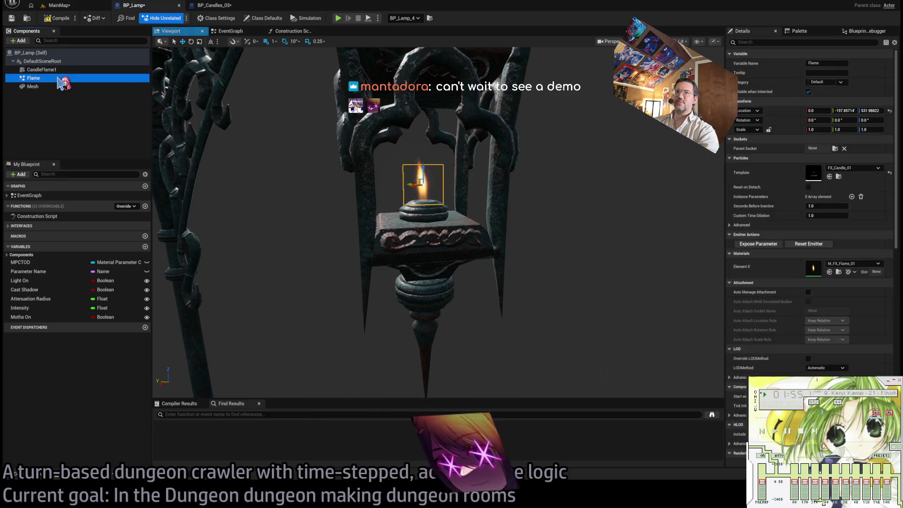
key("Delete")
left_click(423, 181)
scroll(516, 197, "down", 3)
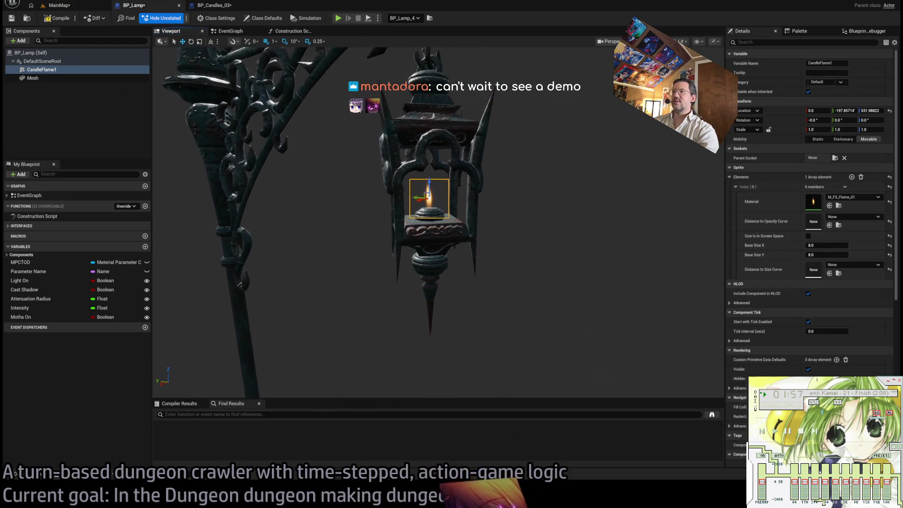
left_click_drag(515, 196, 516, 196)
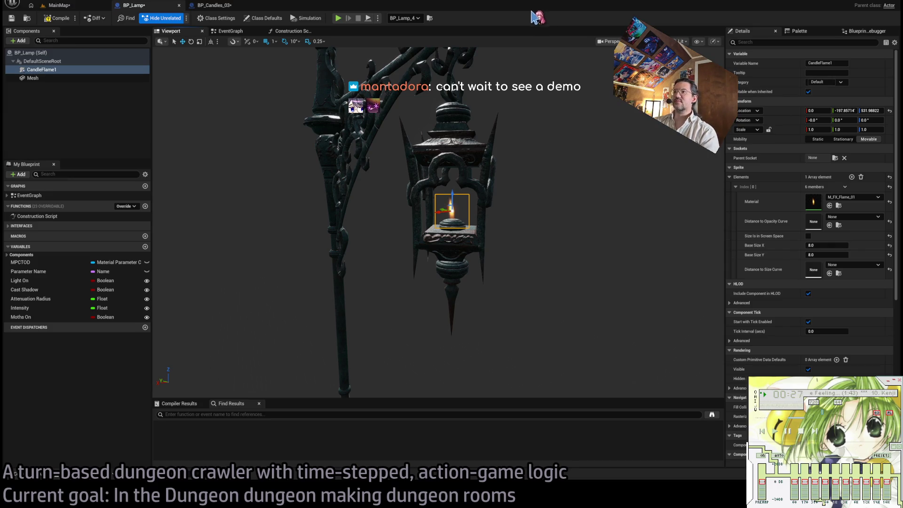
Step: Frame the CandleFlame1 sprite and orbit around the lantern to judge its 8 by 8 size
mouse_move(545, 149)
left_mouse_down()
mouse_move(452, 153)
mouse_move(381, 139)
mouse_move(546, 149)
left_mouse_up()
key("f")
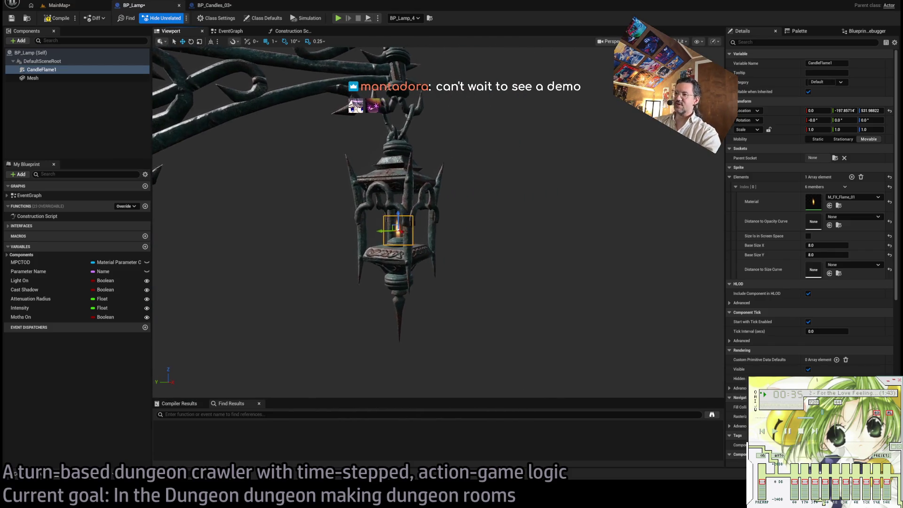
scroll(437, 221, "down", 5)
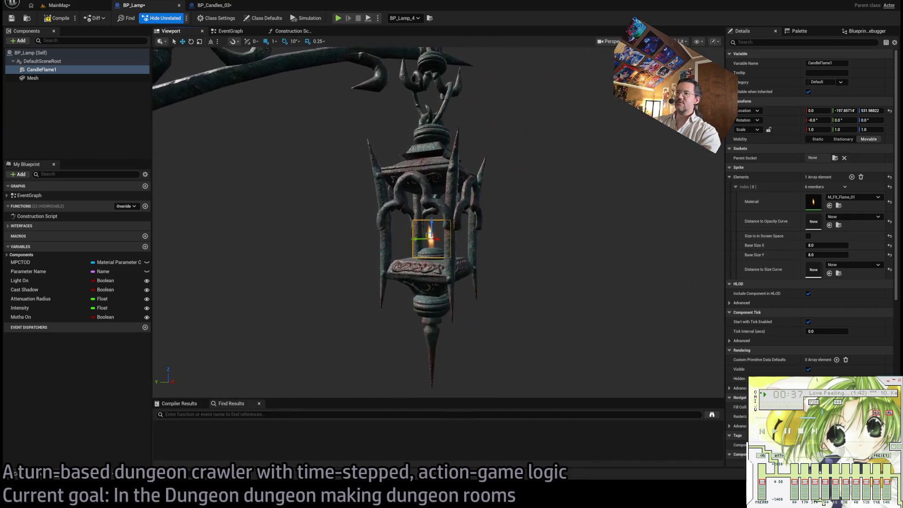
mouse_move(437, 221)
left_mouse_down()
mouse_move(517, 221)
mouse_move(546, 149)
left_mouse_up()
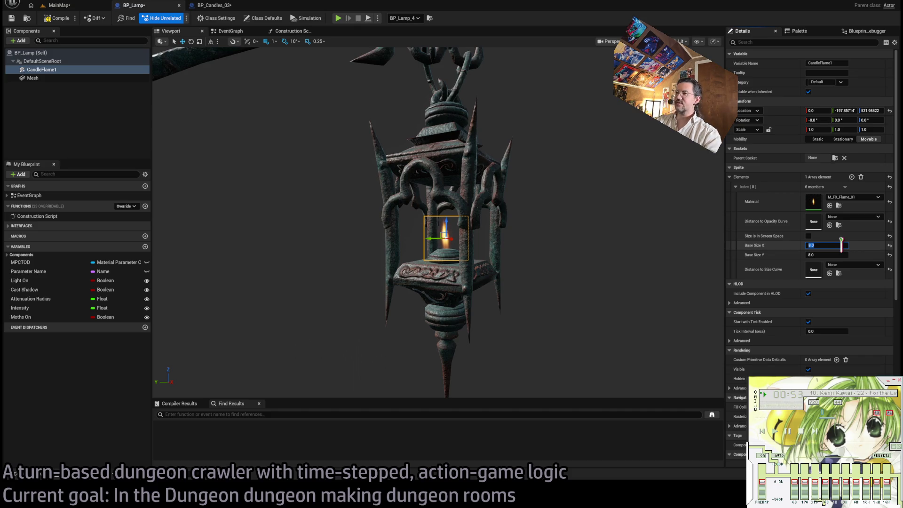
Step: Try a flame sprite Base Size of 15 by 15 and frame the whole lamp post
type("15")
key("Return")
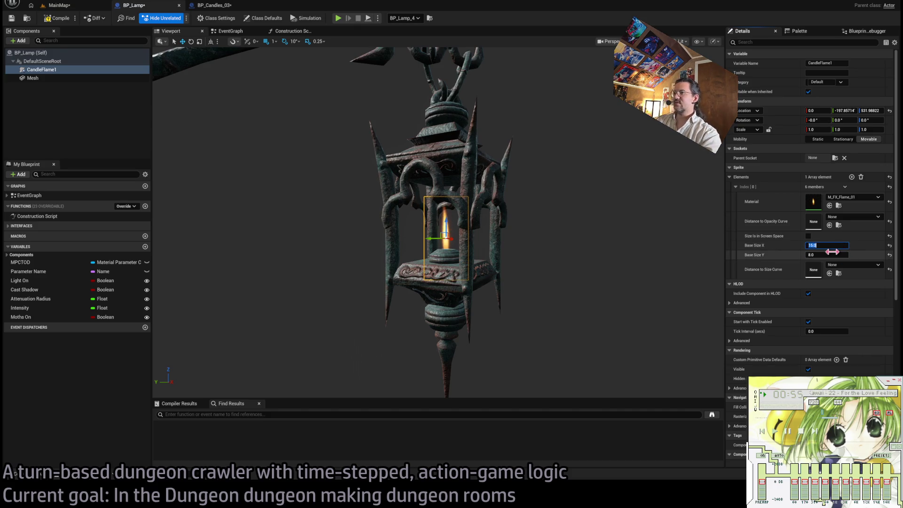
type("15")
key("Return")
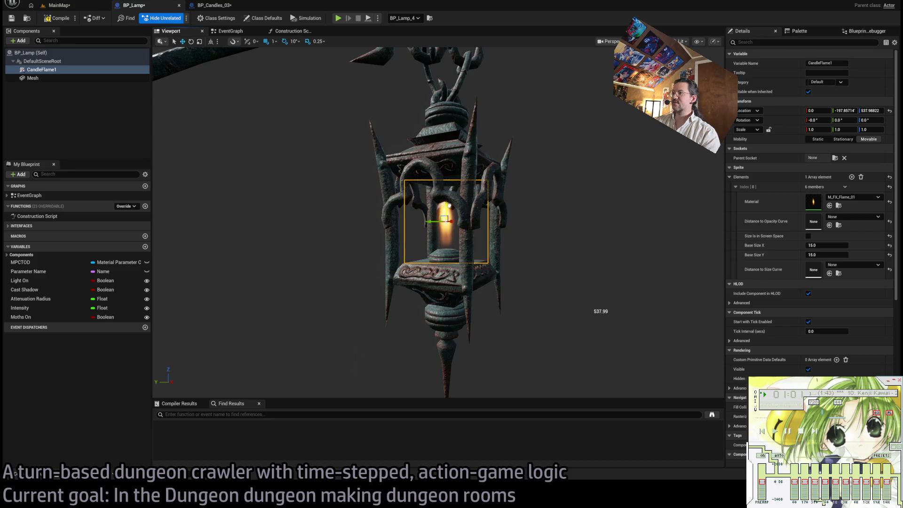
left_click(564, 247)
key("f")
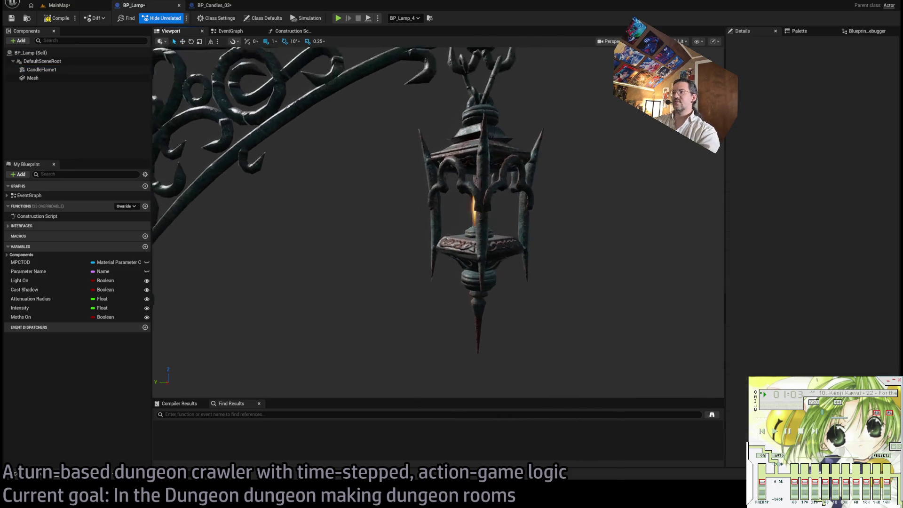
scroll(420, 193, "down", 6)
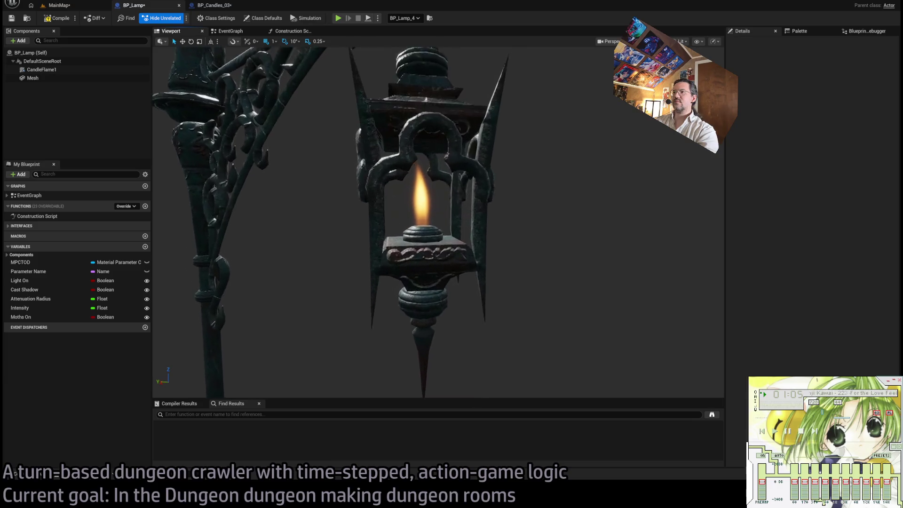
Step: Check the resized flame against the lamp post from several angles
left_click(419, 193)
left_click(540, 201)
scroll(541, 202, "up", 8)
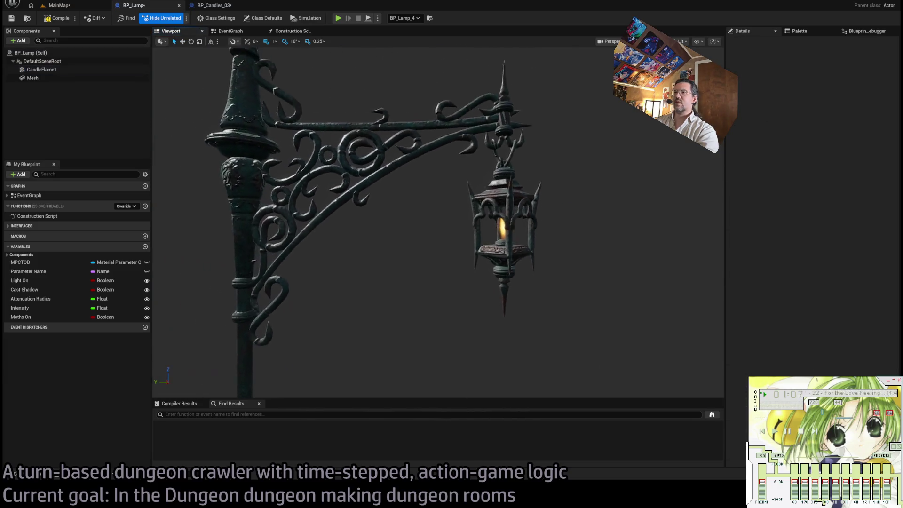
scroll(540, 201, "down", 6)
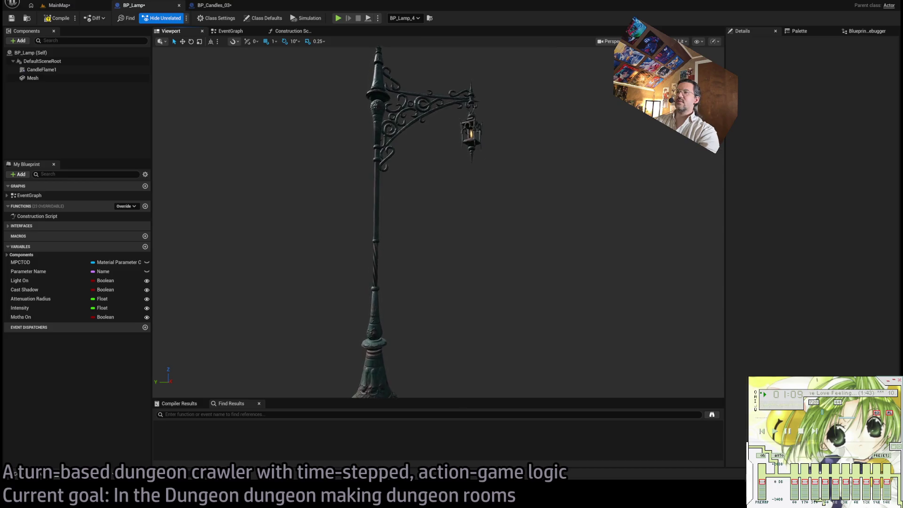
scroll(441, 205, "down", 8)
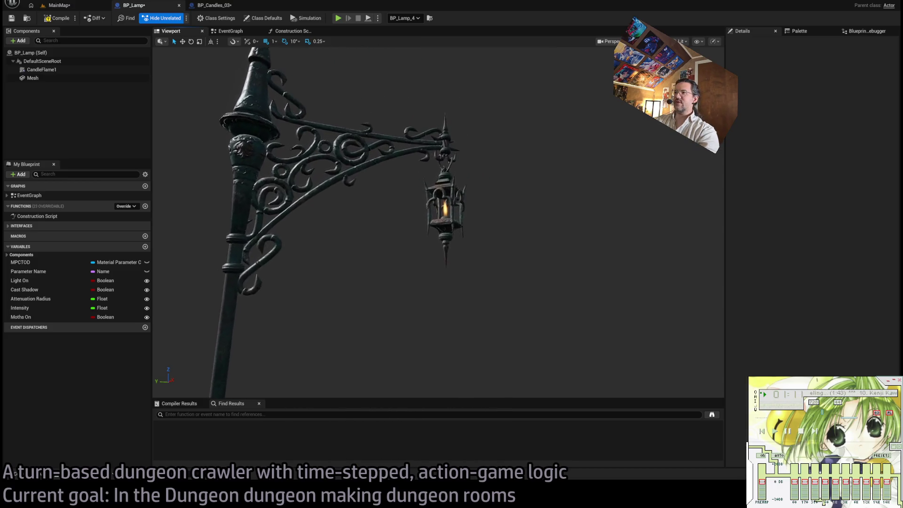
left_click(443, 208)
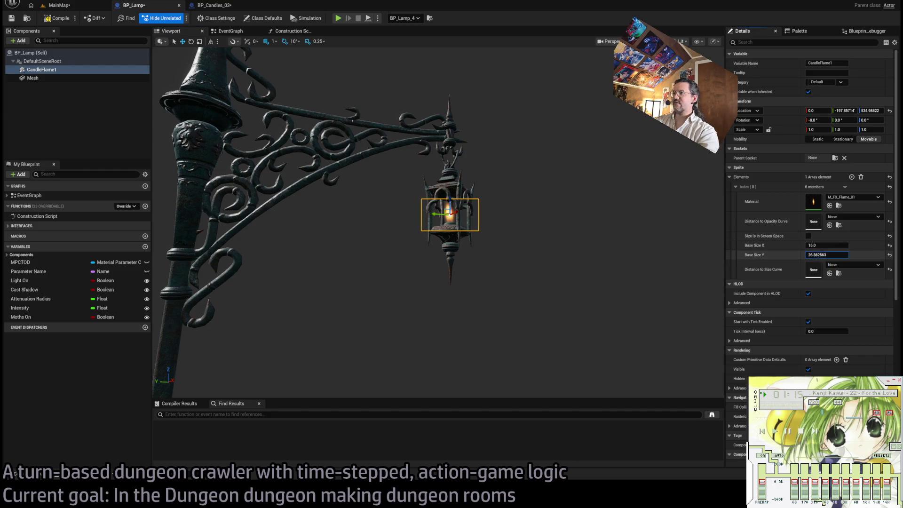
left_click(554, 282)
left_click_drag(554, 282, 480, 240)
Step: Set the CandleFlame1 sprite Base Size to X 14 and Y 24
left_click(466, 208)
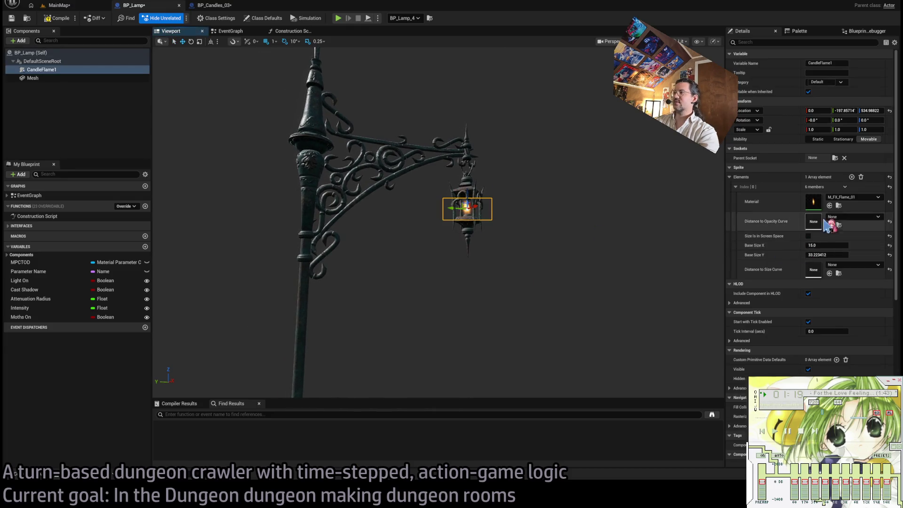
left_click_drag(827, 245, 832, 255)
left_click(828, 245)
type("14")
key("Tab")
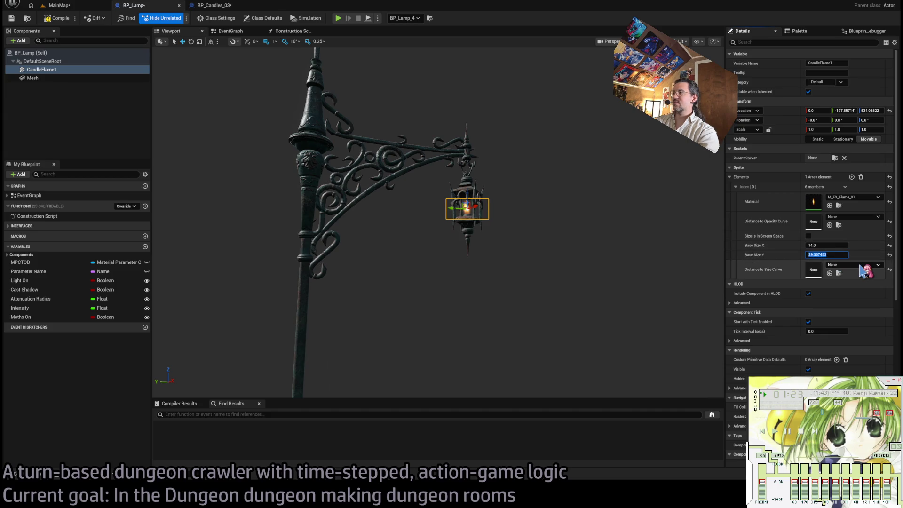
type("24")
key("Return")
key("f")
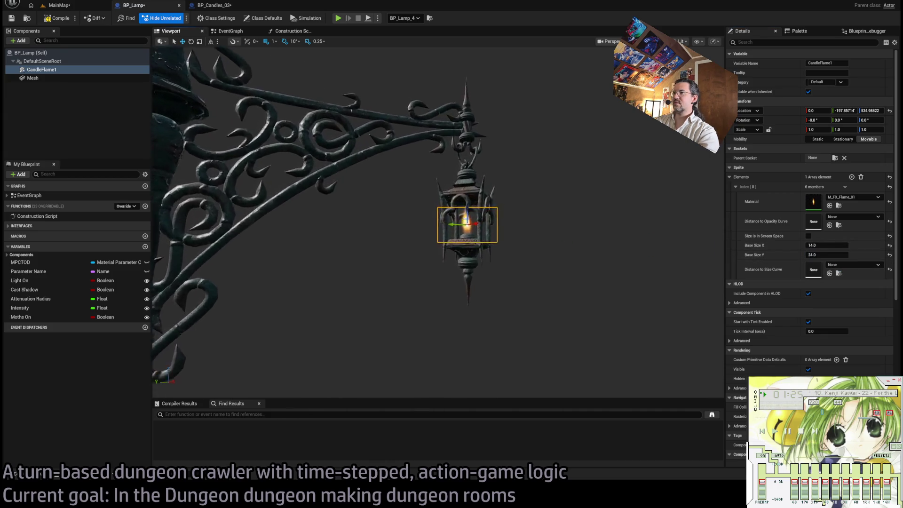
scroll(520, 232, "down", 10)
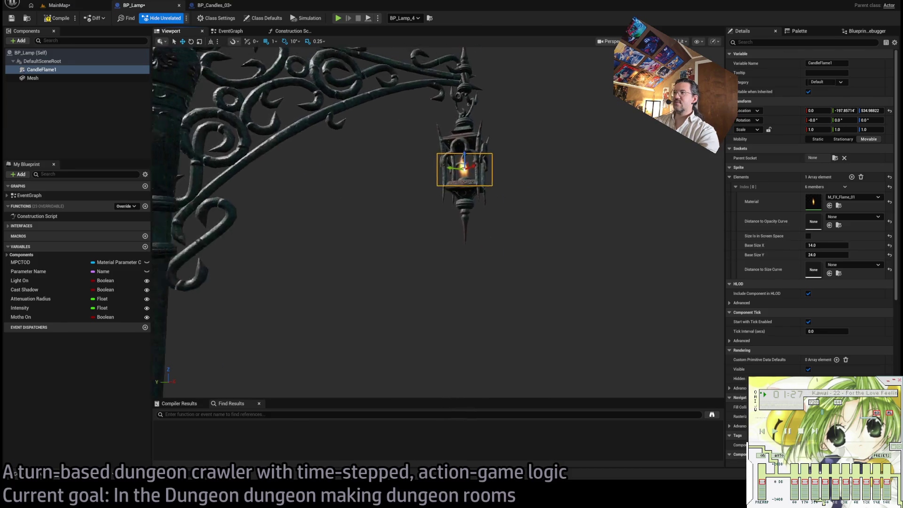
scroll(524, 238, "down", 3)
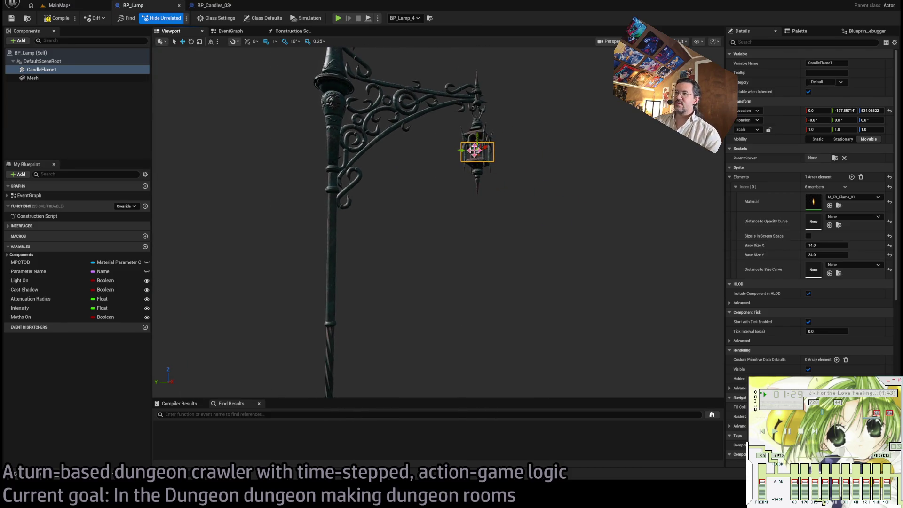
left_click(481, 158)
left_click(476, 150)
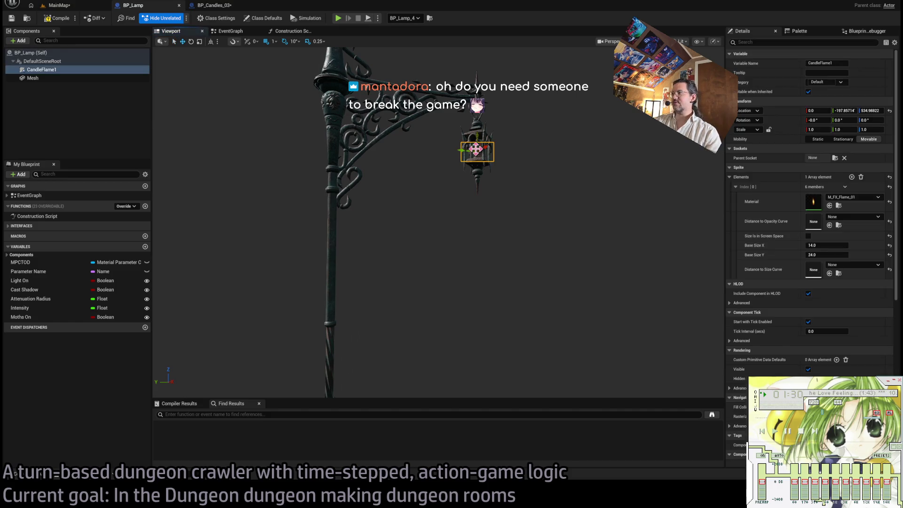
Step: Open the flame's M_FX_Flame_01 material and its T_FX_Noise_CLR texture from the Texture Sample
double_click(822, 203)
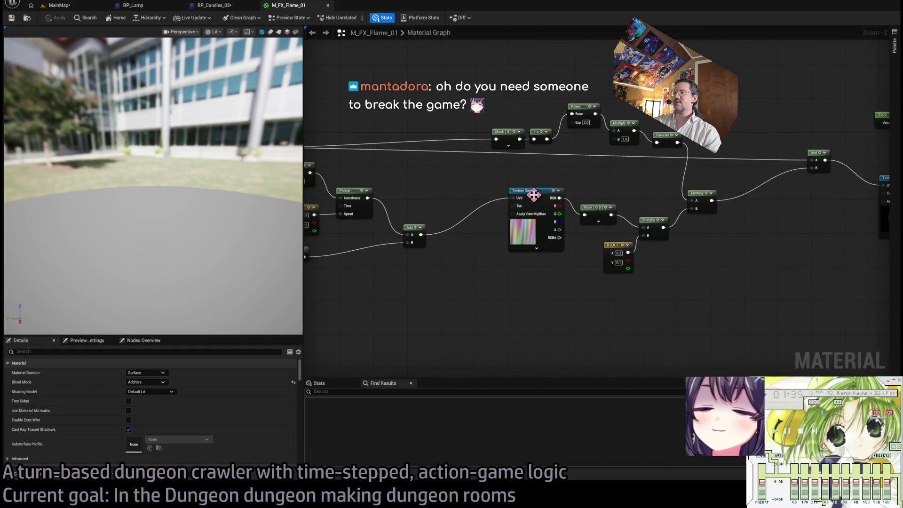
left_click(522, 218)
scroll(141, 419, "down", 2)
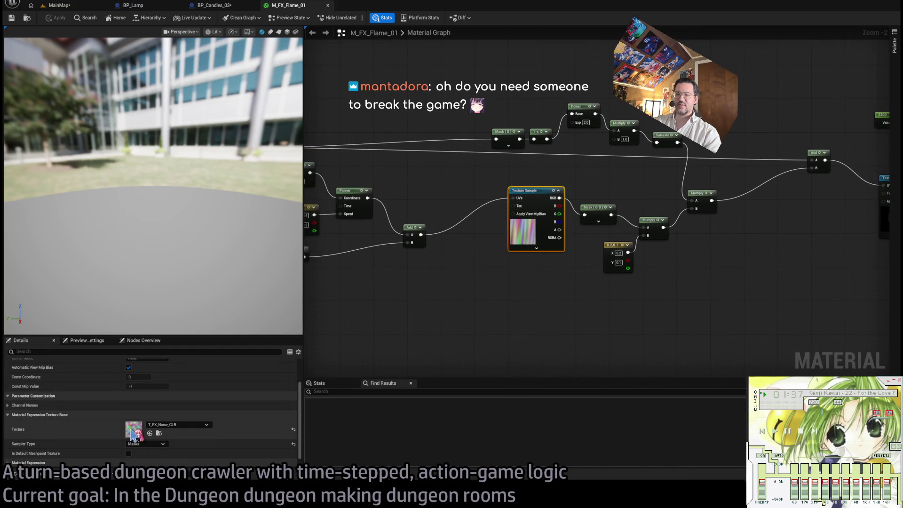
left_click_drag(644, 263, 466, 291)
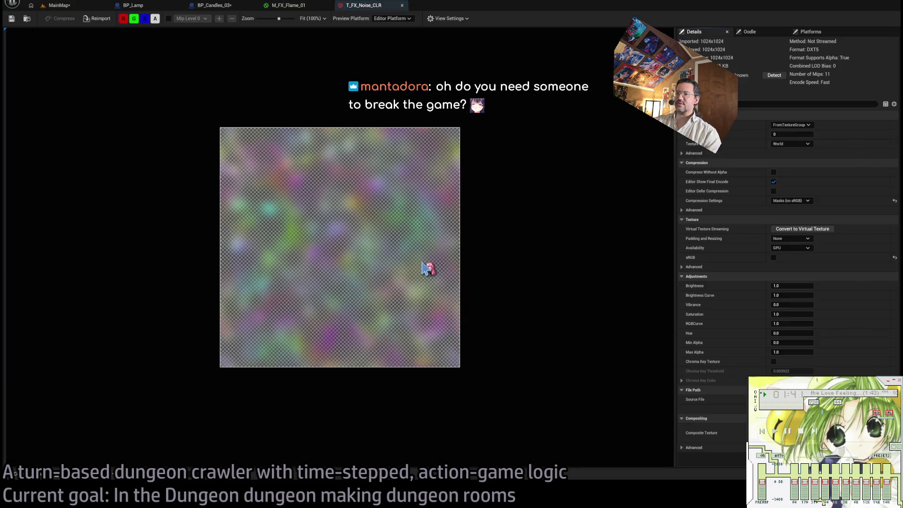
scroll(382, 126, "down", 2)
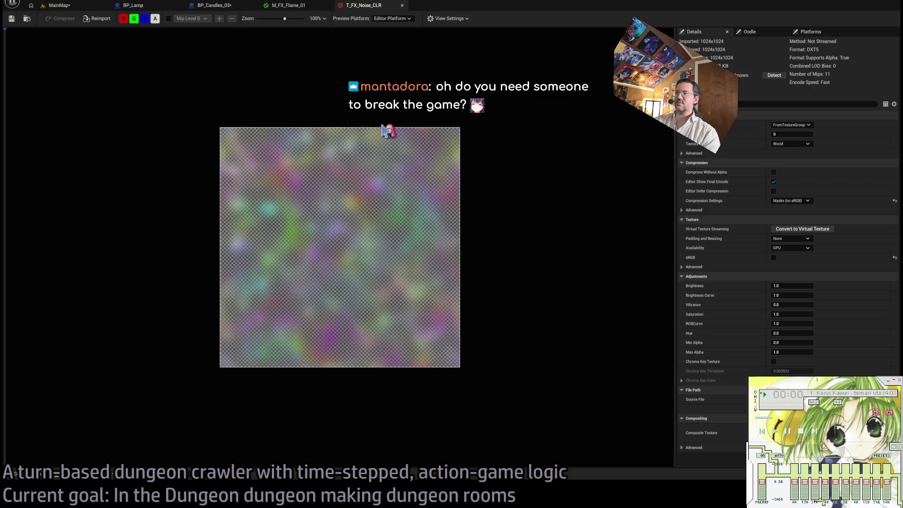
Step: Inspect the noise texture's red, green, blue and alpha channels separately, then close it
left_click(155, 19)
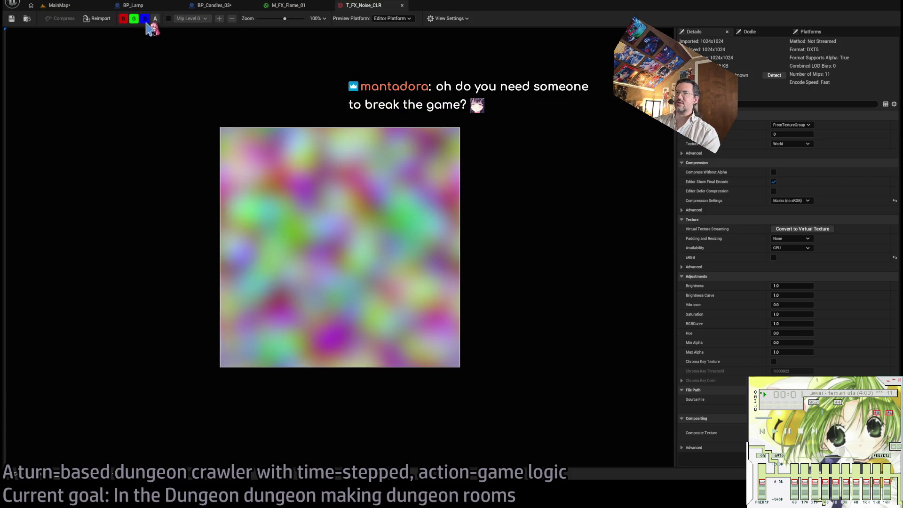
left_click(145, 18)
left_click(134, 19)
left_click(145, 18)
left_click(144, 19)
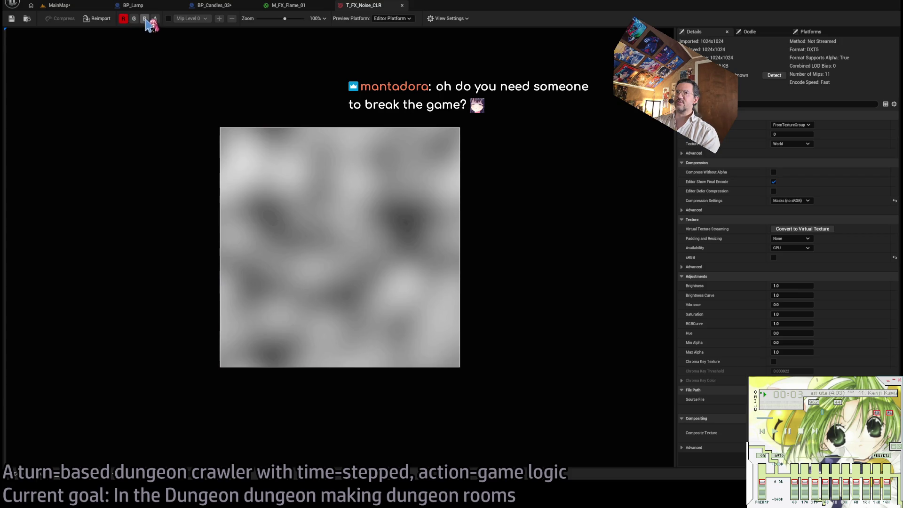
left_click(134, 19)
left_click(144, 18)
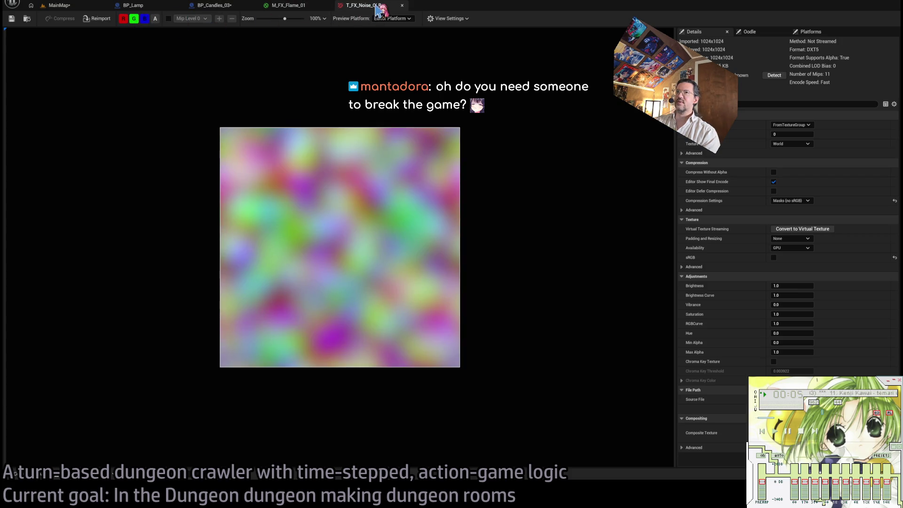
middle_click(377, 7)
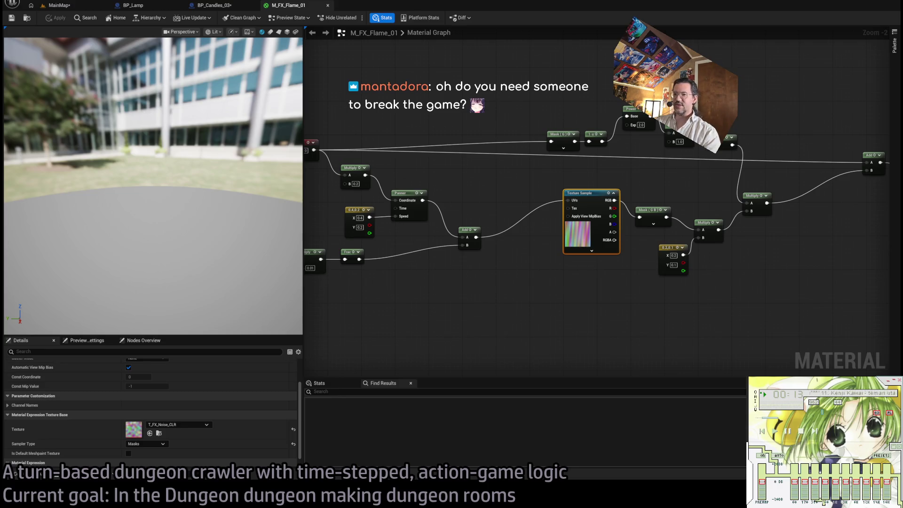
Step: Survey the flame material graph by box-selecting and framing its nodes
left_click(503, 292)
scroll(504, 292, "down", 1)
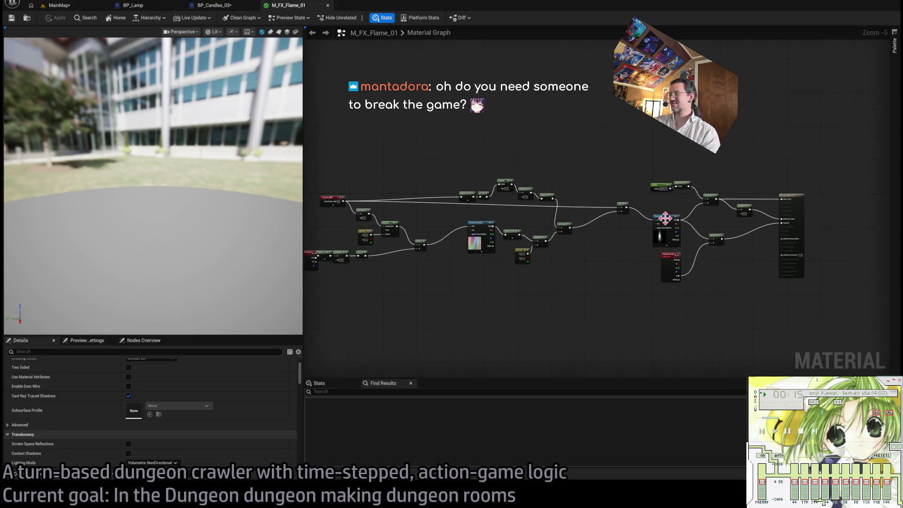
scroll(563, 237, "down", 2)
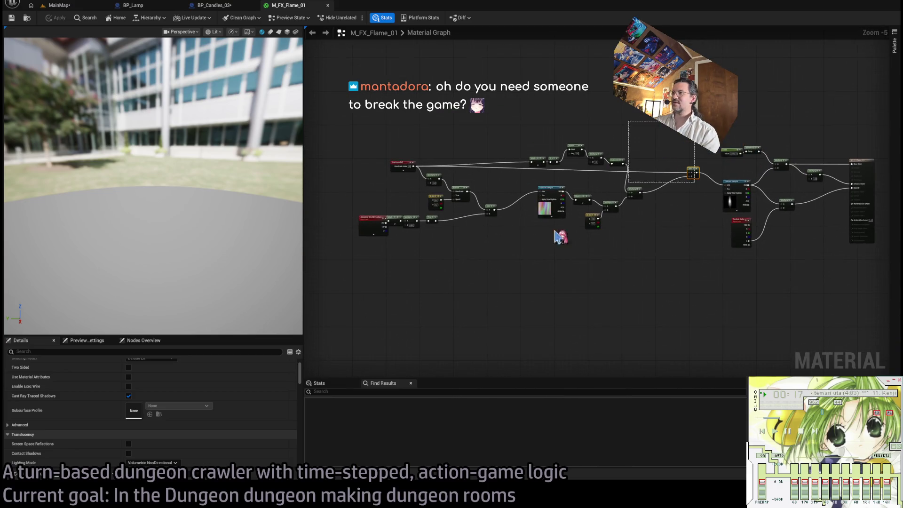
mouse_move(694, 121)
left_mouse_down()
mouse_move(357, 302)
mouse_move(337, 303)
left_mouse_up()
mouse_move(344, 130)
left_mouse_down()
mouse_move(695, 264)
mouse_move(708, 275)
mouse_move(605, 241)
mouse_move(348, 126)
mouse_move(337, 135)
mouse_move(727, 297)
mouse_move(710, 292)
left_mouse_up()
mouse_move(710, 292)
left_mouse_down()
mouse_move(323, 134)
mouse_move(385, 138)
left_mouse_up()
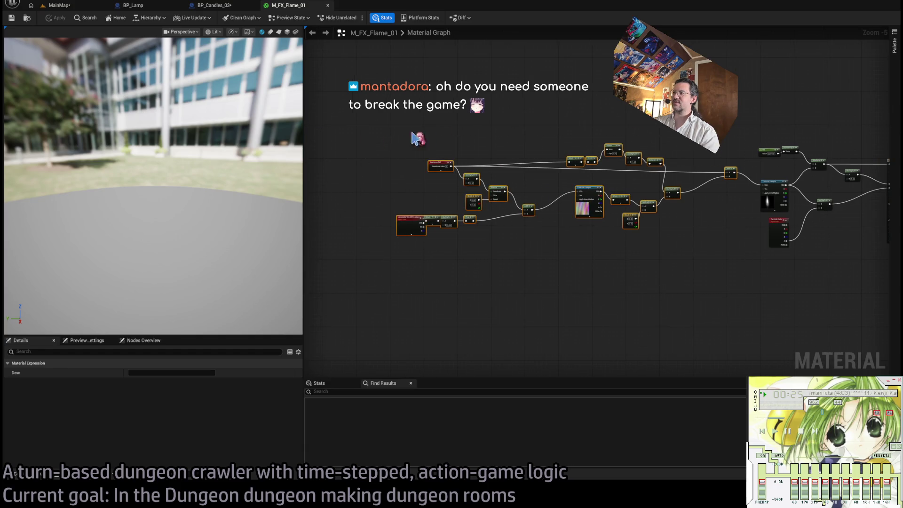
key("f")
left_click(509, 129)
scroll(549, 155, "up", 4)
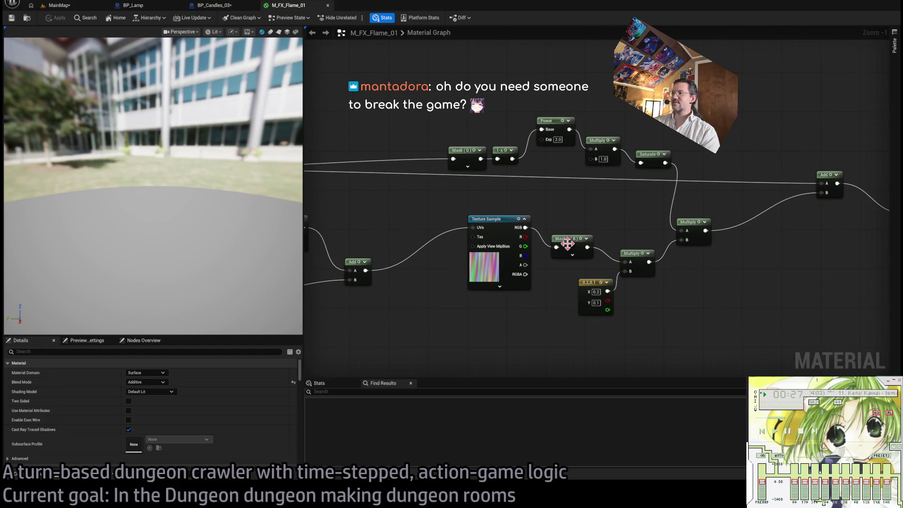
left_click(493, 226)
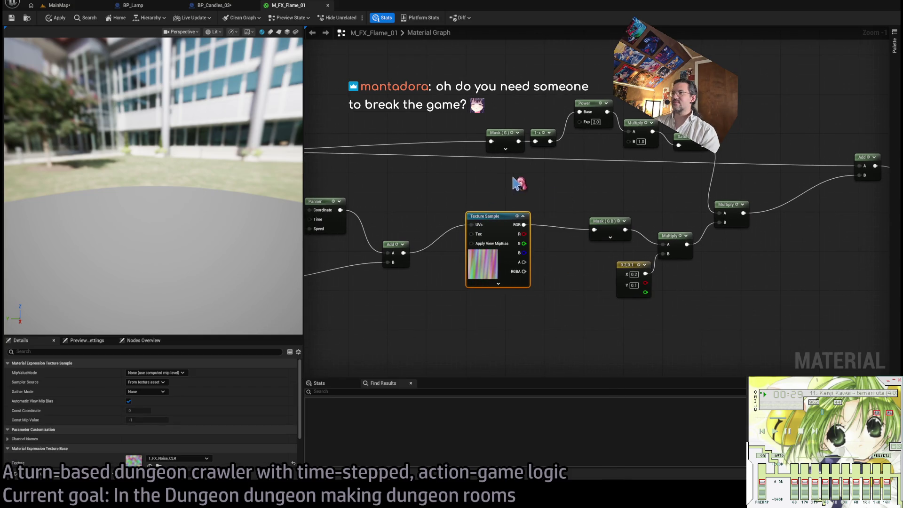
mouse_move(519, 183)
left_mouse_down()
mouse_move(674, 207)
mouse_move(646, 210)
left_mouse_up()
Step: Line up the Mask(G), 1-x, Power, Multiply and Saturate nodes in a compact row
left_click_drag(607, 156, 582, 161)
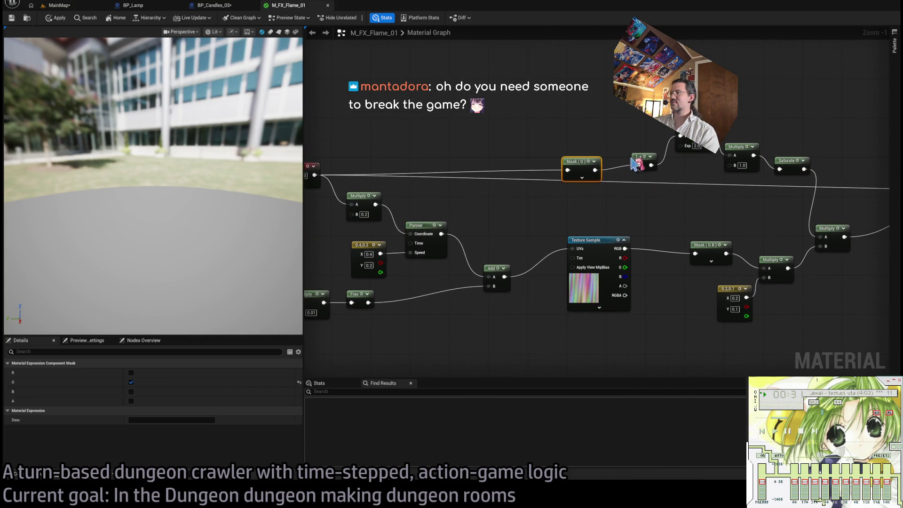
left_click_drag(646, 162, 618, 169)
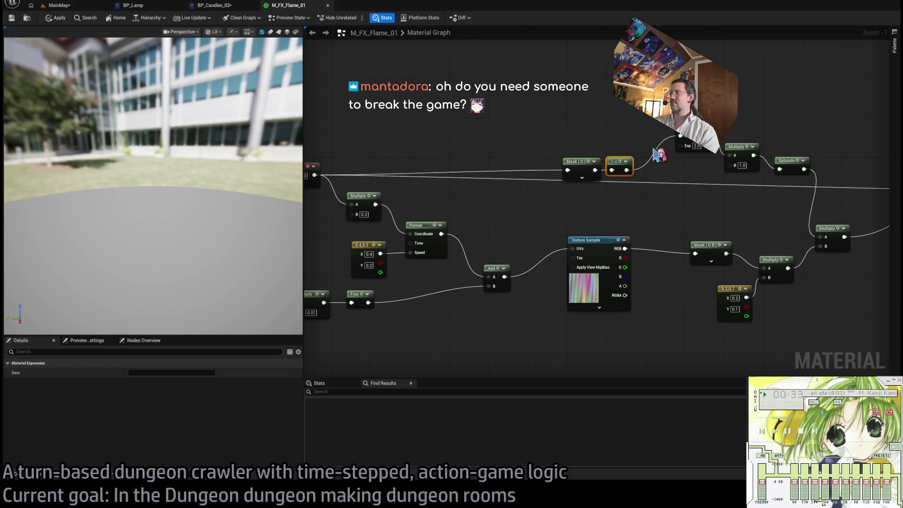
left_click_drag(695, 146, 665, 170)
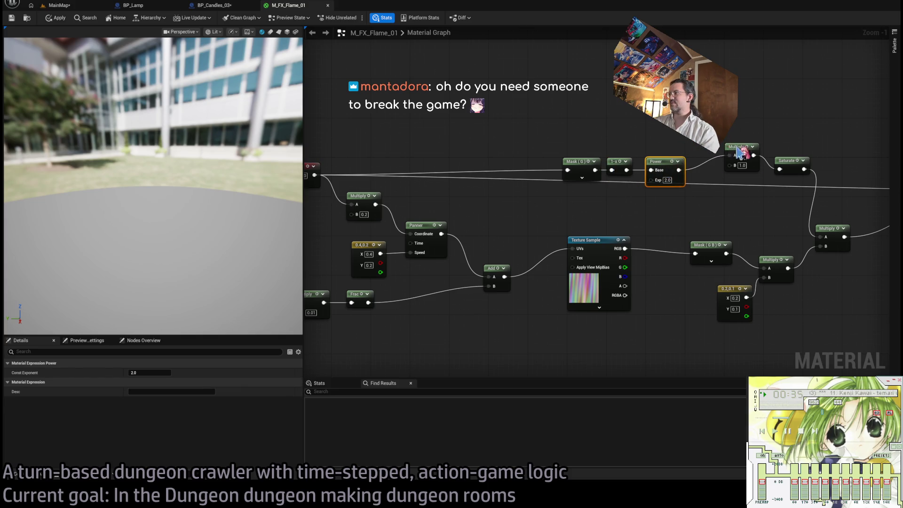
mouse_move(737, 148)
left_mouse_down()
mouse_move(733, 164)
mouse_move(713, 166)
left_mouse_up()
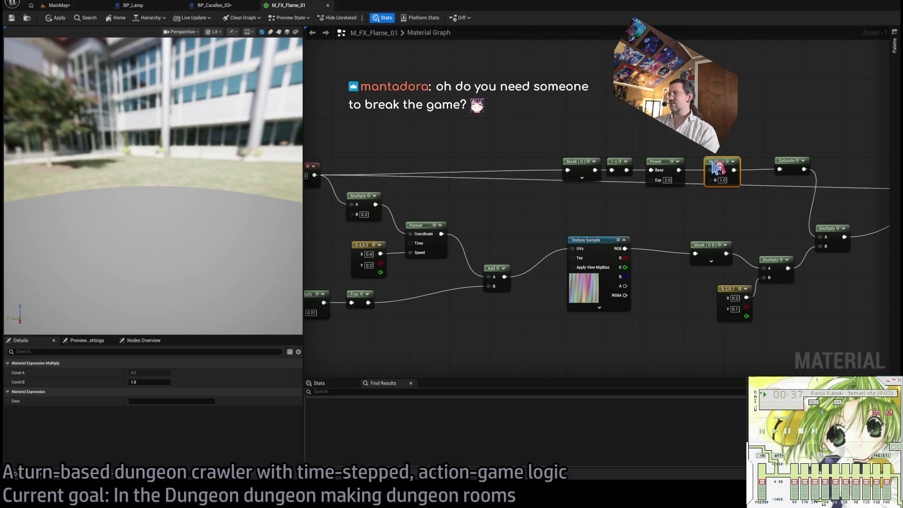
left_click_drag(787, 161, 775, 162)
left_click(724, 233)
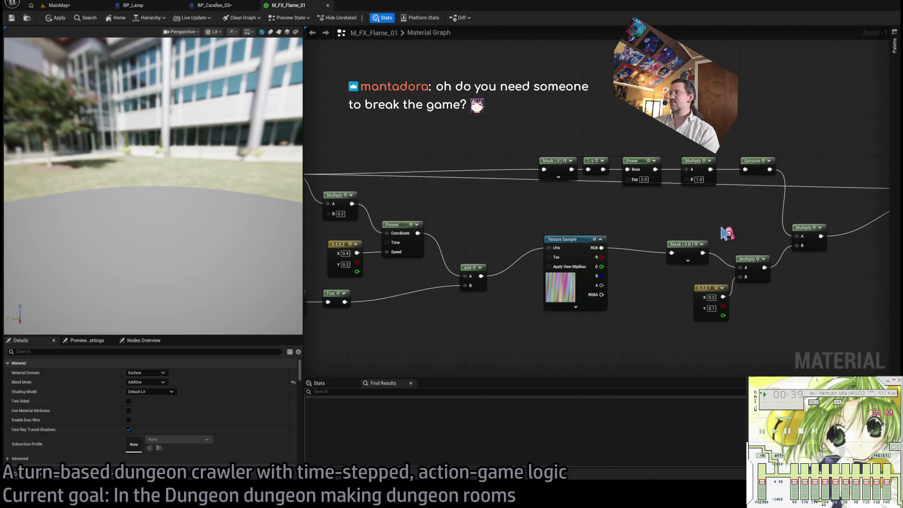
Step: Move the Add node, reroute point, small Multiply and 0.2,0.1 constant closer together
mouse_move(783, 197)
left_mouse_down()
mouse_move(409, 147)
mouse_move(449, 142)
left_mouse_up()
left_click_drag(515, 154, 621, 147)
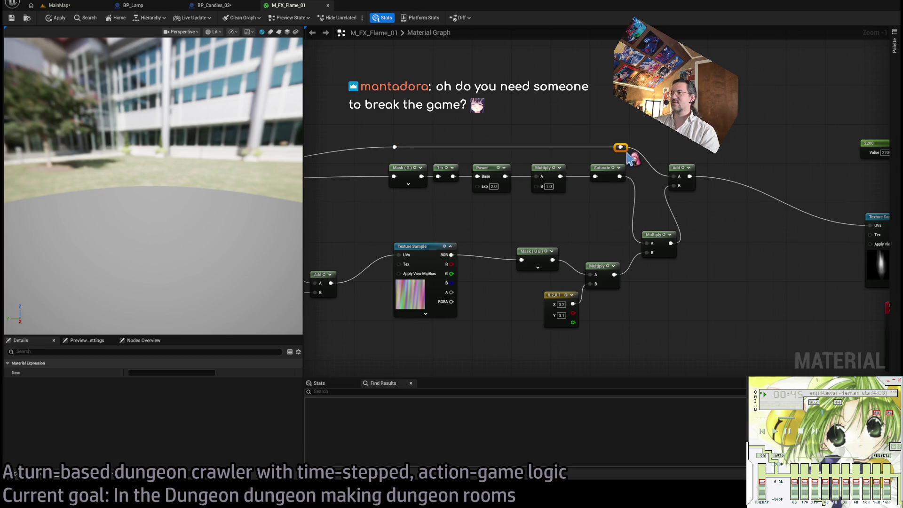
left_click(659, 226)
left_click_drag(657, 237, 684, 199)
mouse_move(630, 253)
left_mouse_down()
mouse_move(639, 237)
mouse_move(632, 241)
left_mouse_up()
left_click(673, 285)
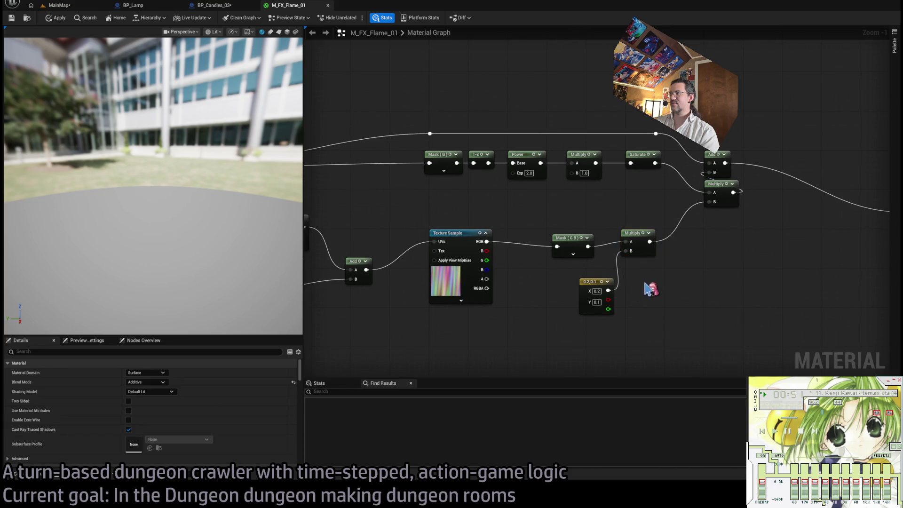
mouse_move(596, 283)
left_mouse_down()
mouse_move(564, 280)
mouse_move(611, 254)
mouse_move(722, 247)
left_mouse_up()
Step: Raise the Add and Panner nodes and tuck the 0.4,0.2 speed constant beside Panner
left_click(574, 238)
mouse_move(540, 261)
left_mouse_down()
mouse_move(546, 230)
mouse_move(633, 208)
left_mouse_up()
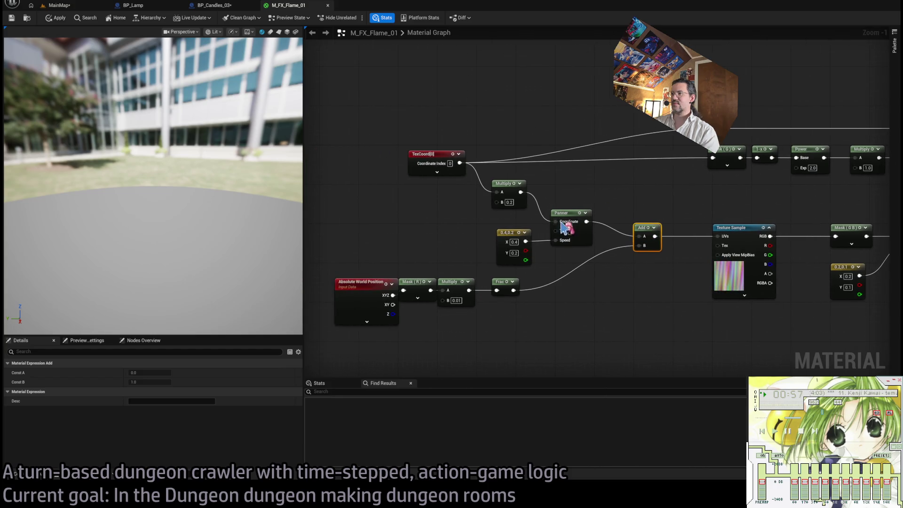
left_click_drag(567, 218, 571, 195)
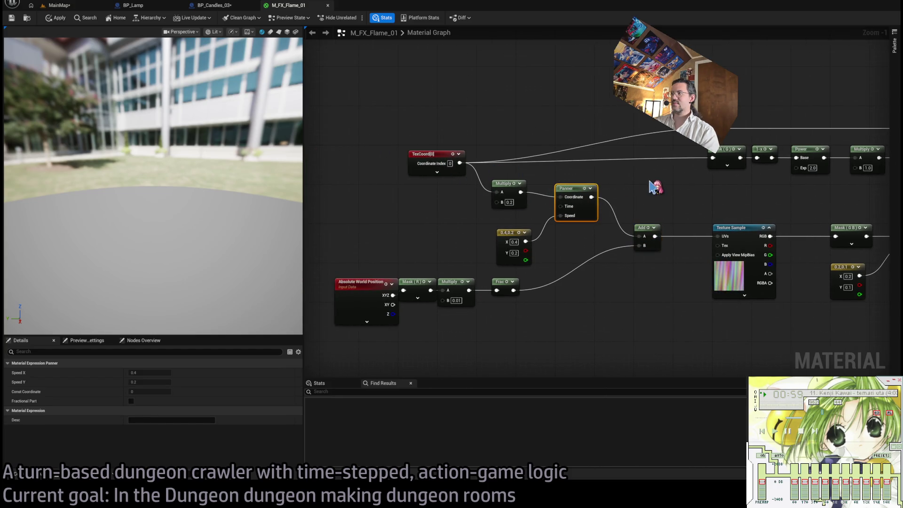
scroll(650, 186, "down", 1)
mouse_move(475, 234)
left_mouse_down()
mouse_move(500, 250)
mouse_move(525, 234)
left_mouse_up()
left_click(490, 244)
Step: Reposition the Multiply node, the world position chain and the TexCoord node
left_click_drag(481, 204, 470, 206)
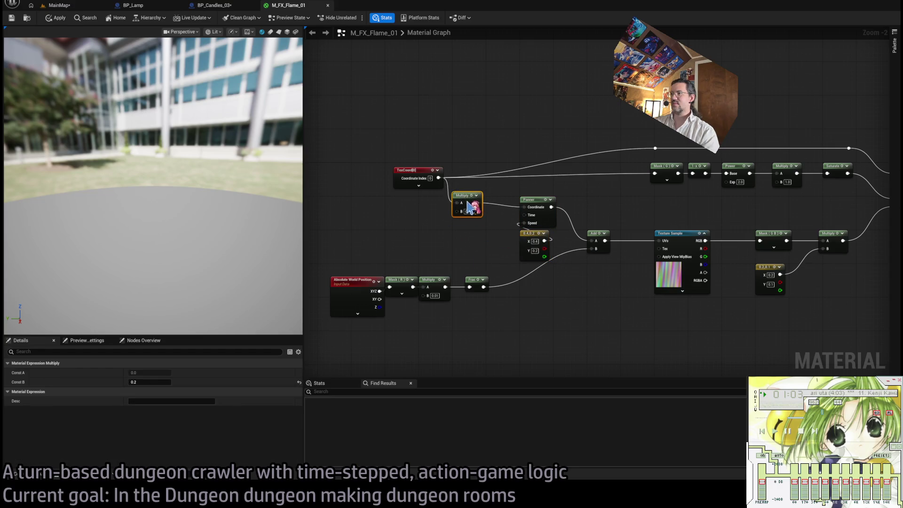
left_click(479, 252)
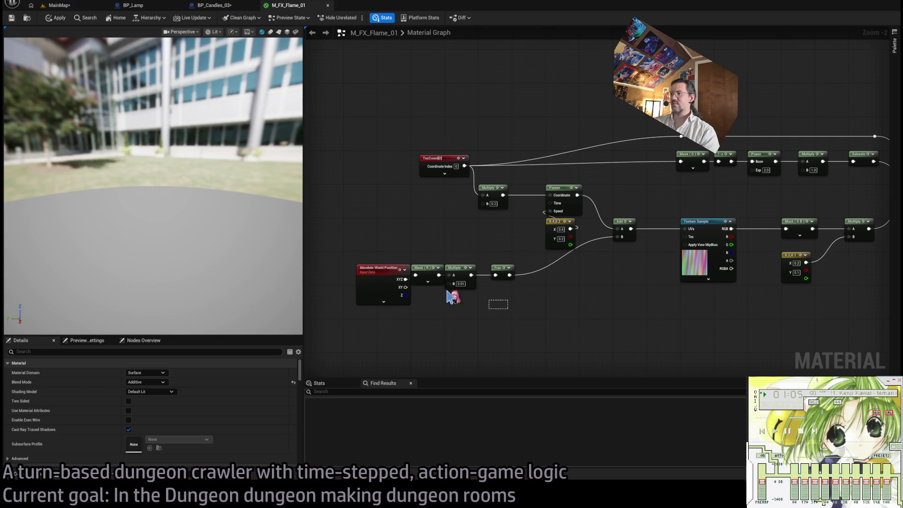
left_click_drag(452, 296, 407, 278)
mouse_move(502, 280)
left_mouse_down()
mouse_move(531, 306)
mouse_move(558, 302)
mouse_move(489, 290)
left_mouse_up()
left_click(511, 280)
left_click(445, 295)
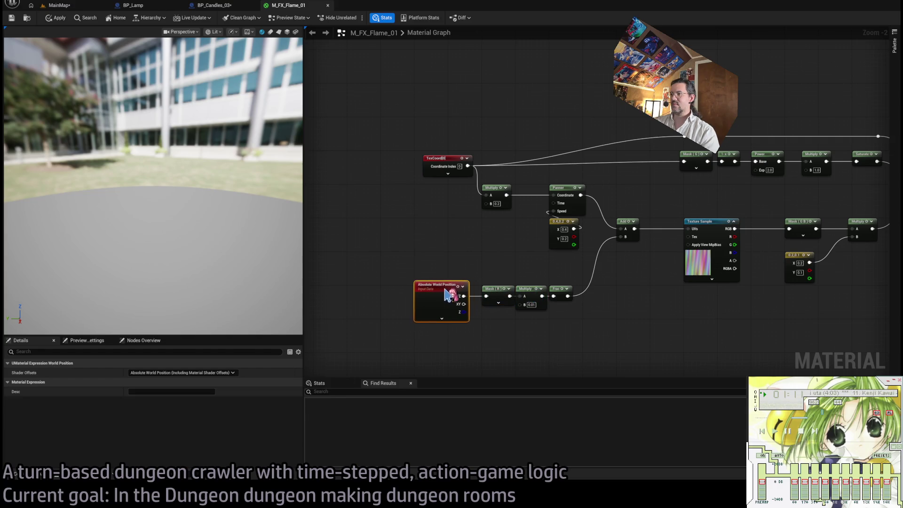
left_click(440, 235)
left_click_drag(442, 164, 433, 163)
Step: Pan to the output side of the flame material and check the Particle Color node
left_click(442, 244)
left_click_drag(442, 244, 316, 302)
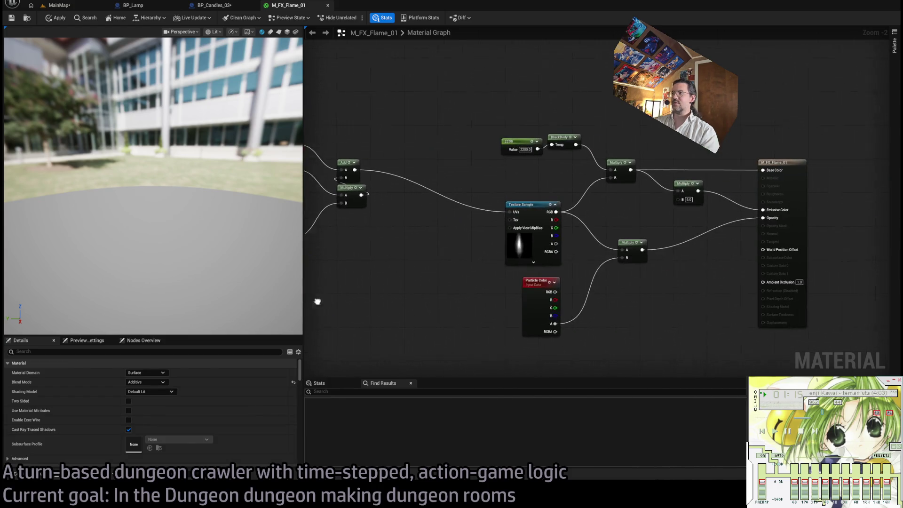
scroll(594, 105, "down", 3)
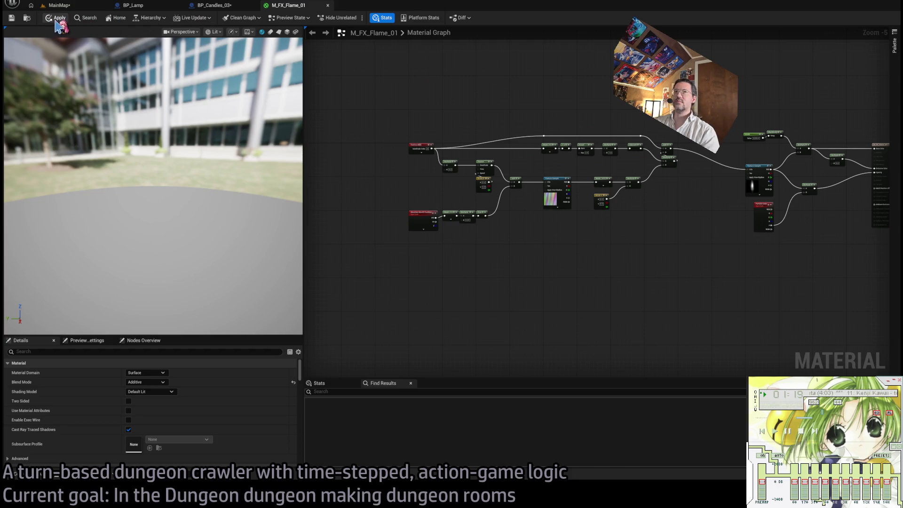
scroll(730, 193, "up", 3)
left_click_drag(730, 193, 420, 214)
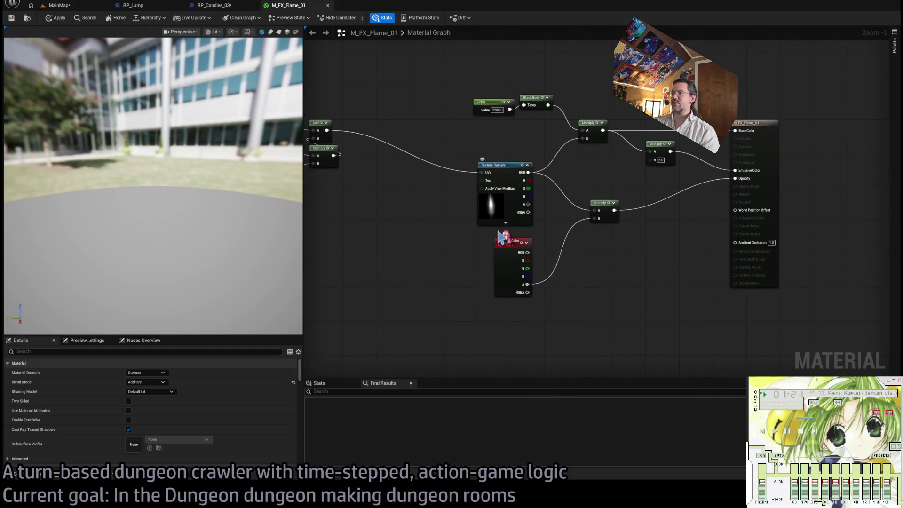
left_click(524, 269)
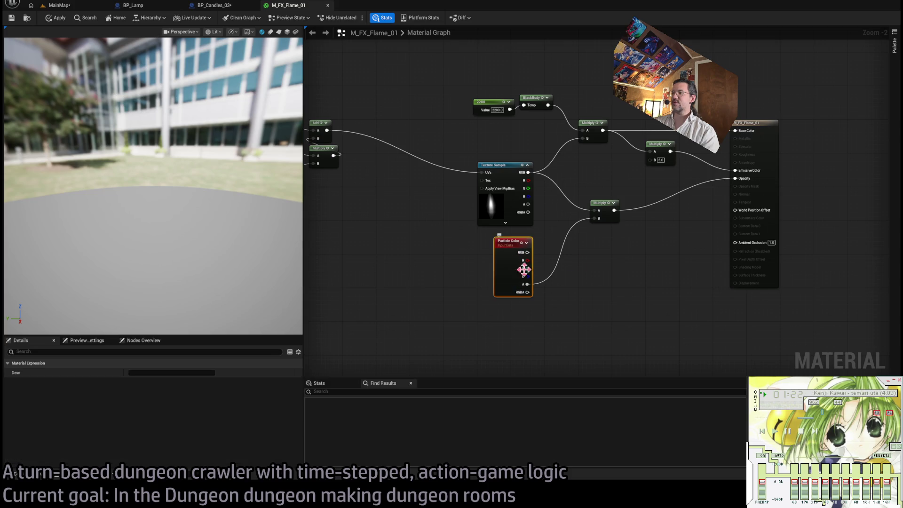
left_click(548, 323)
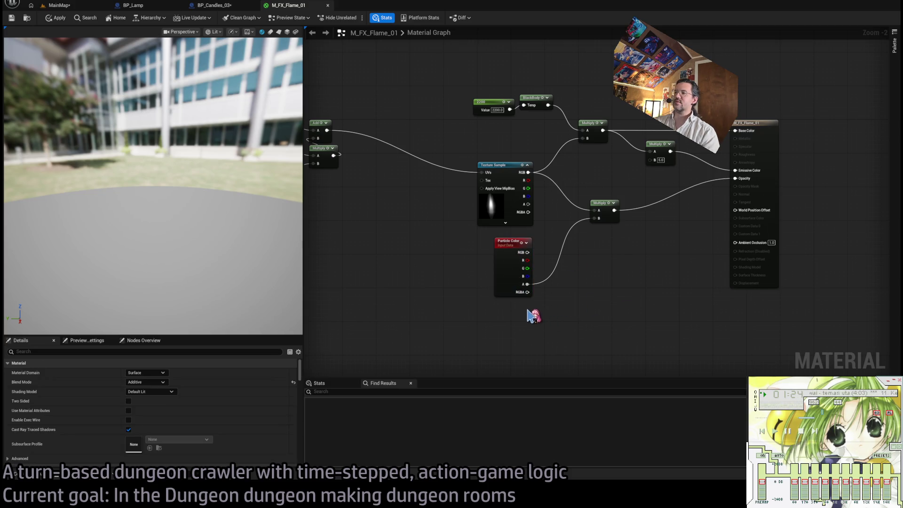
left_click(506, 272)
left_click(421, 329)
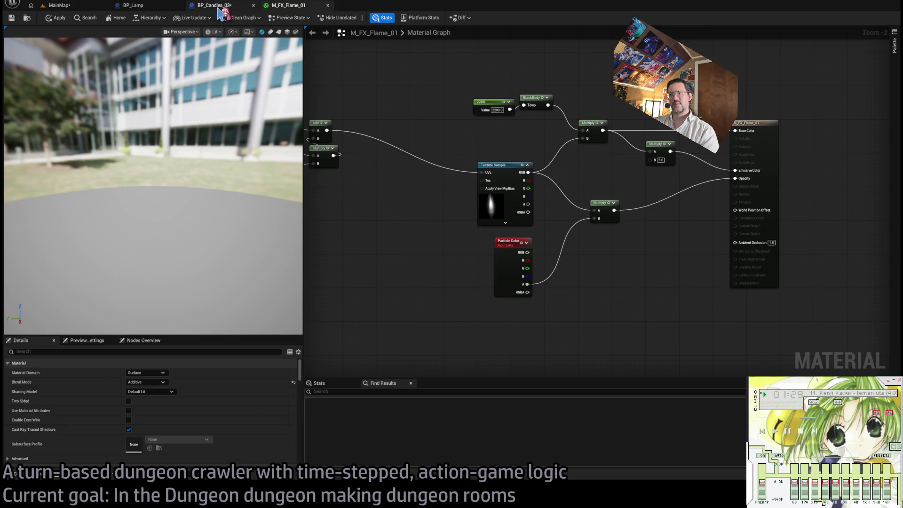
left_click_drag(432, 284, 500, 274)
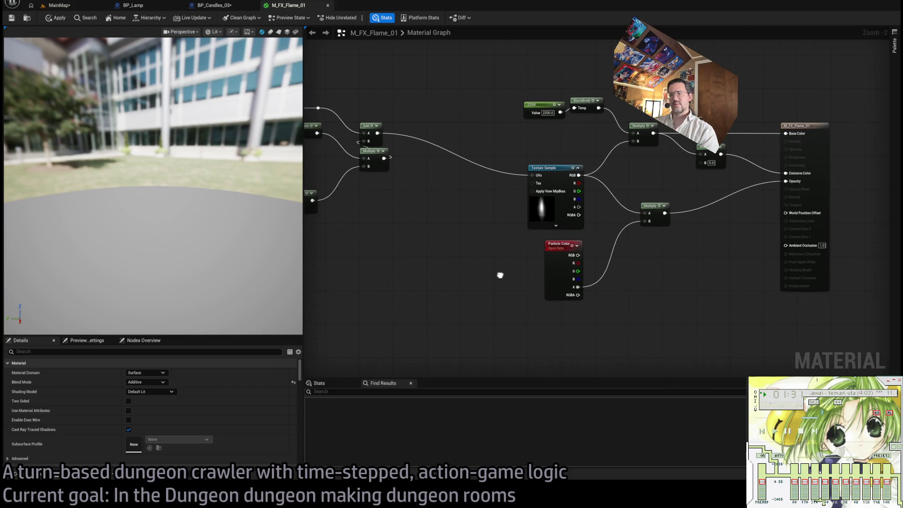
Step: Align the BlackBody node and 2200 constant with Multiply, then switch back through the blueprint tabs
left_click(551, 168)
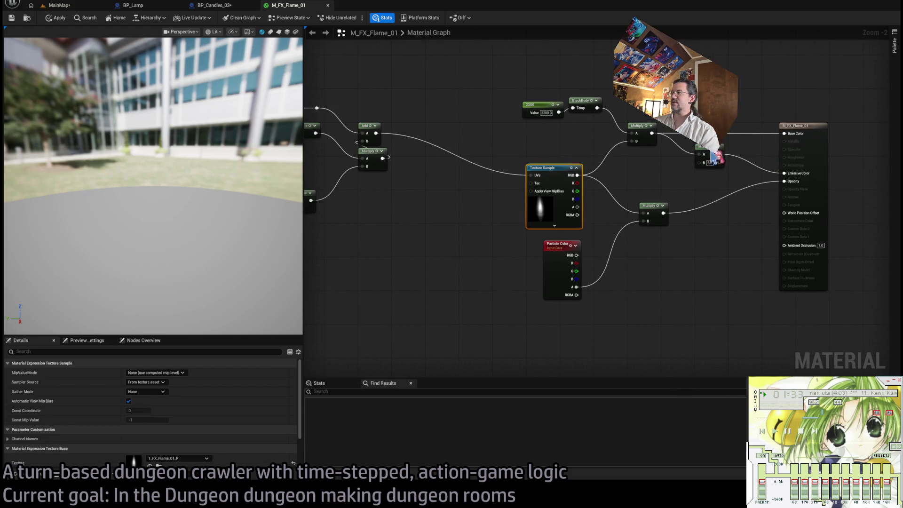
left_click_drag(566, 149, 599, 169)
left_click_drag(624, 127, 614, 151)
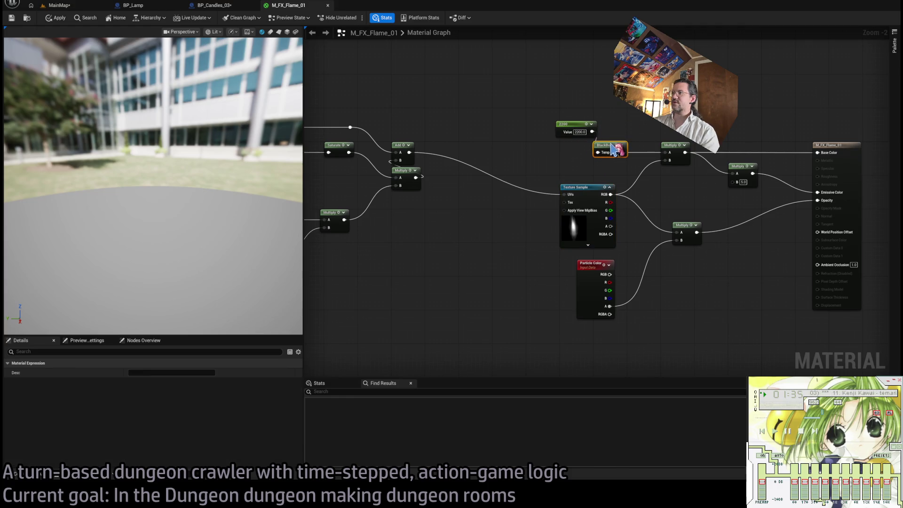
mouse_move(566, 123)
left_mouse_down()
mouse_move(521, 150)
mouse_move(536, 145)
left_mouse_up()
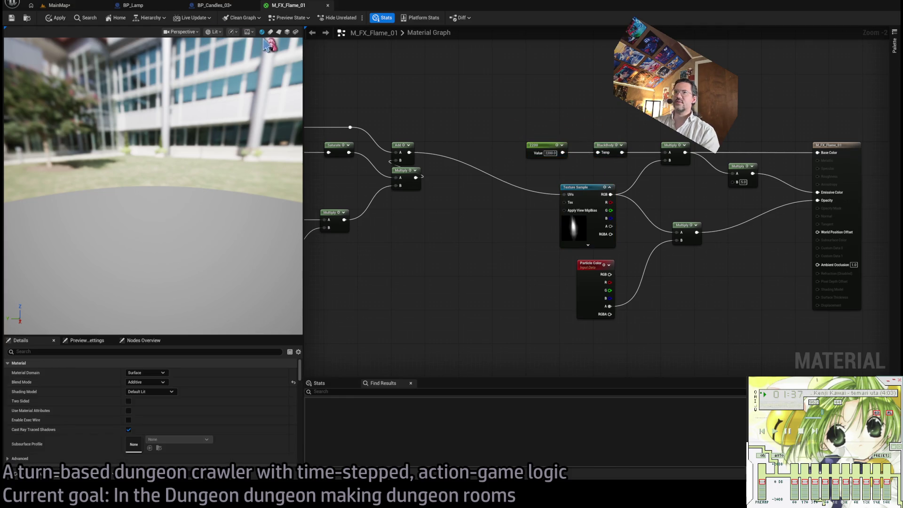
left_click(213, 6)
left_click(134, 5)
Step: Inspect CandleFlame1's sprite material in BP_Lamp, then go back to the M_FX_Flame_01 material graph
left_click(60, 5)
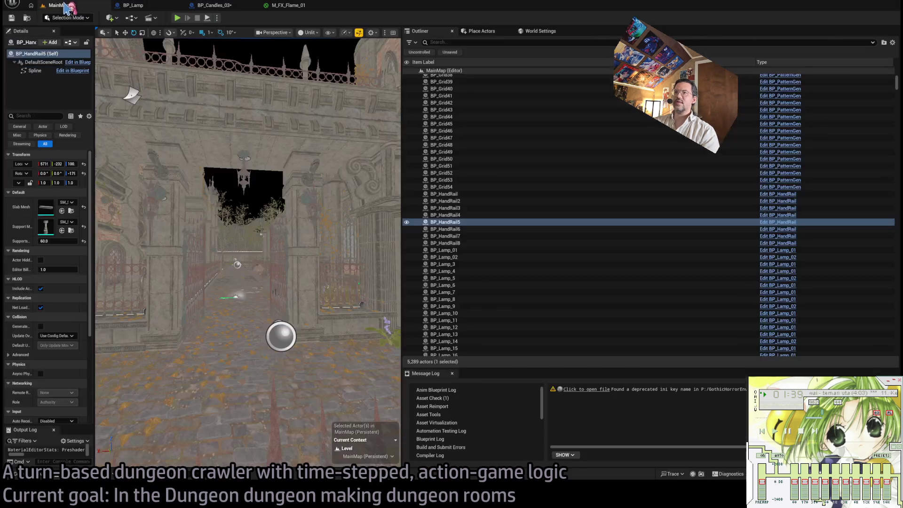
left_click(134, 5)
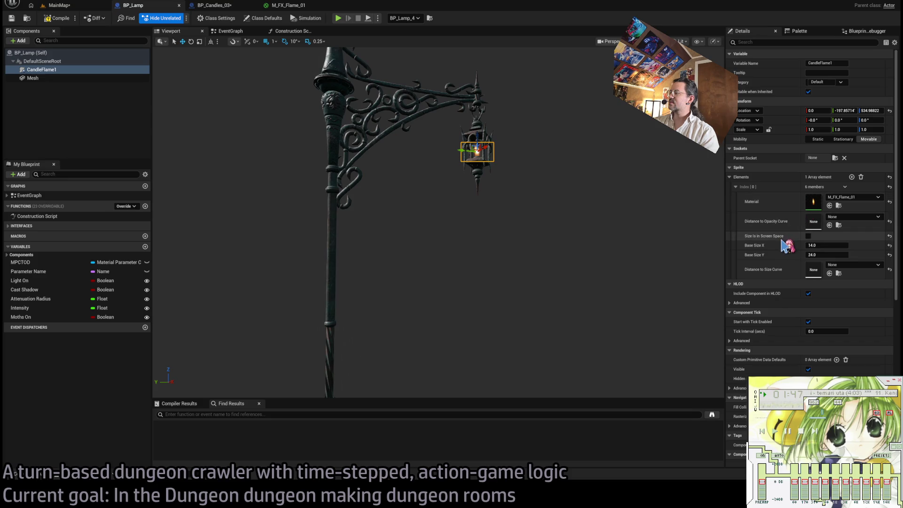
left_click(288, 6)
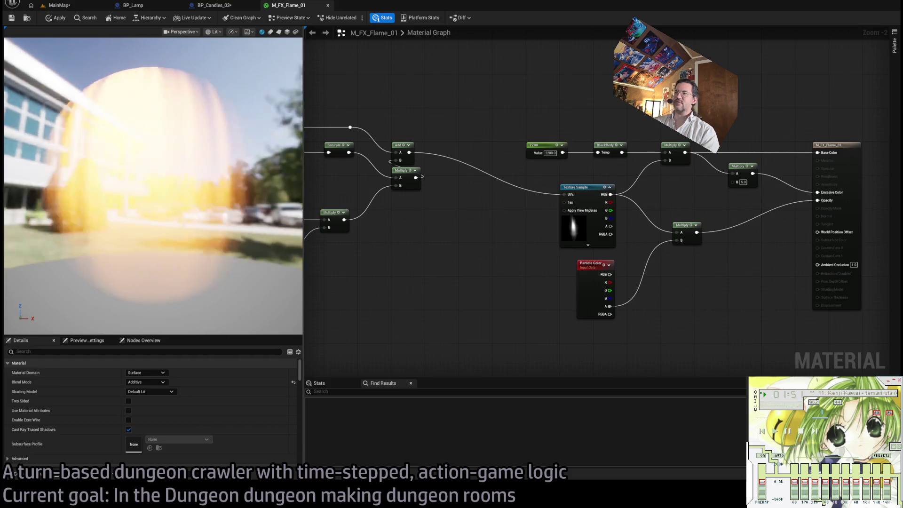
left_click(607, 288)
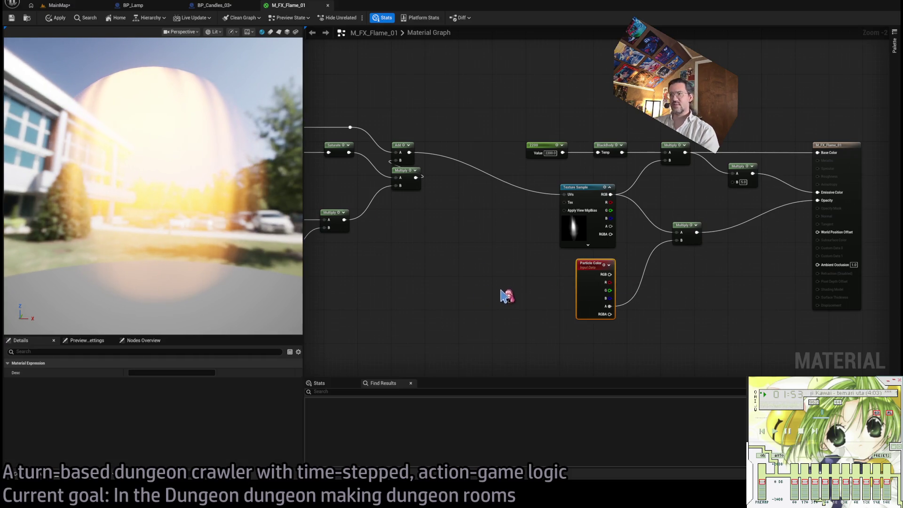
left_click(609, 265)
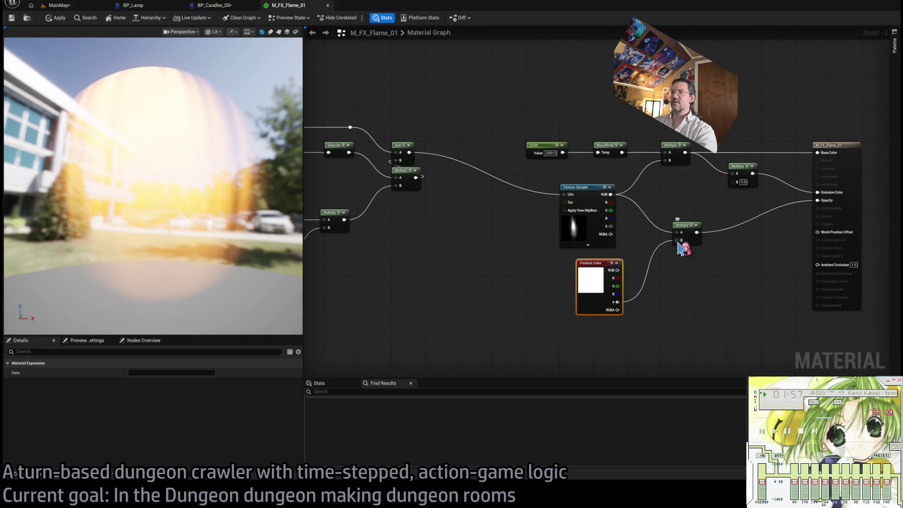
left_click(678, 241, "alt")
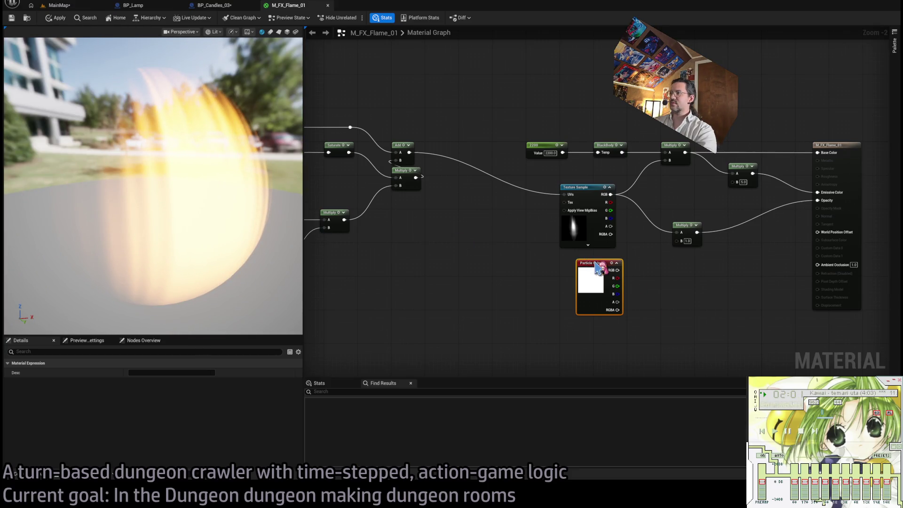
key("ctrl+z")
left_click(579, 194)
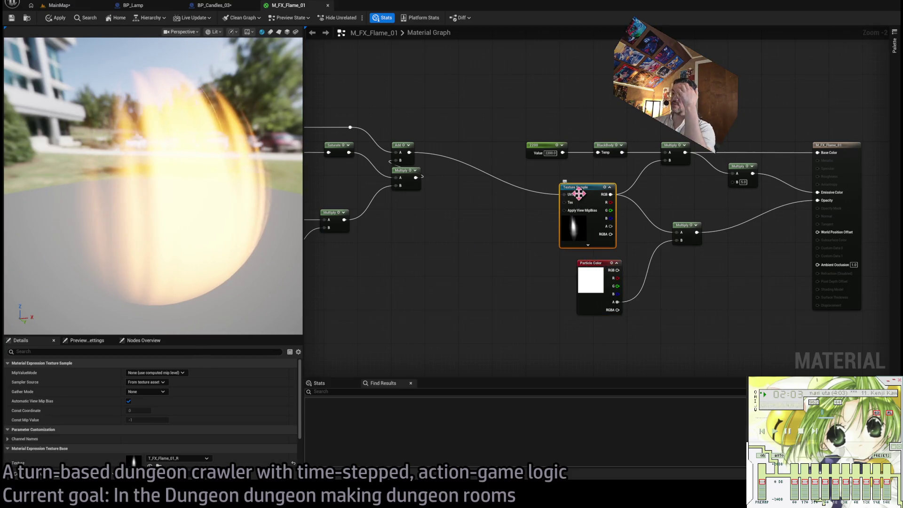
left_click_drag(597, 269, 575, 286)
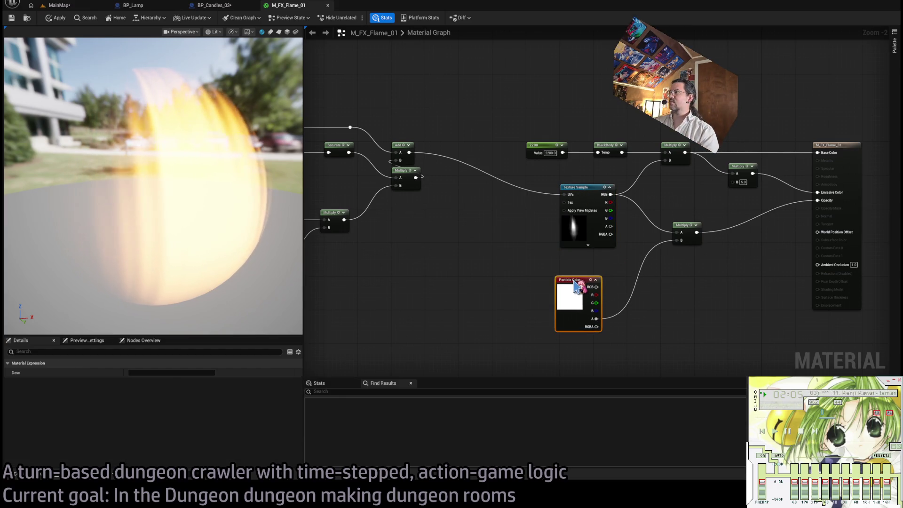
left_click(543, 147)
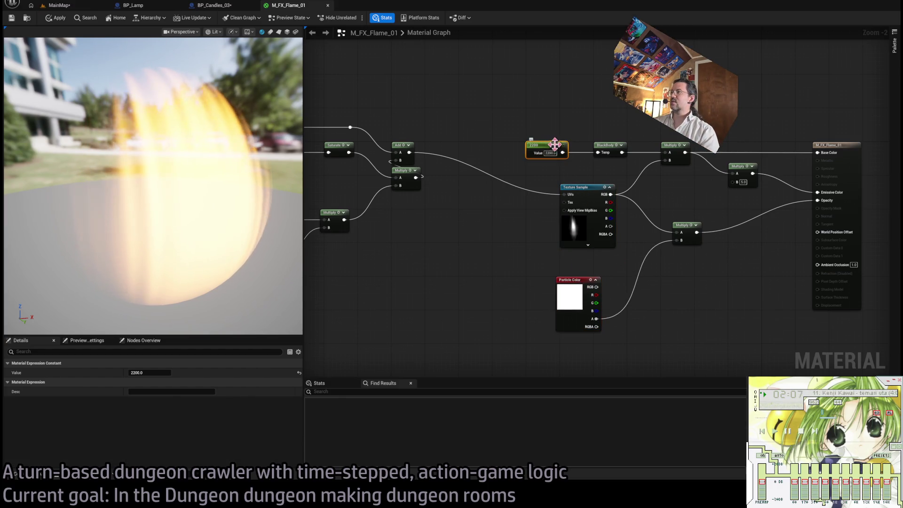
left_click(606, 145)
scroll(629, 183, "up", 3)
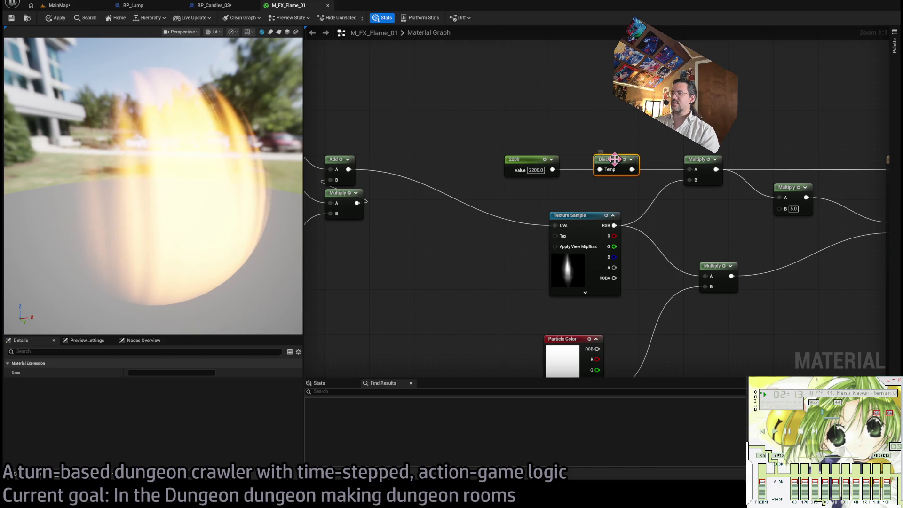
left_click(524, 160)
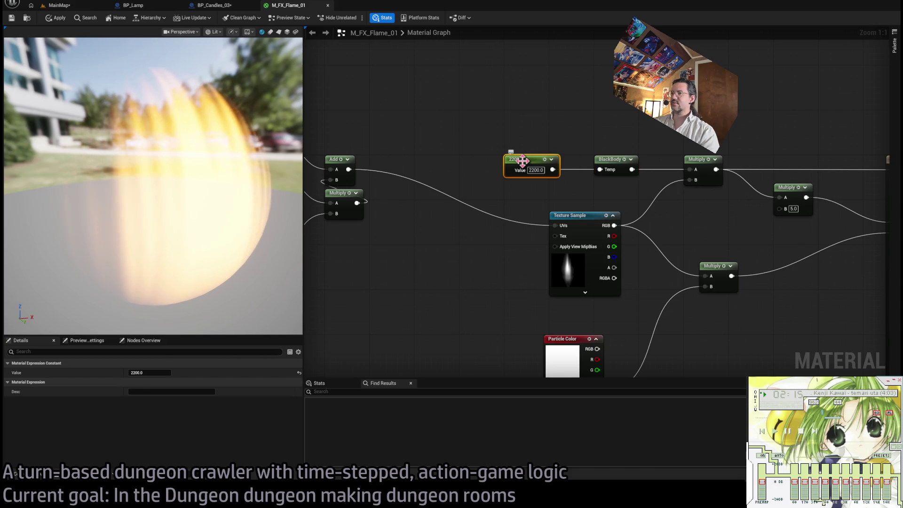
left_click(609, 164)
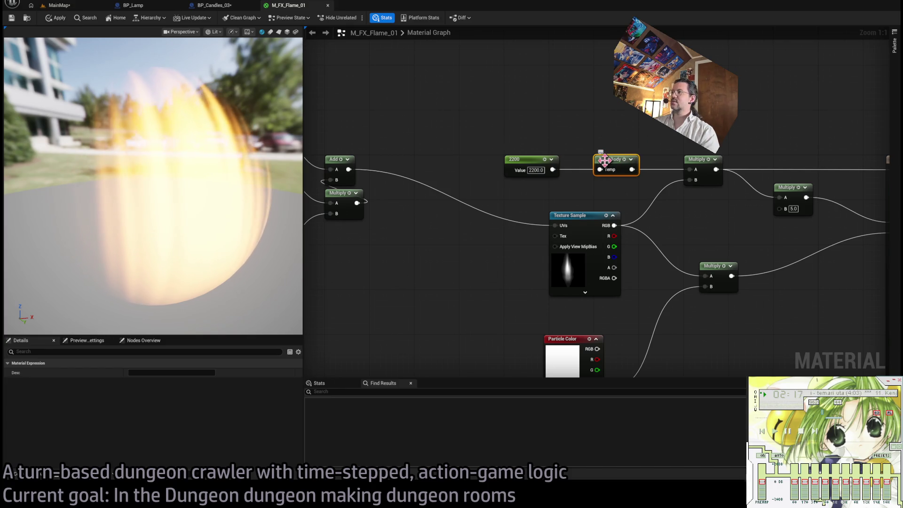
left_click(611, 128)
left_click(613, 159)
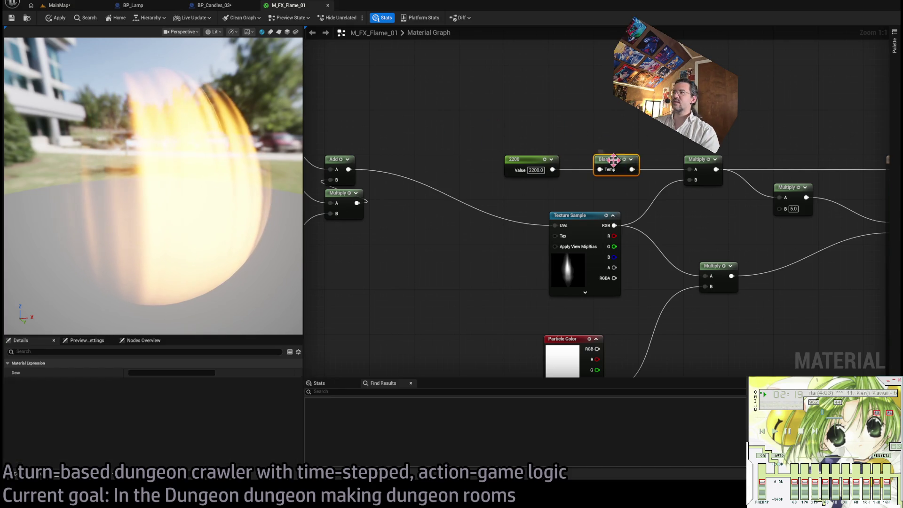
left_click(607, 133)
key("ctrl+v")
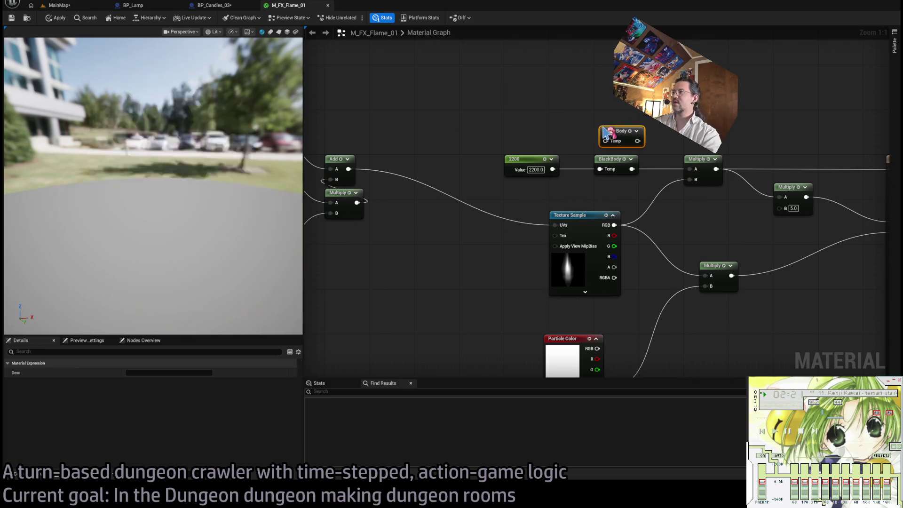
left_click_drag(613, 139, 608, 123)
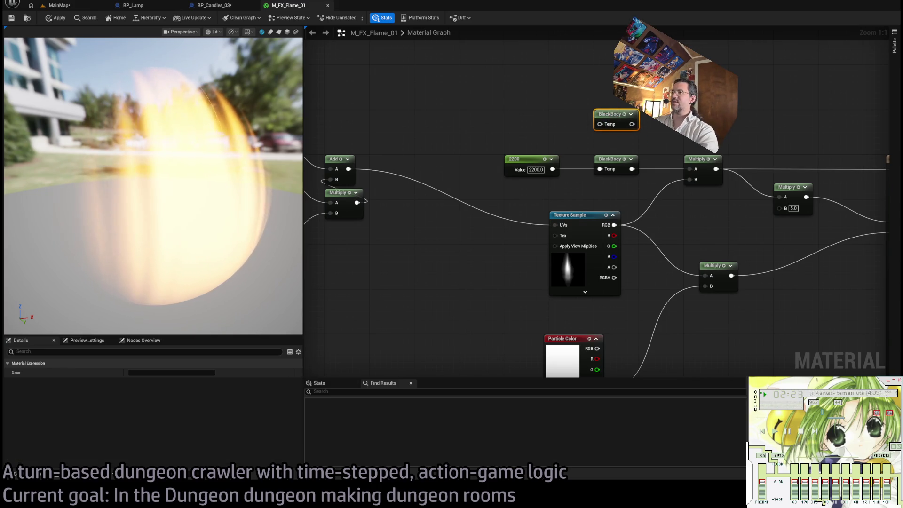
mouse_move(678, 94)
left_mouse_down()
mouse_move(574, 126)
mouse_move(578, 139)
mouse_move(676, 141)
left_mouse_up()
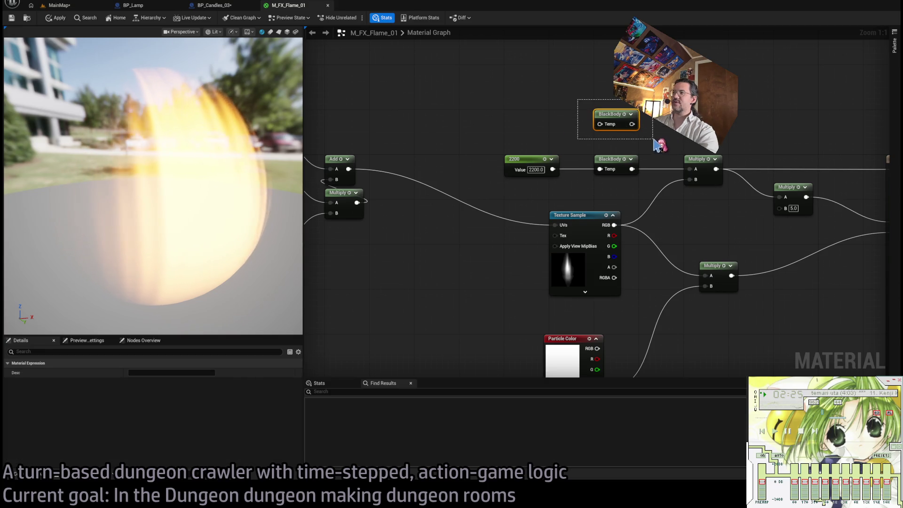
key("Delete")
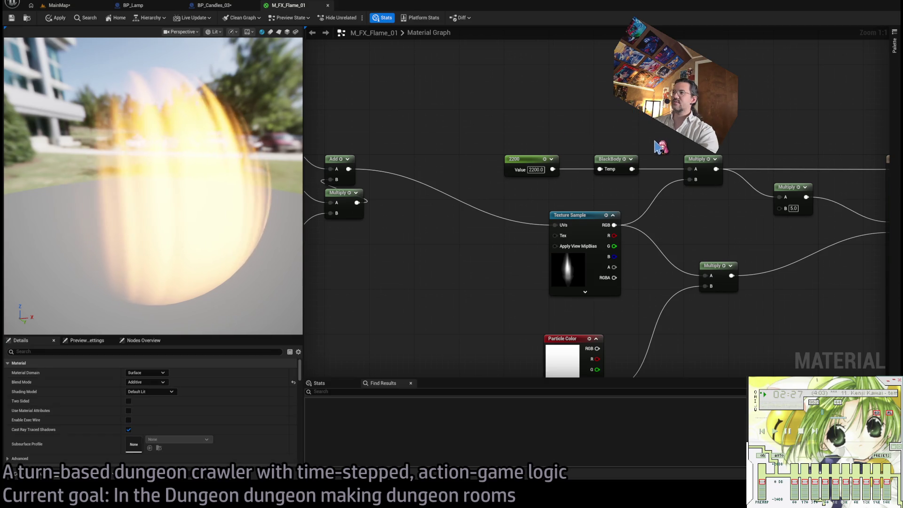
Step: Bring the BlackBody chain into view and set its temperature constant to 128000
left_click_drag(653, 146, 589, 141)
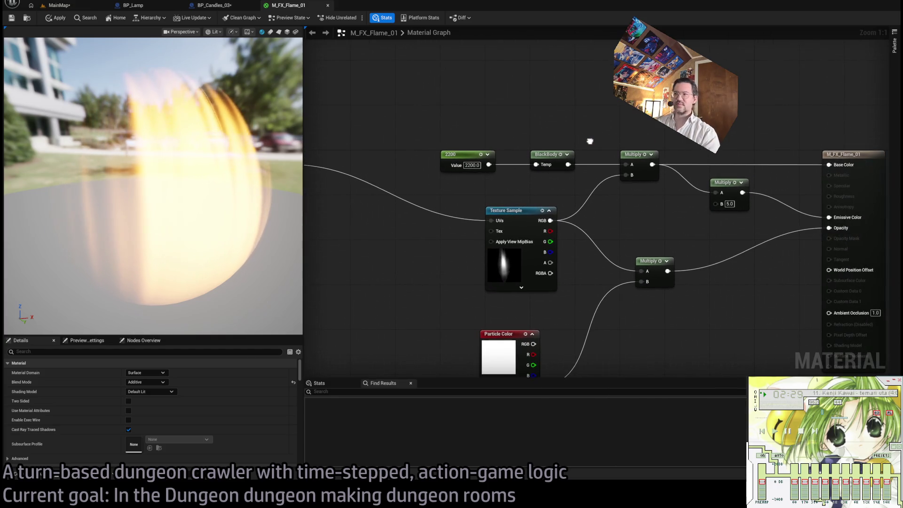
scroll(603, 141, "down", 1)
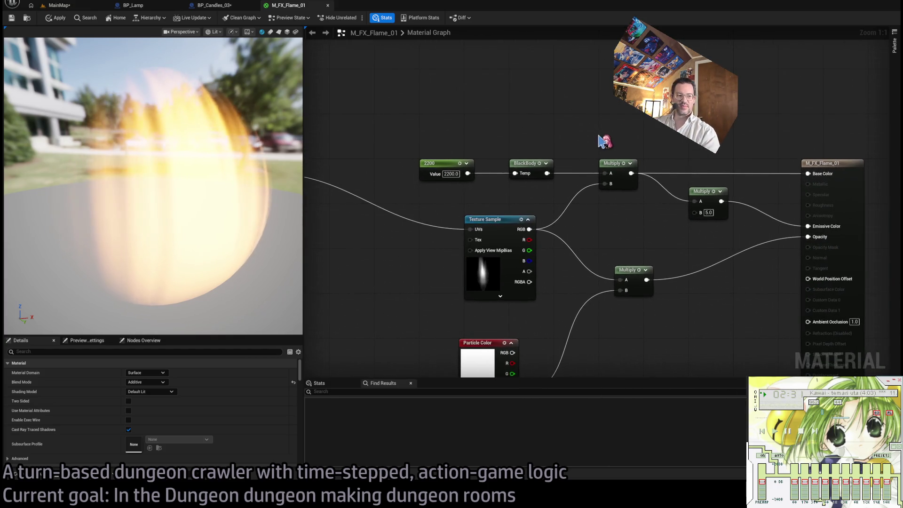
scroll(666, 212, "down", 2)
left_click_drag(666, 212, 777, 202)
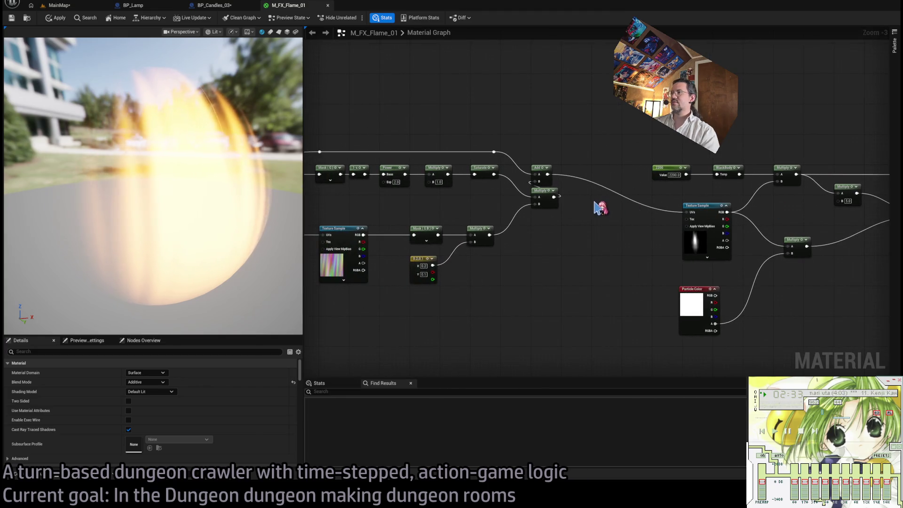
scroll(599, 205, "down", 1)
scroll(604, 196, "up", 1)
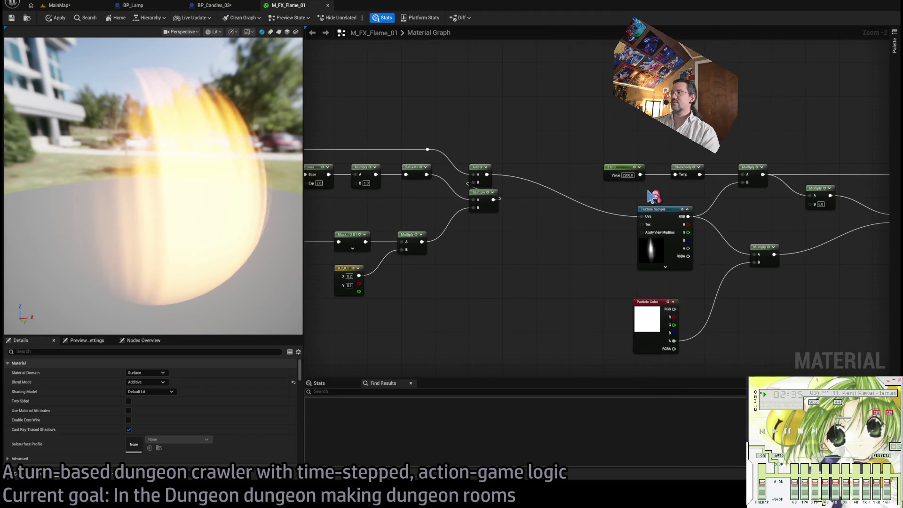
left_click_drag(651, 195, 554, 192)
scroll(554, 192, "up", 1)
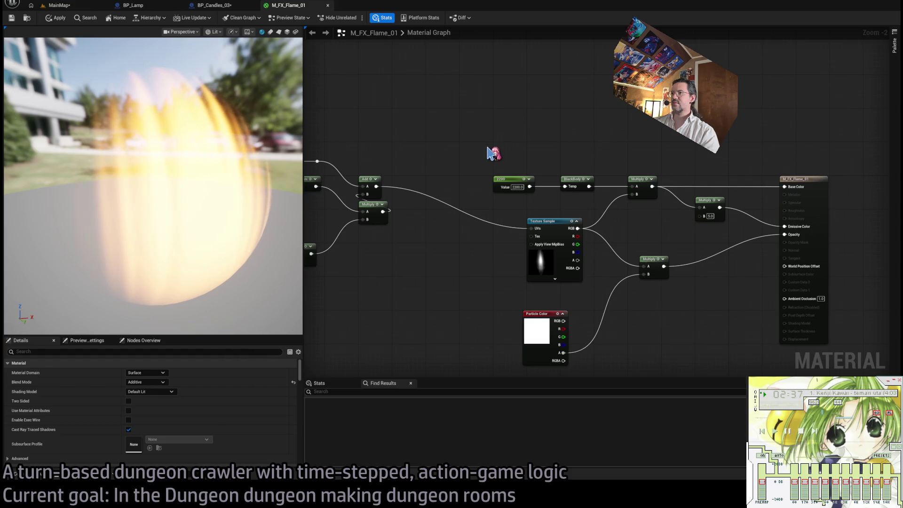
mouse_move(491, 149)
left_mouse_down()
mouse_move(506, 111)
mouse_move(509, 128)
left_mouse_up()
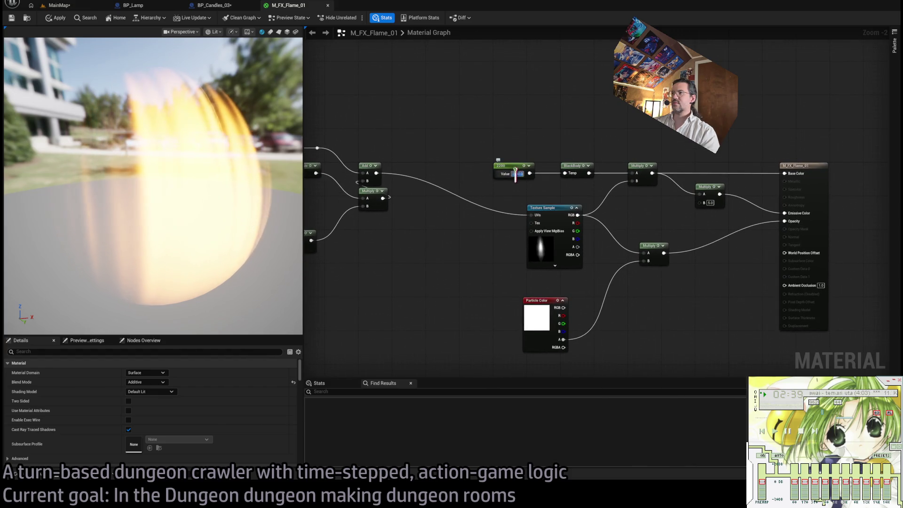
type("128000")
key("Return")
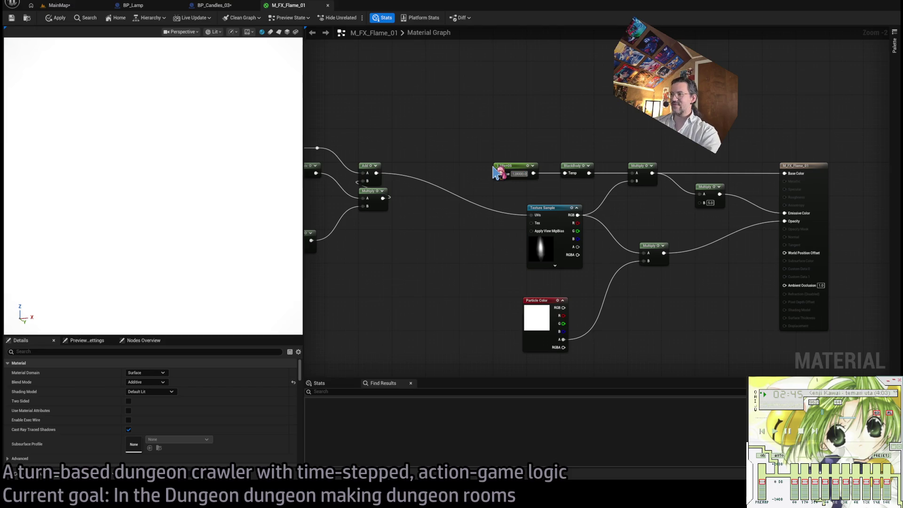
Step: Lower the BlackBody constant through 12800 and 1280, settling on 5600
key("Return")
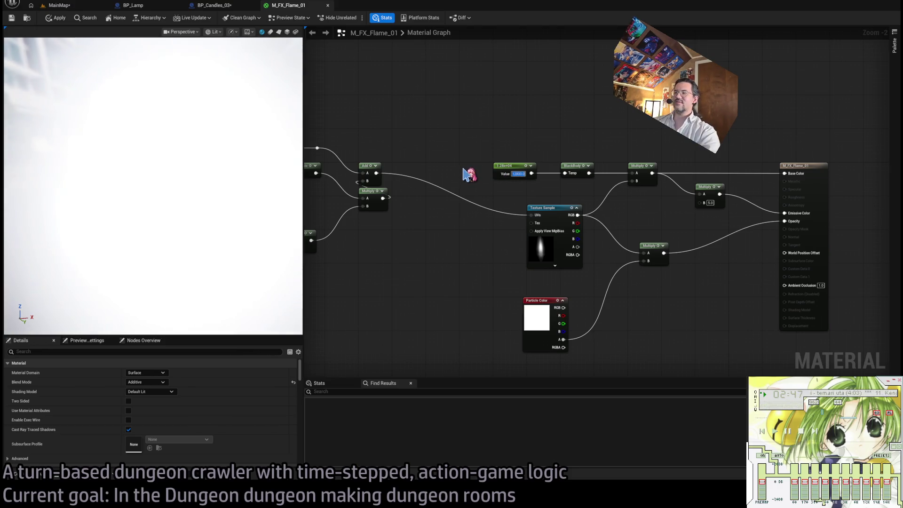
key("Return")
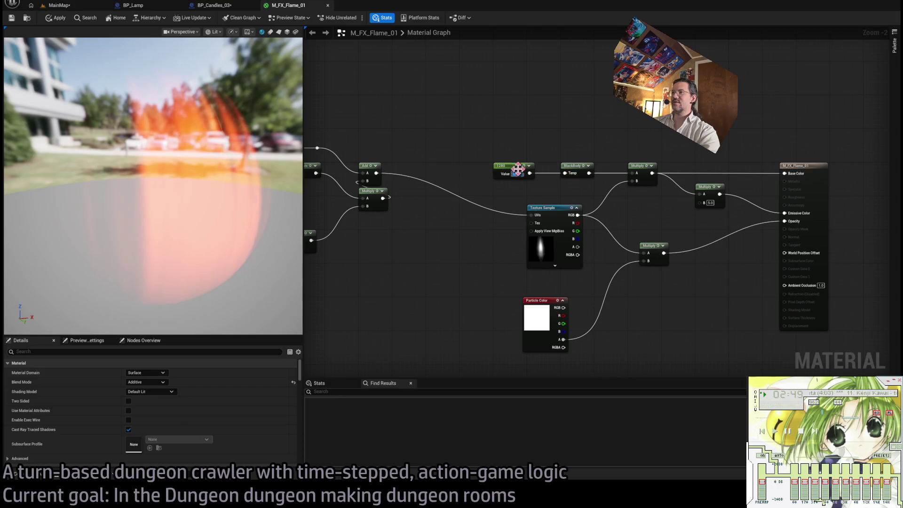
type("5600")
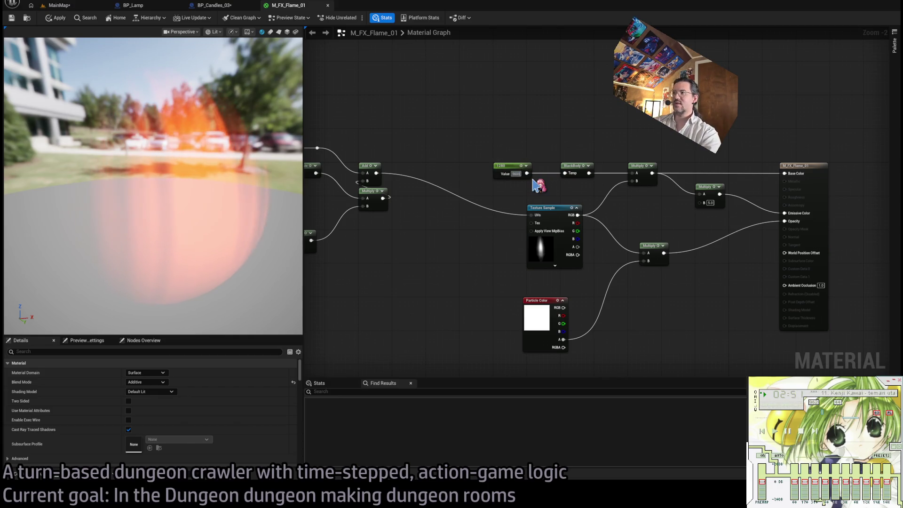
key("Return")
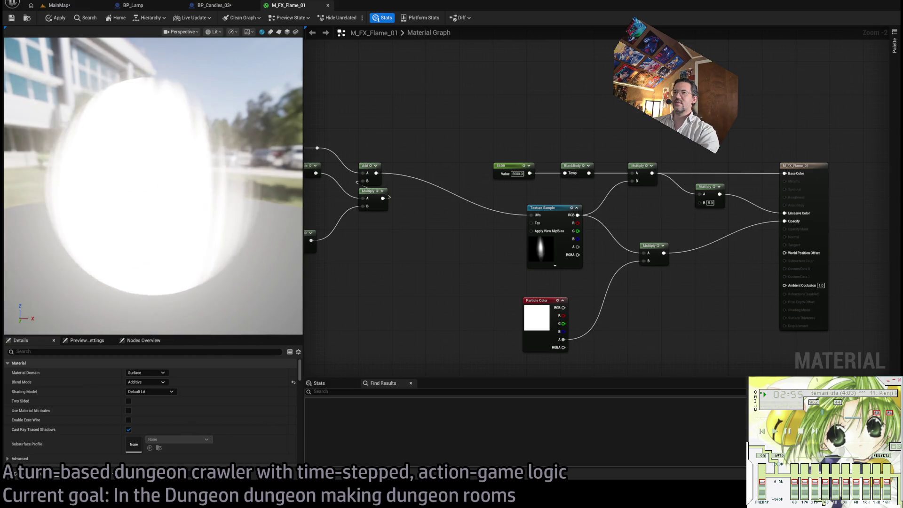
mouse_move(596, 143)
left_mouse_down()
mouse_move(427, 187)
mouse_move(437, 183)
left_mouse_up()
left_click(516, 159)
left_click(572, 163)
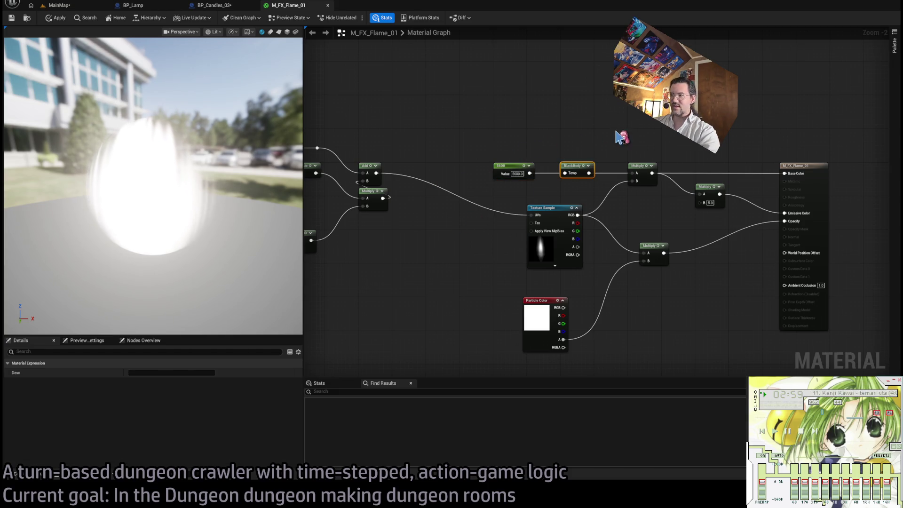
left_click_drag(620, 136, 473, 197)
left_click(584, 136)
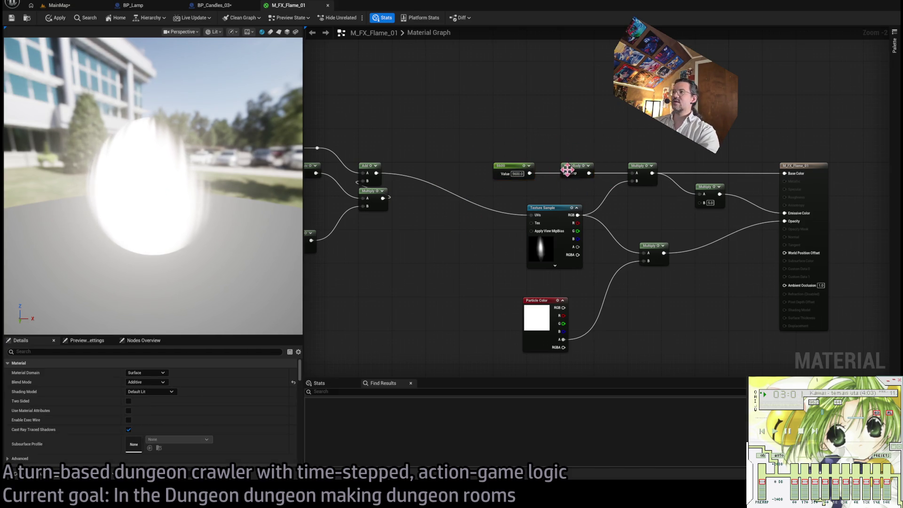
left_click(567, 169)
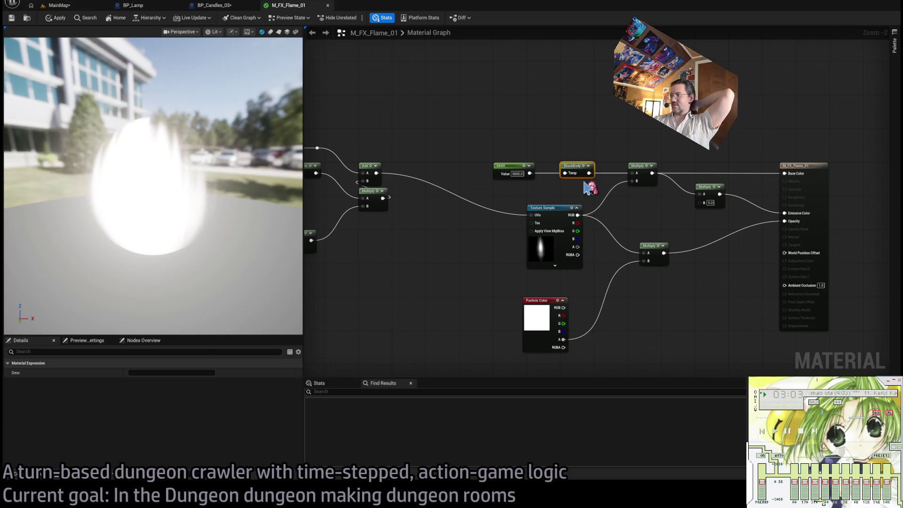
scroll(576, 169, "up", 2)
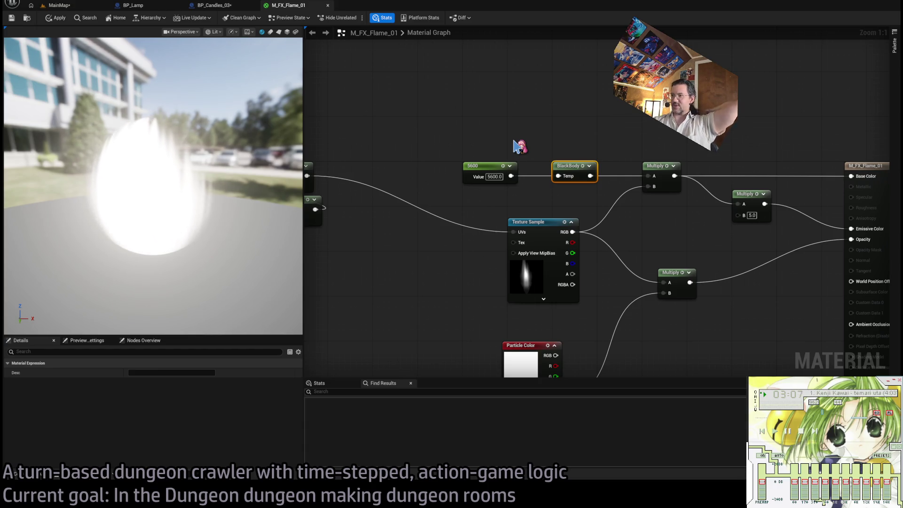
mouse_move(478, 145)
left_mouse_down()
mouse_move(518, 153)
mouse_move(608, 197)
mouse_move(418, 125)
left_mouse_up()
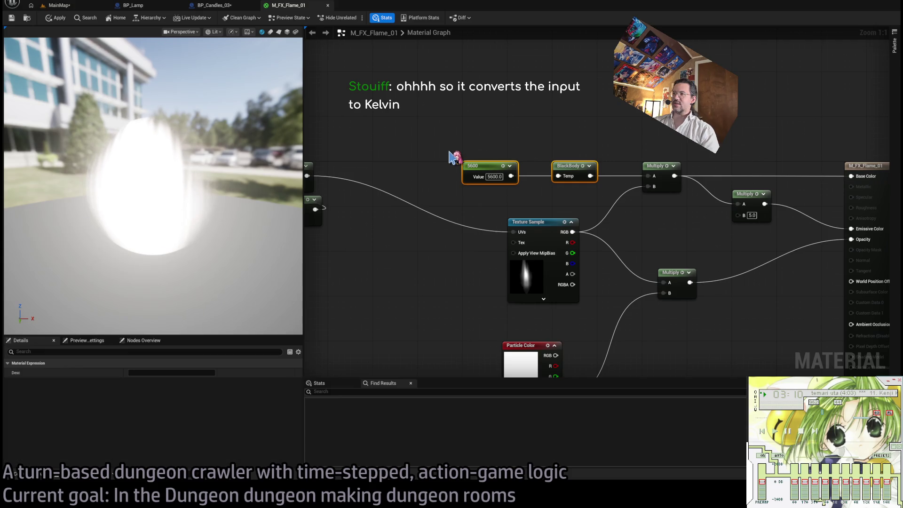
left_click(611, 197)
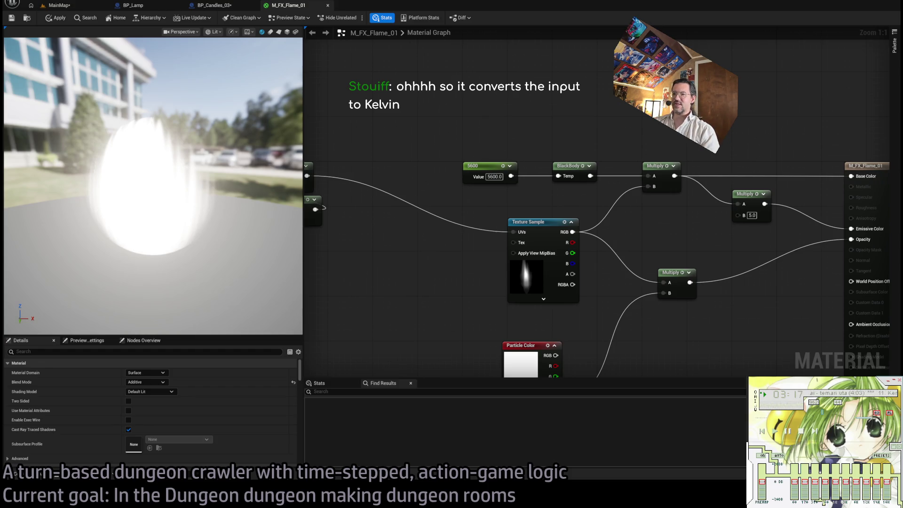
Step: Delete the 5600 constant and BlackBody nodes from the flame graph
left_click_drag(440, 150, 531, 188)
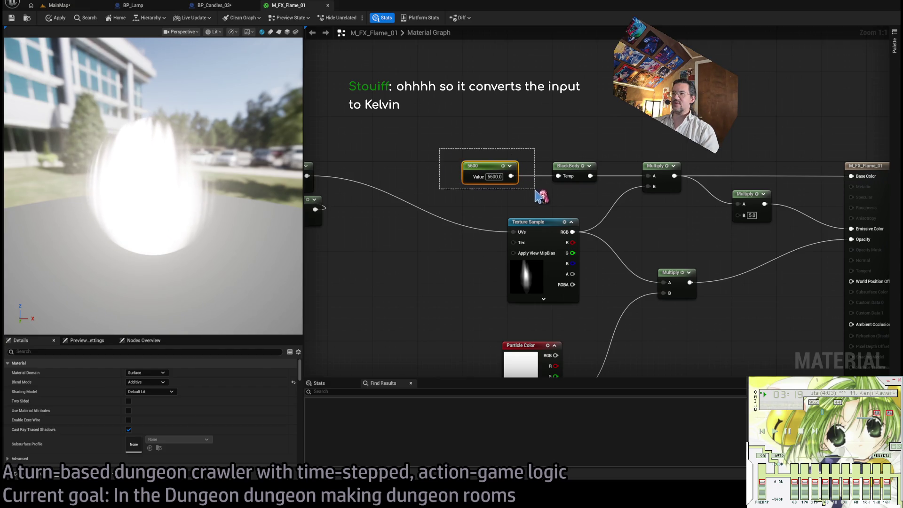
left_click_drag(429, 122, 531, 197)
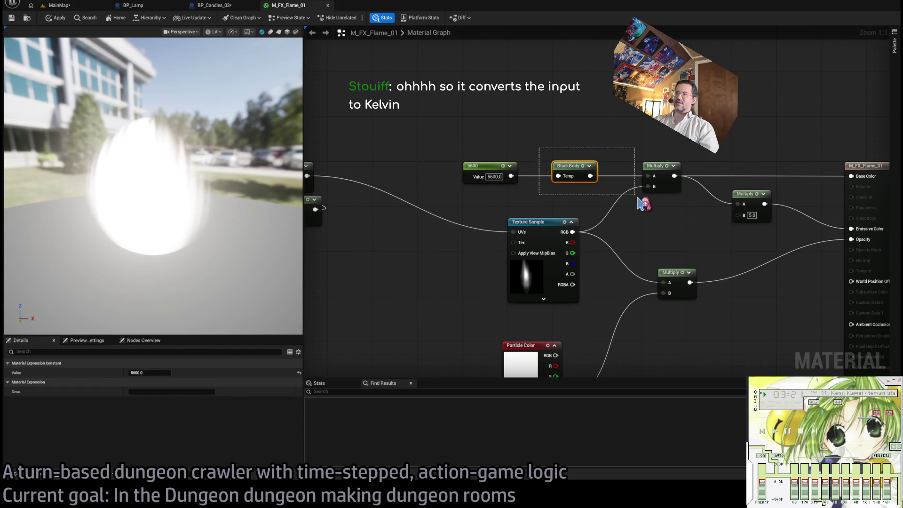
left_click(566, 168)
left_click(540, 150)
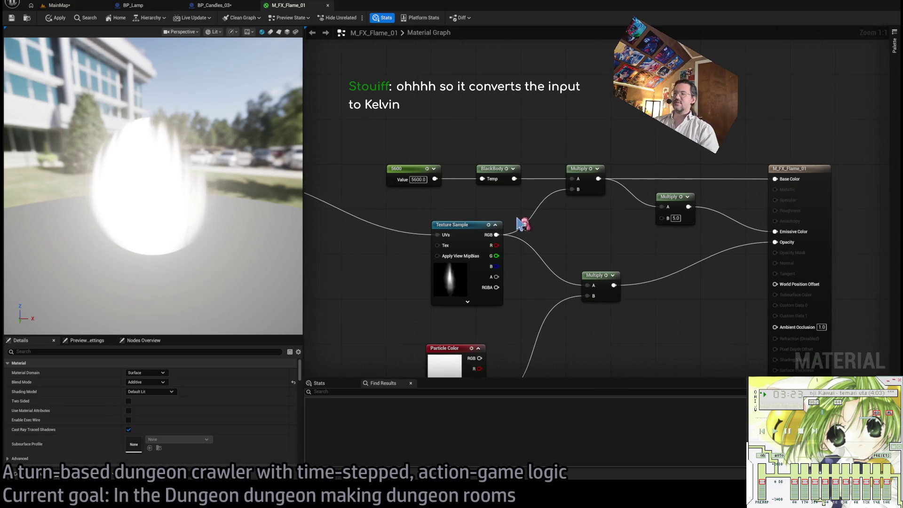
left_click_drag(377, 139, 586, 213)
key("Delete")
Step: Delete the Multiply nodes feeding Base Color and Emissive Color, plus the Particle Color node
left_click(623, 172)
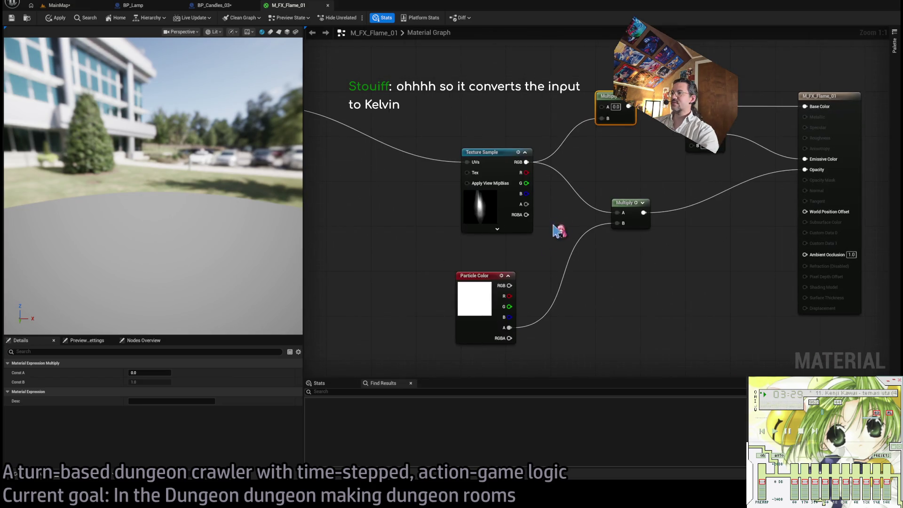
key("Delete")
left_click(492, 276)
key("Delete")
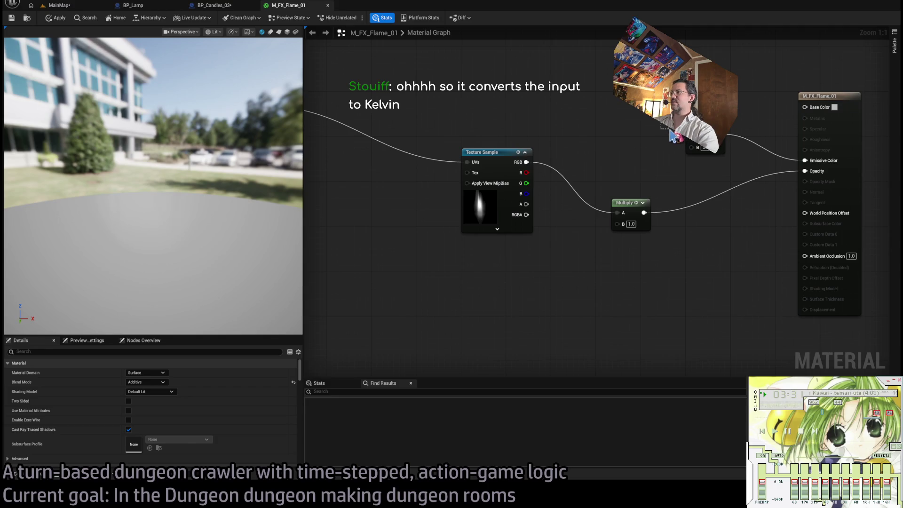
key("Delete")
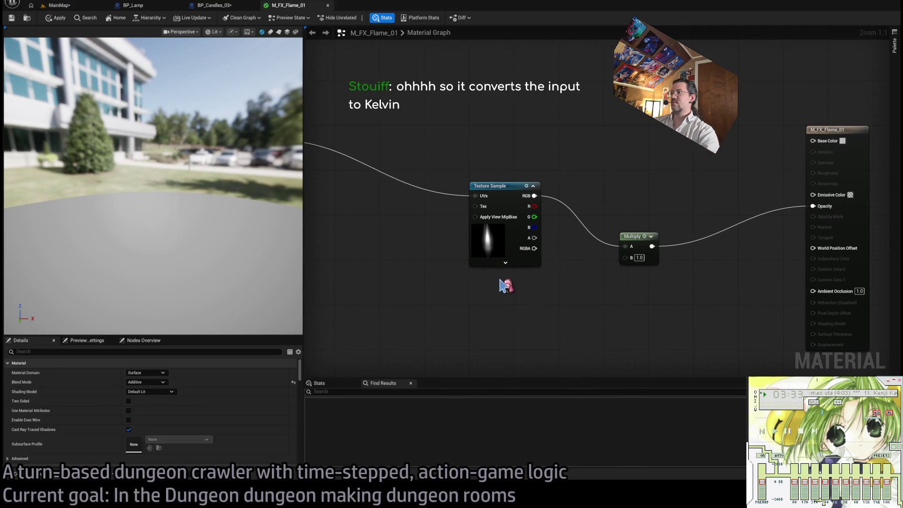
Step: Move the Texture Sample up-left and set the flame material's shading to Unlit
left_click_drag(504, 191, 463, 185)
mouse_move(563, 151)
left_mouse_down()
mouse_move(524, 155)
mouse_move(549, 170)
mouse_move(538, 183)
left_mouse_up()
mouse_move(178, 241)
left_mouse_down()
mouse_move(113, 242)
mouse_move(219, 211)
left_mouse_up()
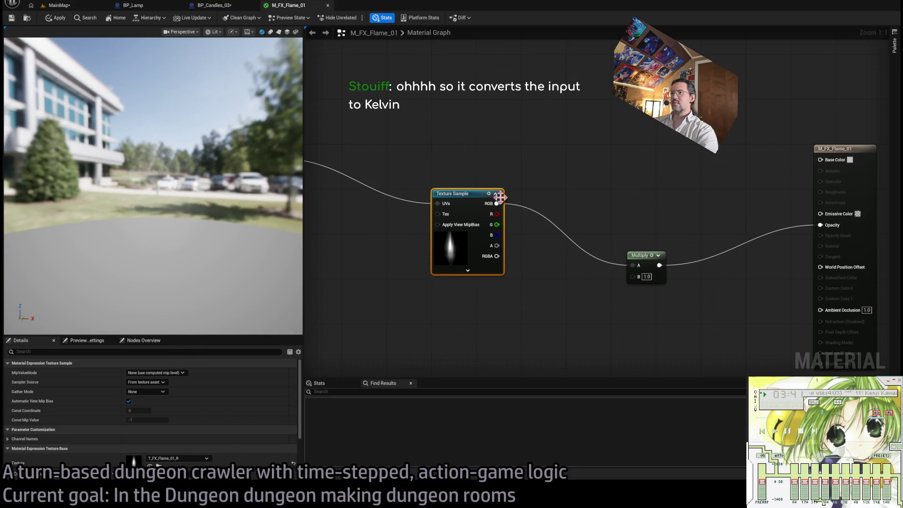
left_click(825, 181)
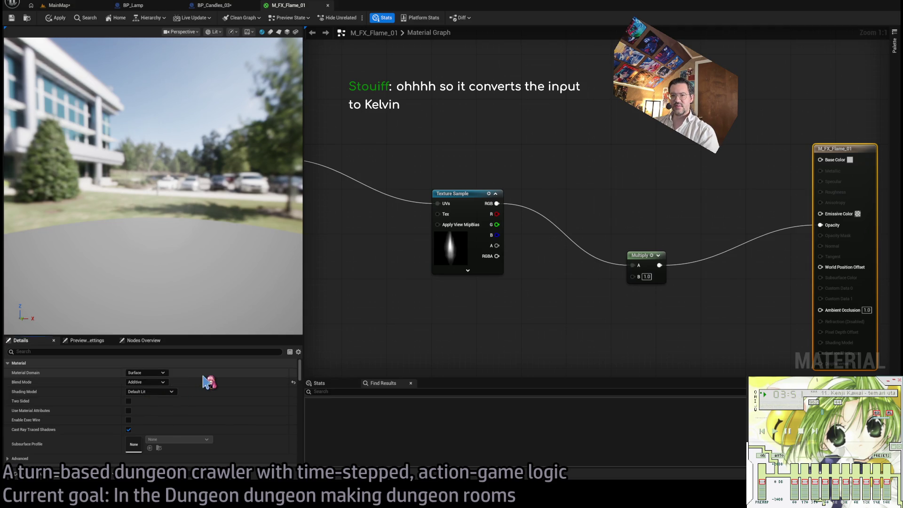
left_click(146, 313)
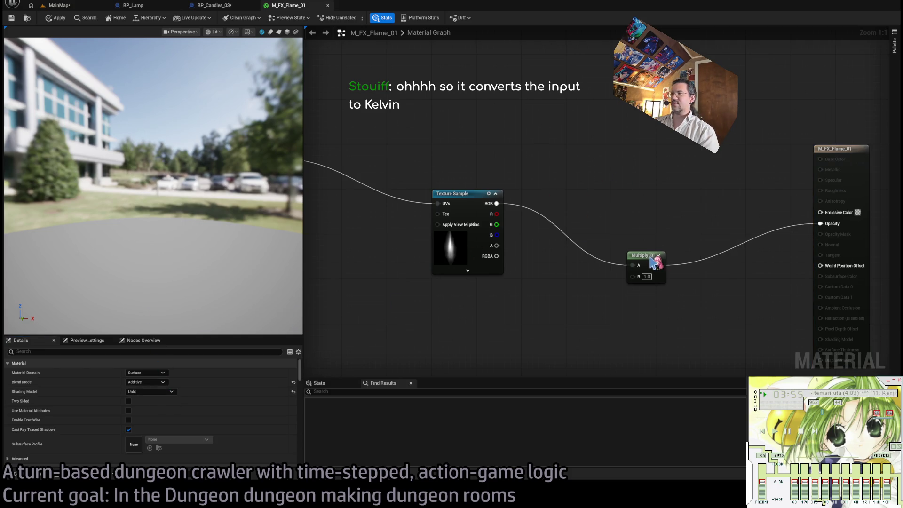
Step: Remove the leftover Multiply and Particle Color nodes, wiring Texture Sample RGB straight into Opacity
mouse_move(642, 255)
left_mouse_down()
mouse_move(586, 227)
mouse_move(581, 194)
left_mouse_up()
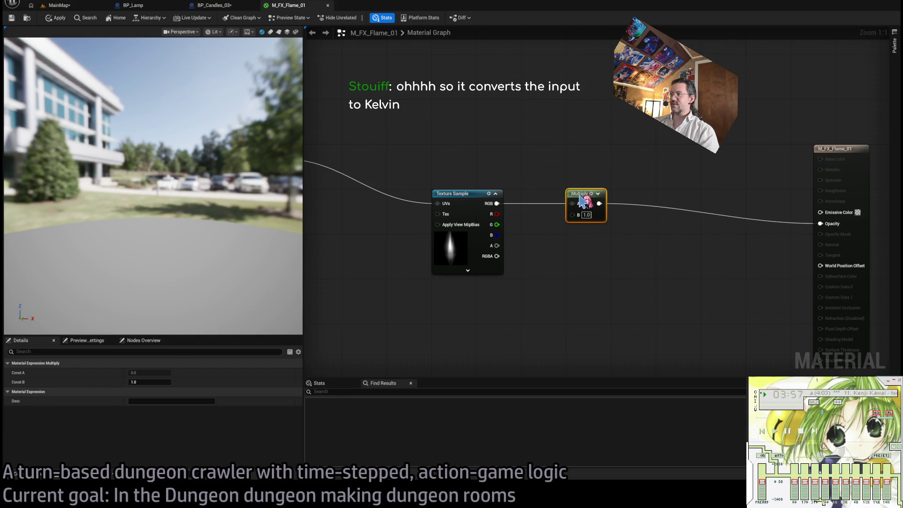
mouse_move(560, 244)
left_mouse_down()
mouse_move(615, 264)
mouse_move(604, 207)
left_mouse_up()
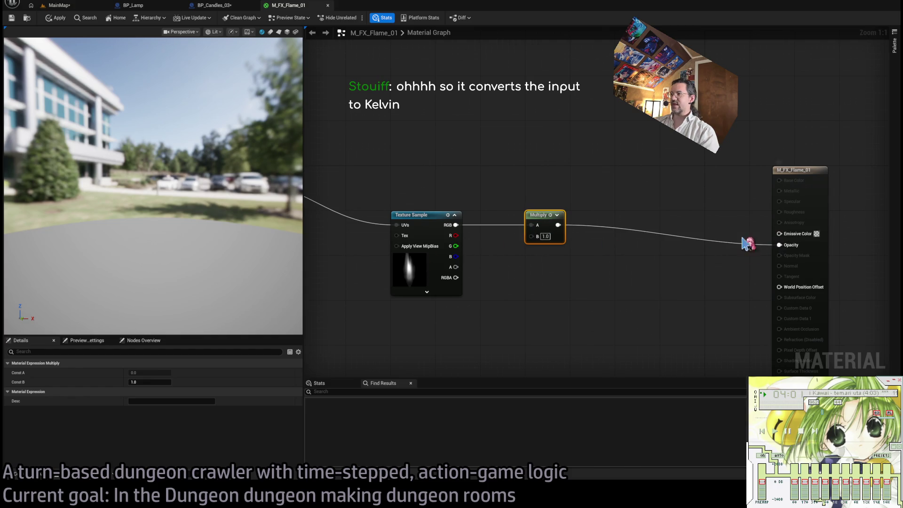
key("Delete")
left_click_drag(456, 225, 779, 244)
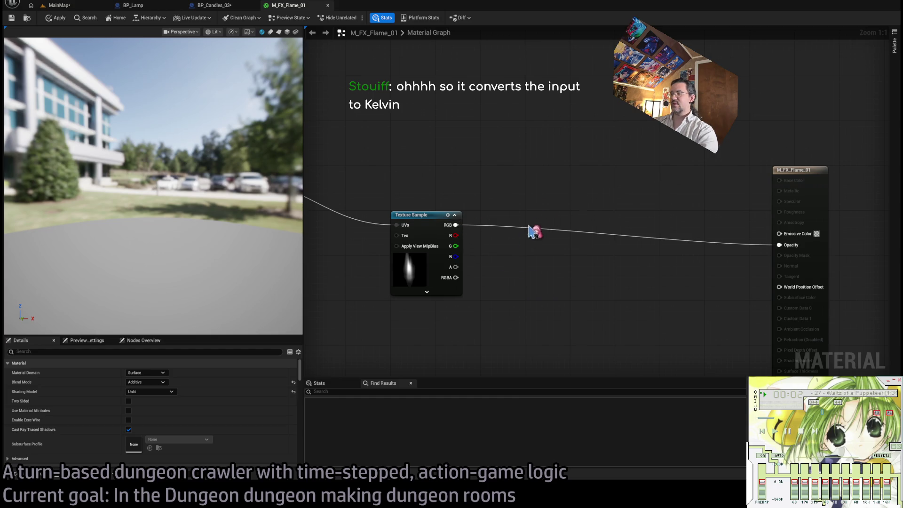
left_click_drag(424, 217, 424, 172)
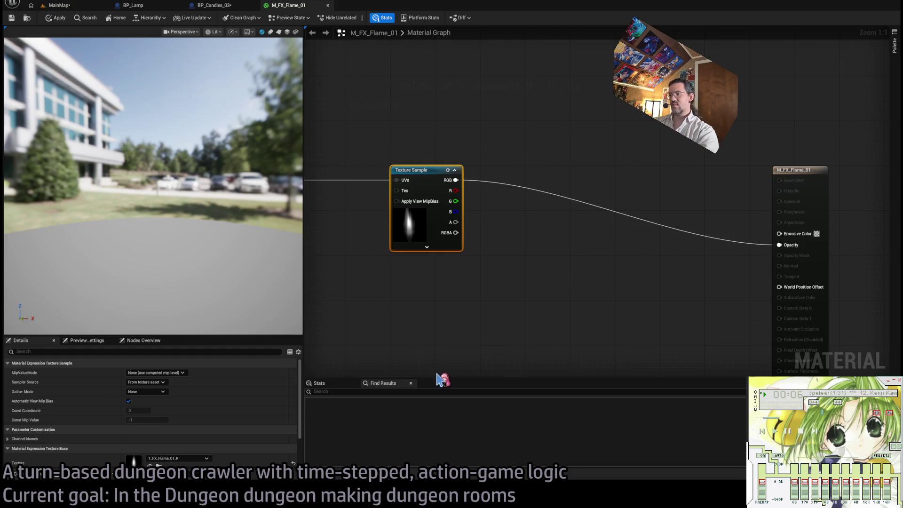
left_click_drag(429, 375, 425, 322)
key("Delete")
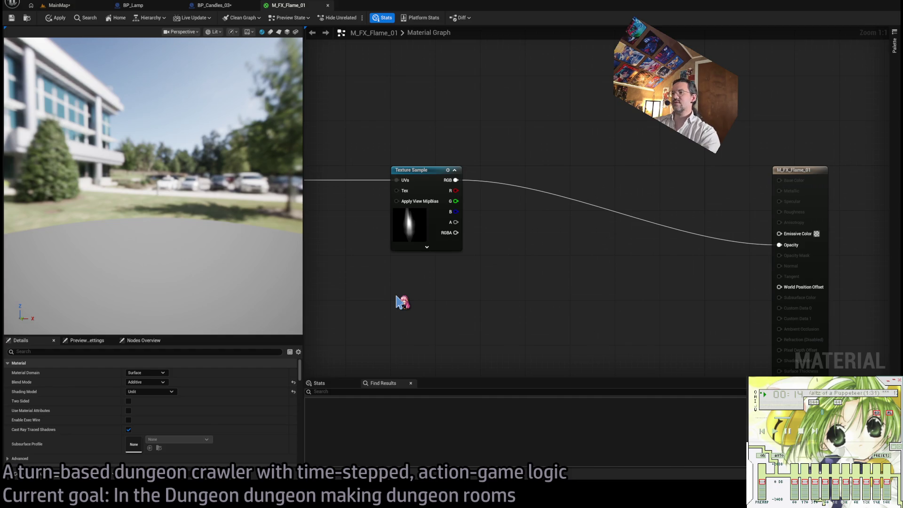
Step: Add an orange Constant3Vector parameter named Color below the Texture Sample
left_click(397, 301)
left_click_drag(410, 303, 405, 281)
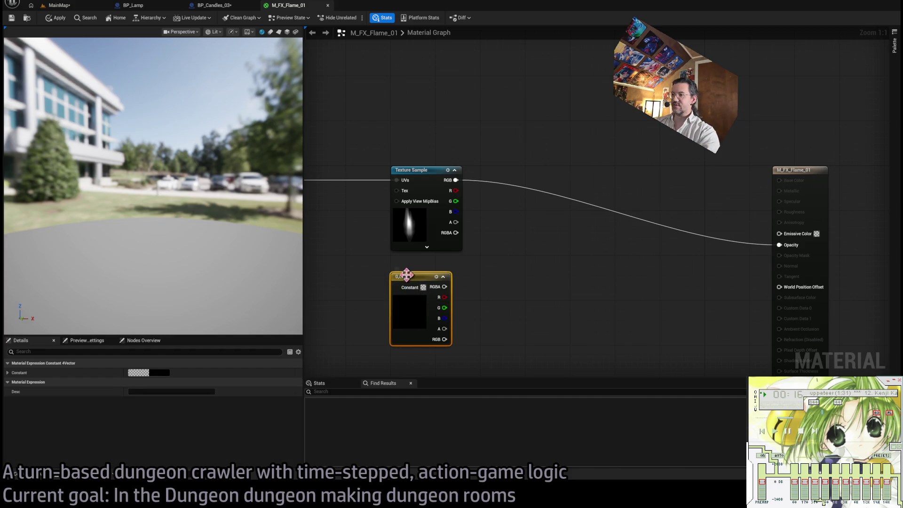
key("Delete")
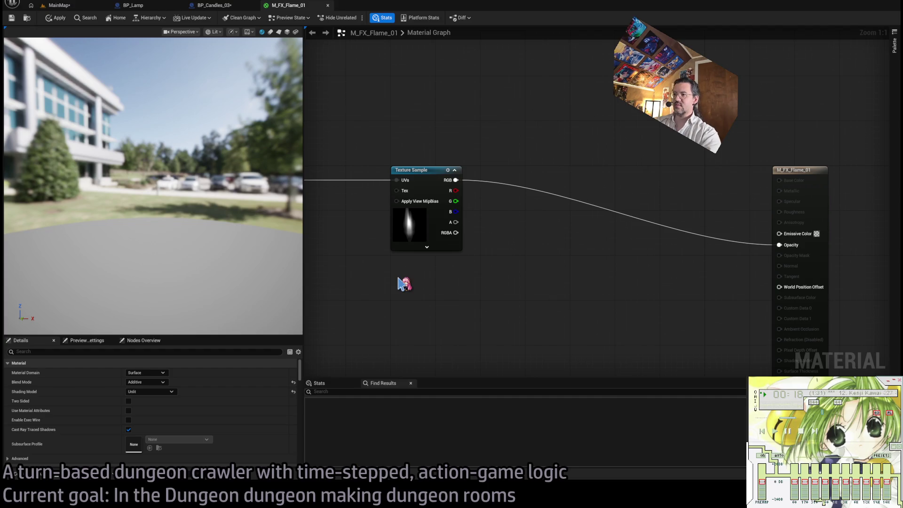
left_click(398, 278)
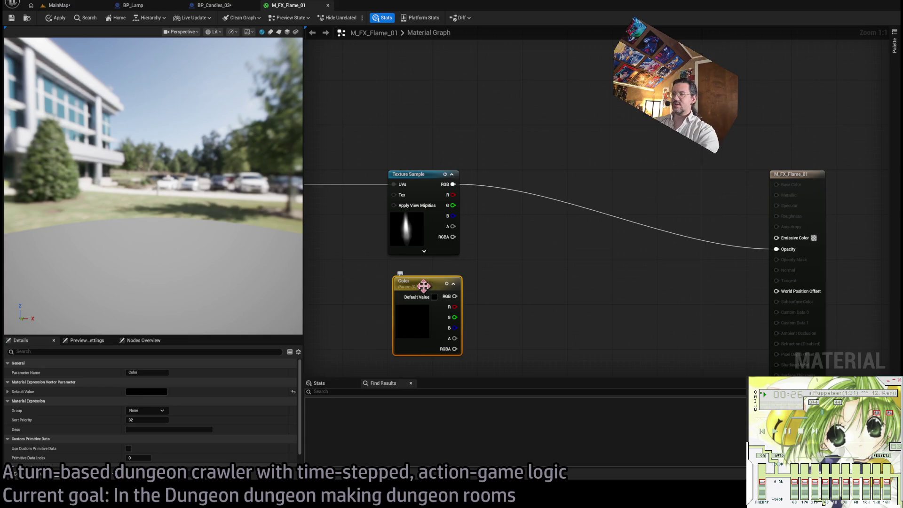
left_click_drag(434, 302, 428, 286)
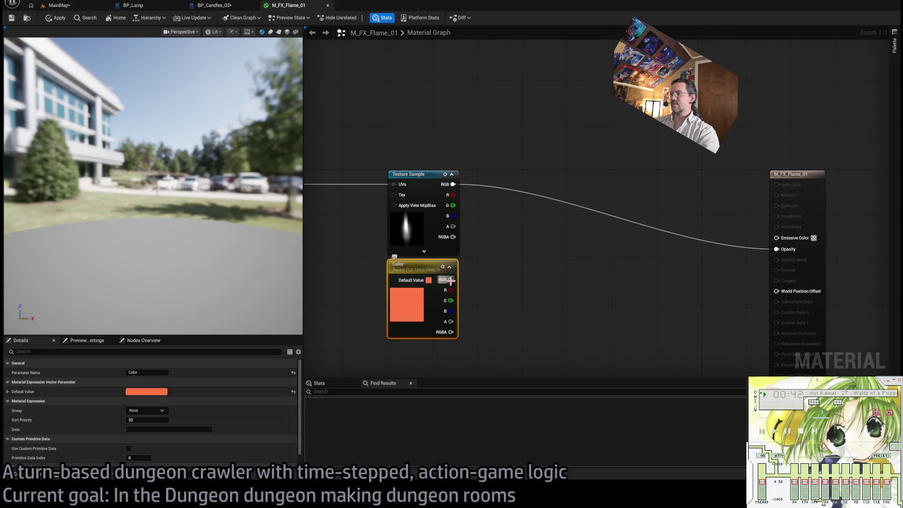
Step: Multiply the texture RGB by Color and feed the result into Opacity
mouse_move(450, 280)
left_mouse_down()
mouse_move(532, 273)
mouse_move(523, 291)
left_mouse_up()
key("m")
mouse_move(452, 184)
left_mouse_down()
mouse_move(527, 284)
mouse_move(777, 249)
left_mouse_up()
left_click_drag(531, 270, 536, 175)
mouse_move(280, 227)
left_mouse_down()
mouse_move(216, 209)
mouse_move(263, 197)
left_mouse_up()
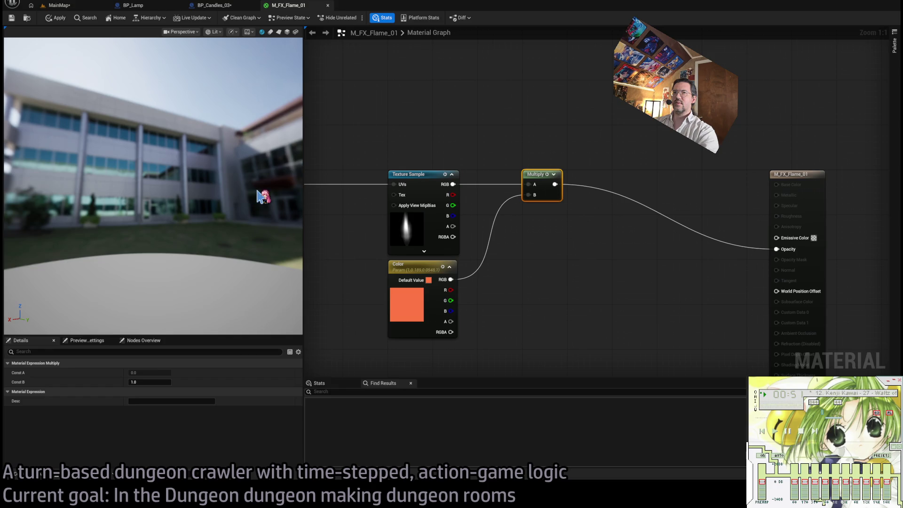
Step: Apply the material and route the texture × Color Multiply into Emissive Color, texture into Opacity
left_click(58, 19)
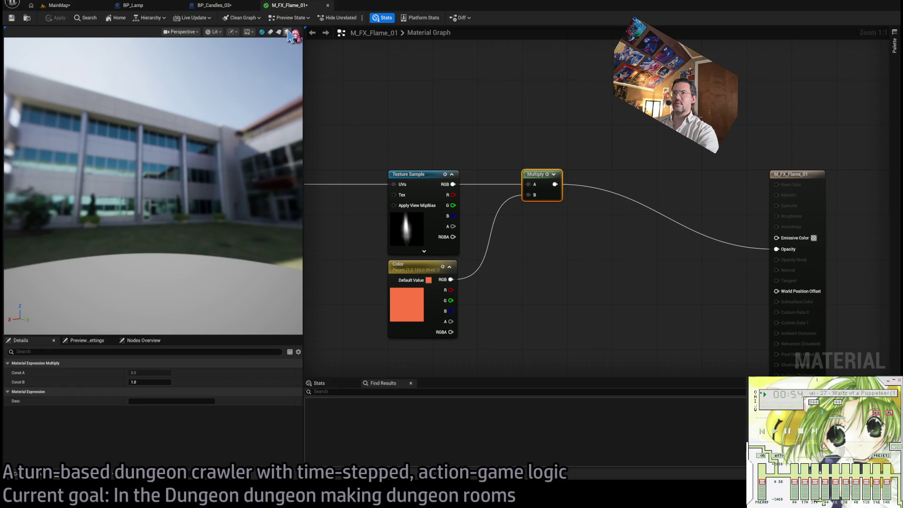
mouse_move(272, 69)
left_mouse_down()
mouse_move(225, 71)
mouse_move(297, 197)
left_mouse_up()
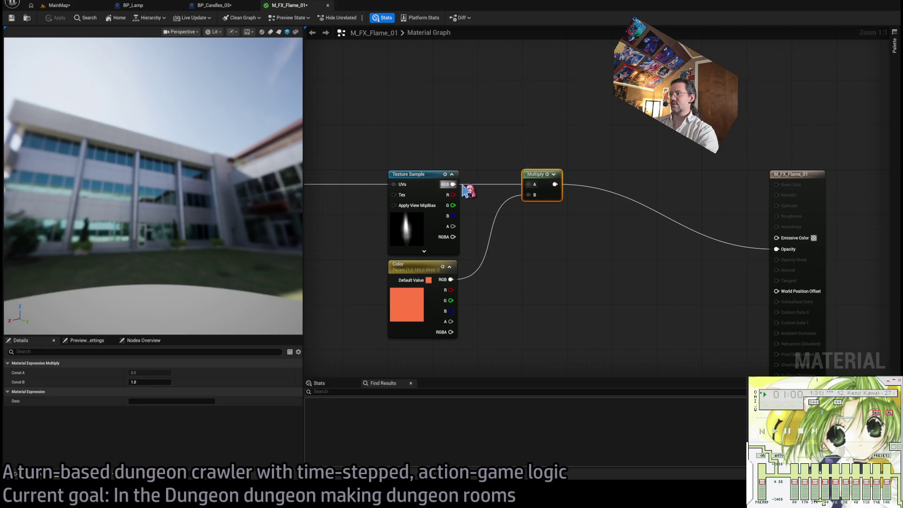
mouse_move(555, 184)
left_mouse_down()
mouse_move(776, 237)
mouse_move(475, 214)
mouse_move(453, 184)
left_mouse_up()
left_click_drag(532, 172, 533, 261)
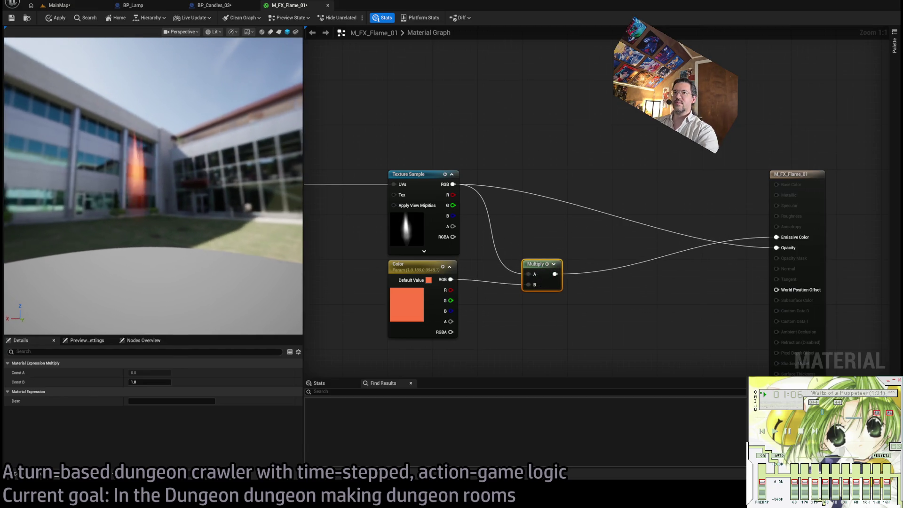
left_click(403, 296)
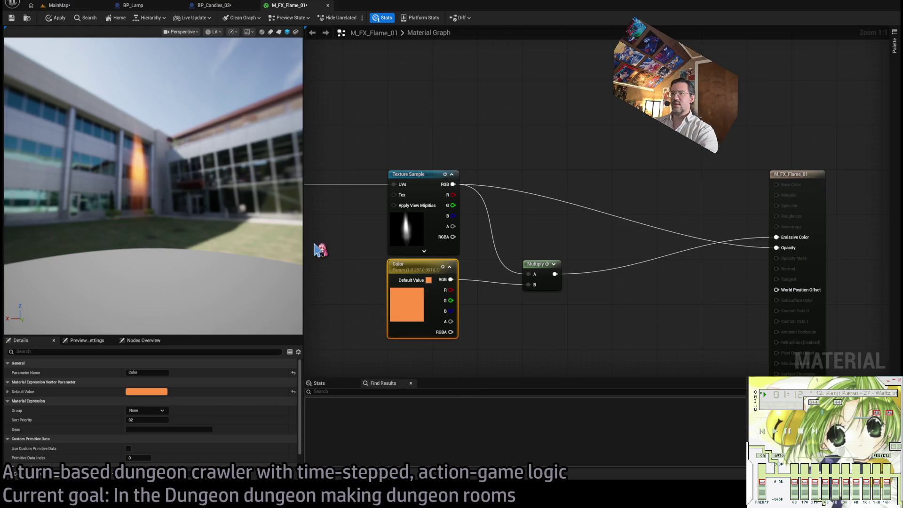
mouse_move(282, 212)
left_mouse_down()
mouse_move(211, 211)
mouse_move(199, 200)
left_mouse_up()
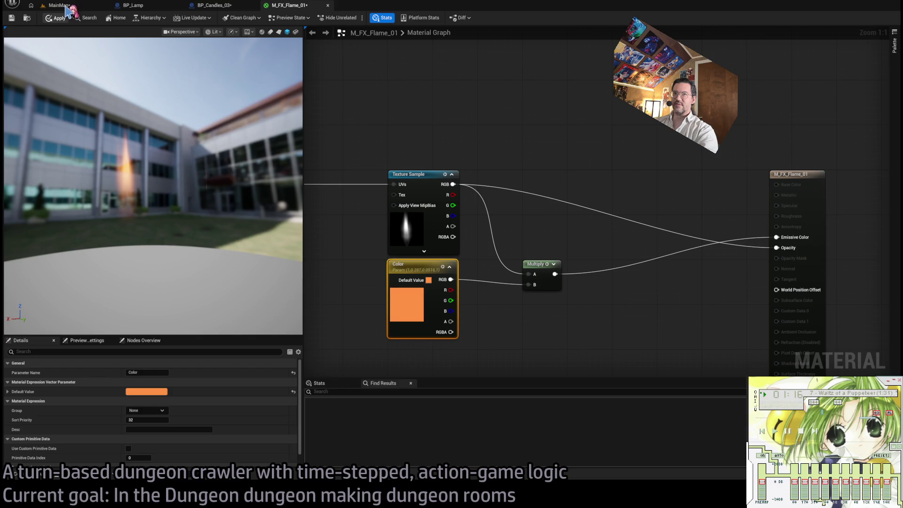
Step: Check the orange flame in BP_Candles_03 and BP_Lamp, then return to the material graph
left_click(221, 6)
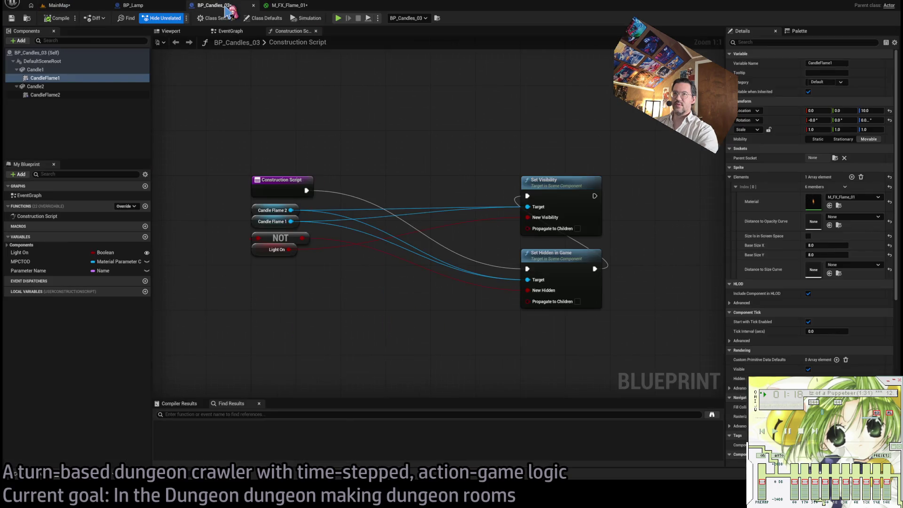
left_click(151, 6)
mouse_move(438, 221)
left_mouse_down()
mouse_move(470, 228)
mouse_move(479, 197)
mouse_move(489, 206)
mouse_move(503, 207)
mouse_move(503, 197)
mouse_move(498, 207)
mouse_move(465, 209)
left_mouse_up()
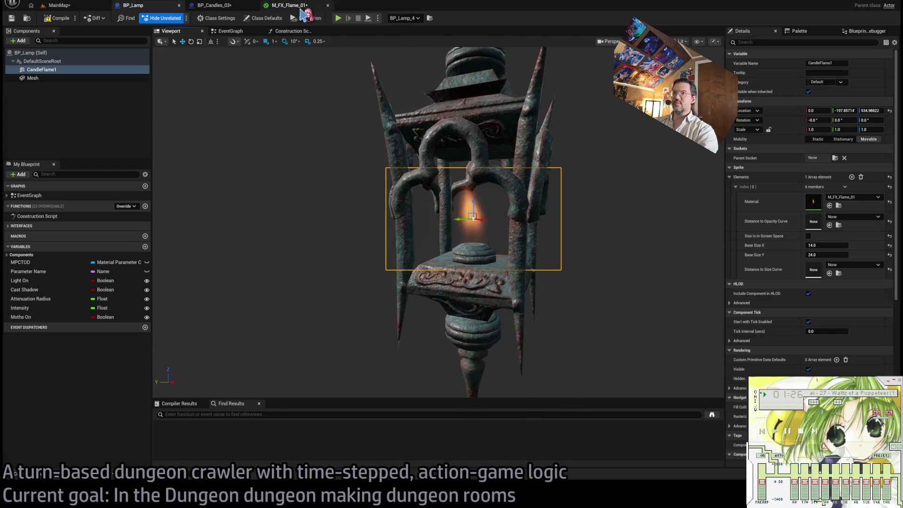
left_click(300, 7)
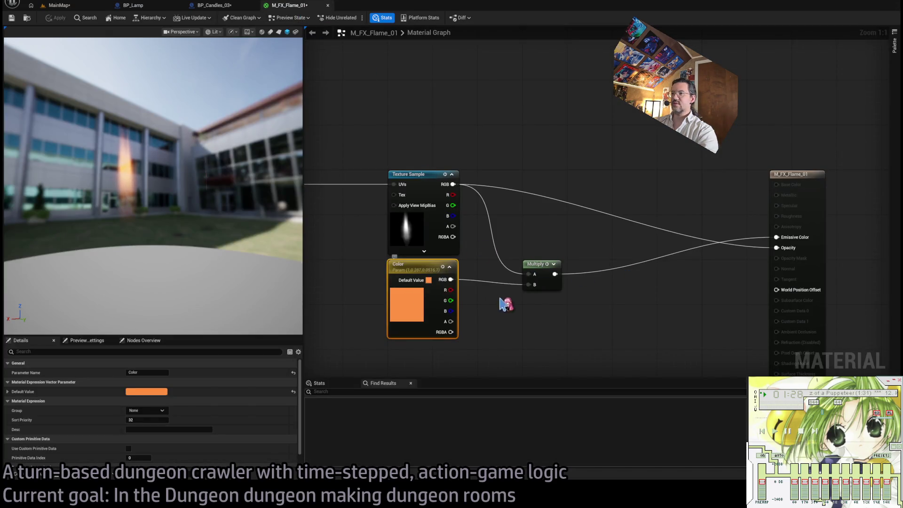
Step: Insert a Multiply boosting the Color parameter by 16 before the emissive Multiply
left_click(505, 305)
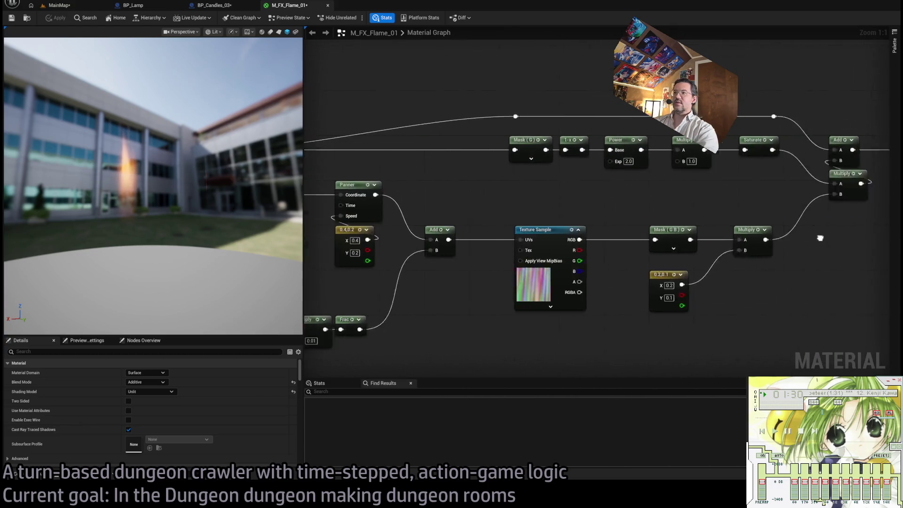
left_click(484, 248)
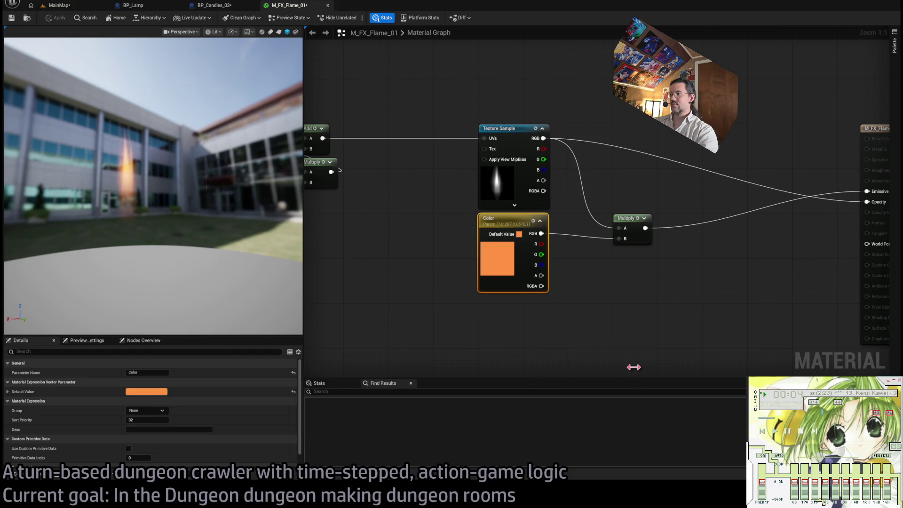
left_click(658, 289)
mouse_move(535, 237)
left_mouse_down()
mouse_move(624, 292)
mouse_move(619, 238)
left_mouse_up()
type("4")
left_click_drag(635, 298, 629, 269)
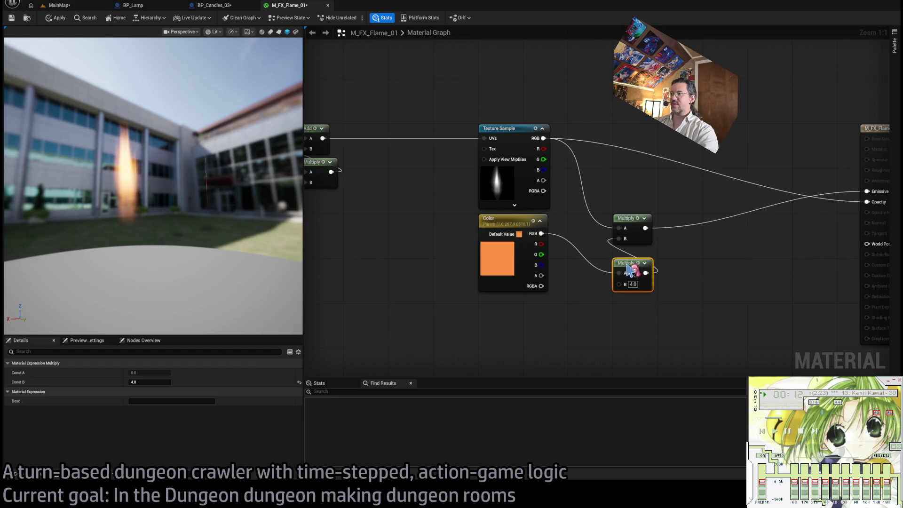
Step: Compare the flame in MainMap, BP_Candles_03 and BP_Lamp, then tidy the lower Multiply node
left_click(70, 6)
left_click(214, 5)
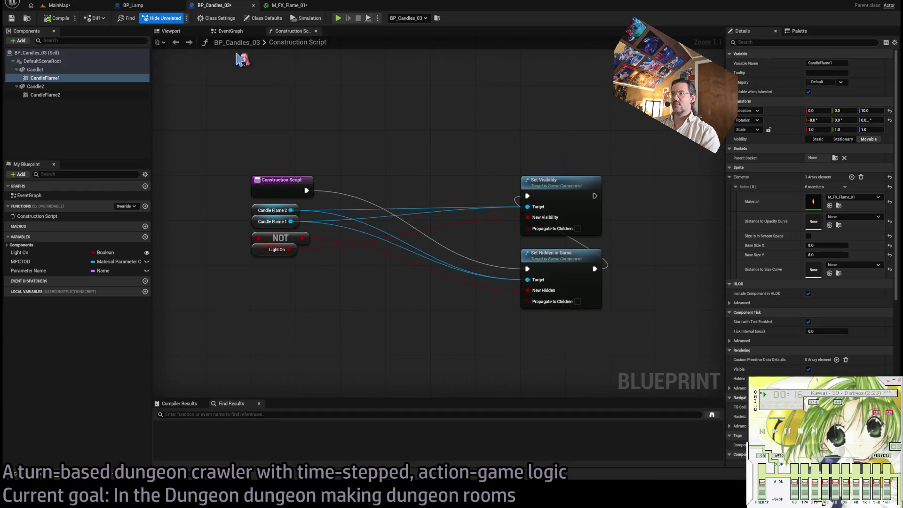
left_click(149, 8)
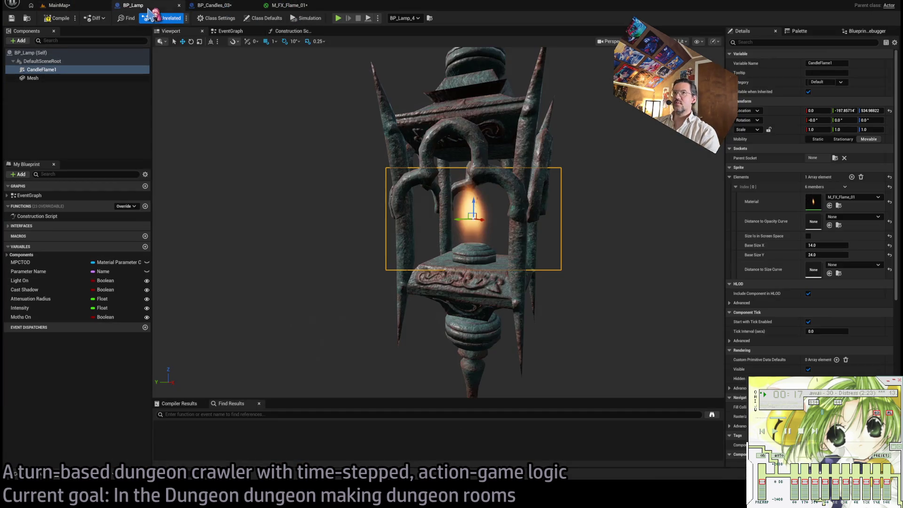
left_click(301, 10)
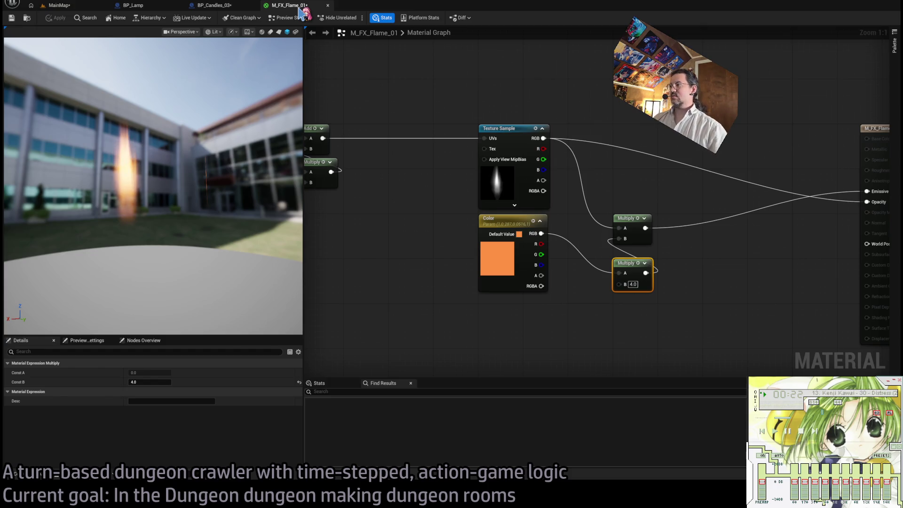
left_click_drag(622, 268, 624, 257)
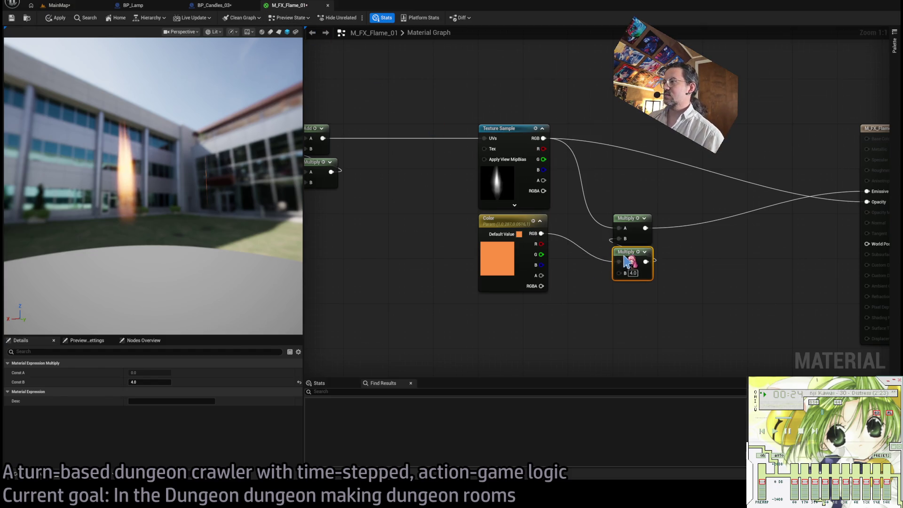
left_click(552, 296)
left_click_drag(566, 272, 543, 268)
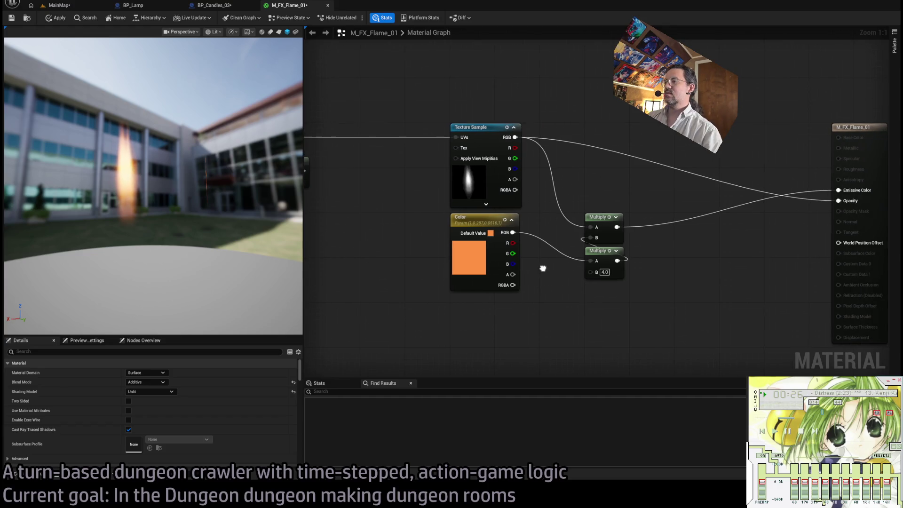
mouse_move(583, 301)
left_mouse_down()
mouse_move(599, 288)
mouse_move(573, 280)
left_mouse_up()
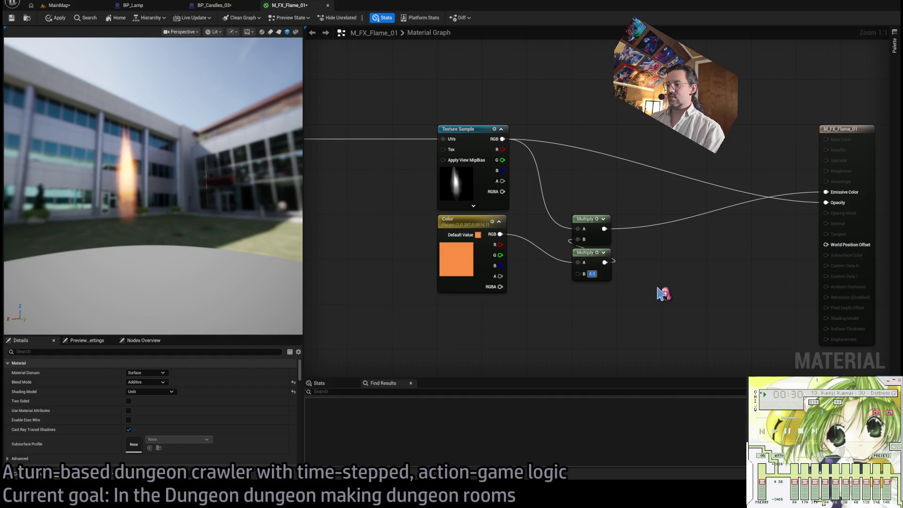
Step: Apply the brighter flame material and check it in MainMap, BP_Candles_03 and BP_Lamp
left_click(66, 18)
left_click(59, 5)
left_click(277, 5)
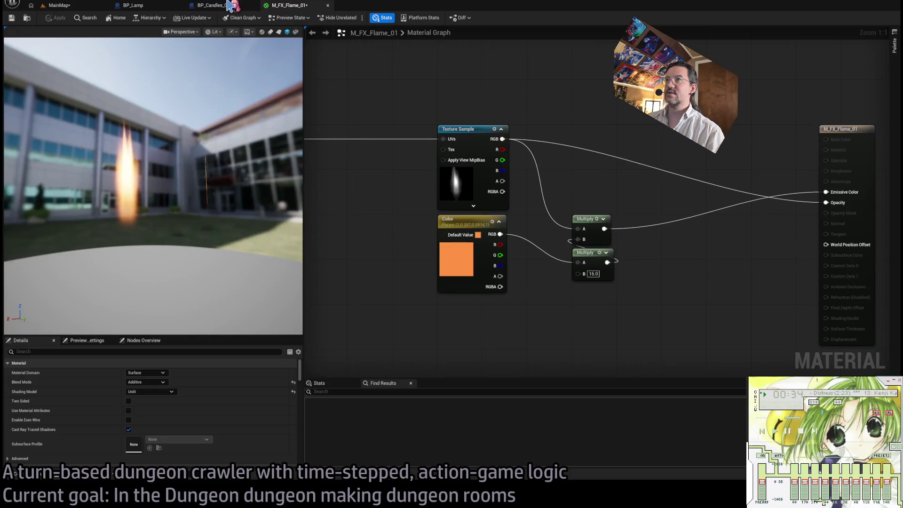
left_click(230, 7)
left_click(136, 5)
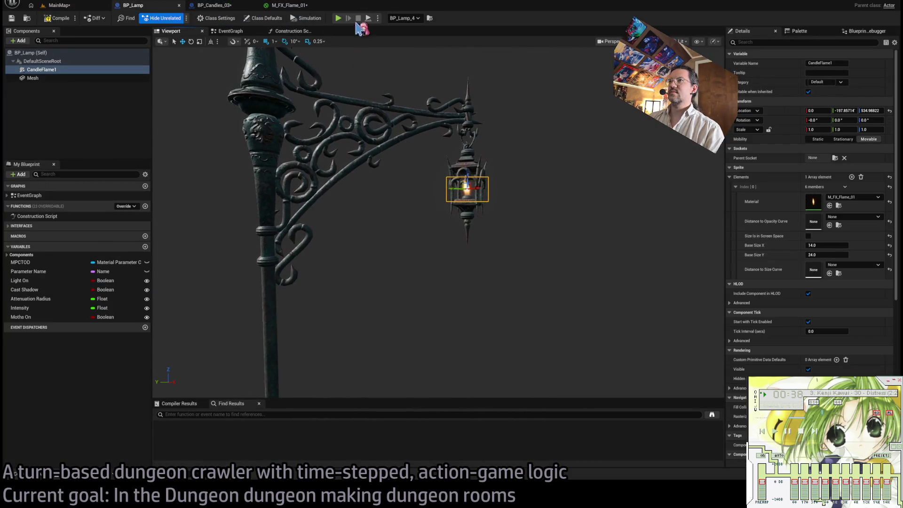
Step: In M_FX_Flame_01, change the Color parameter's G value from 0.348 to 0.447
left_click(290, 6)
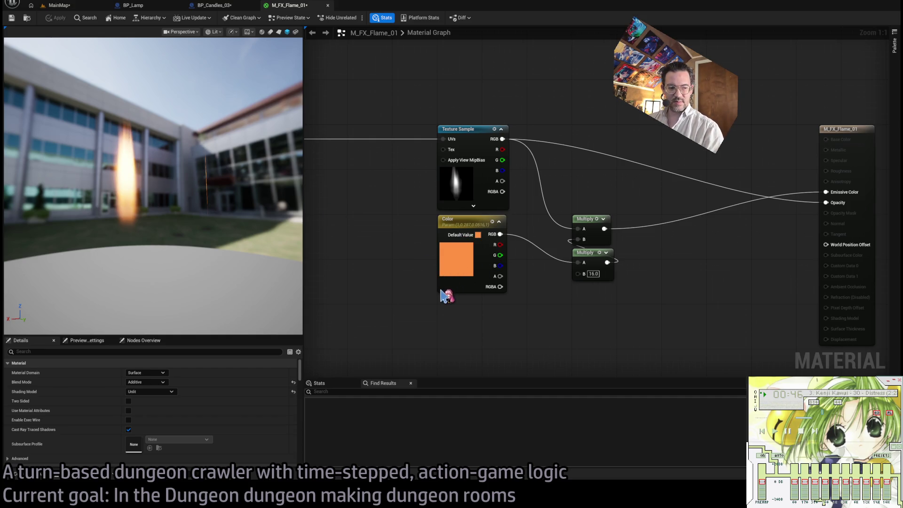
left_click(456, 261)
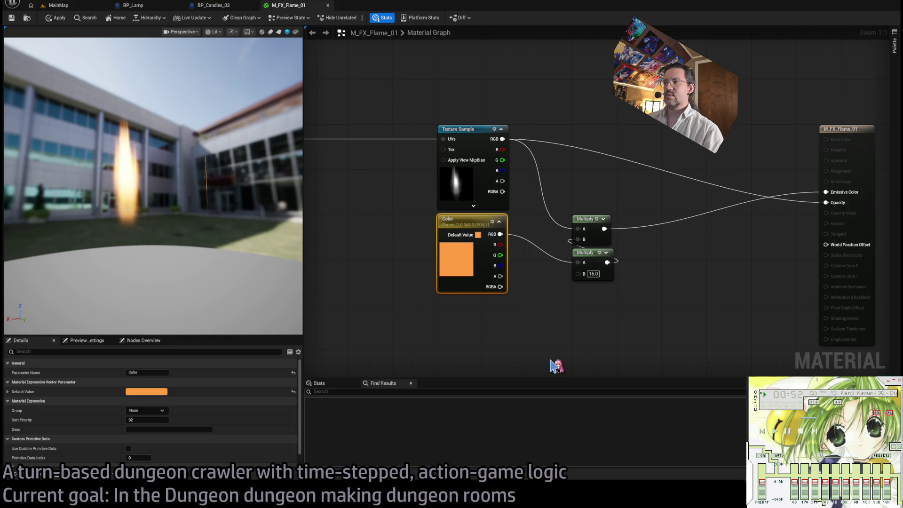
left_click_drag(551, 359, 556, 366)
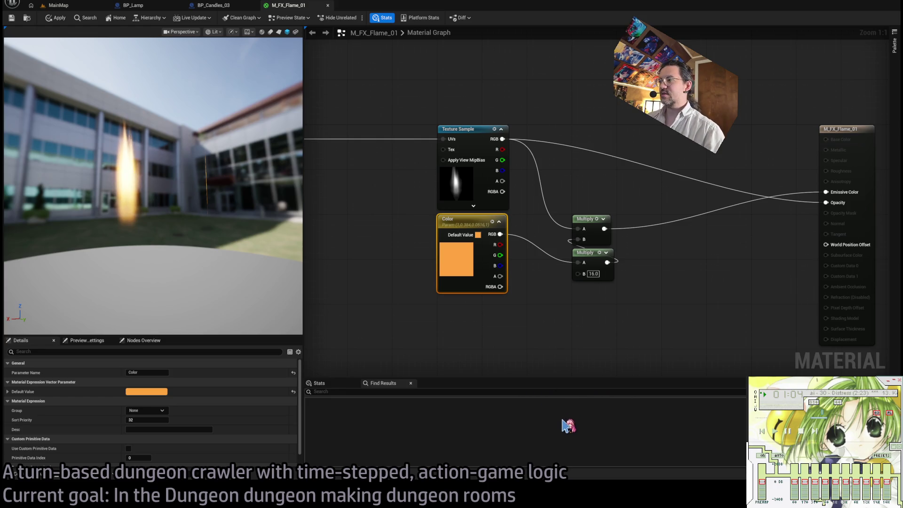
left_click(409, 314)
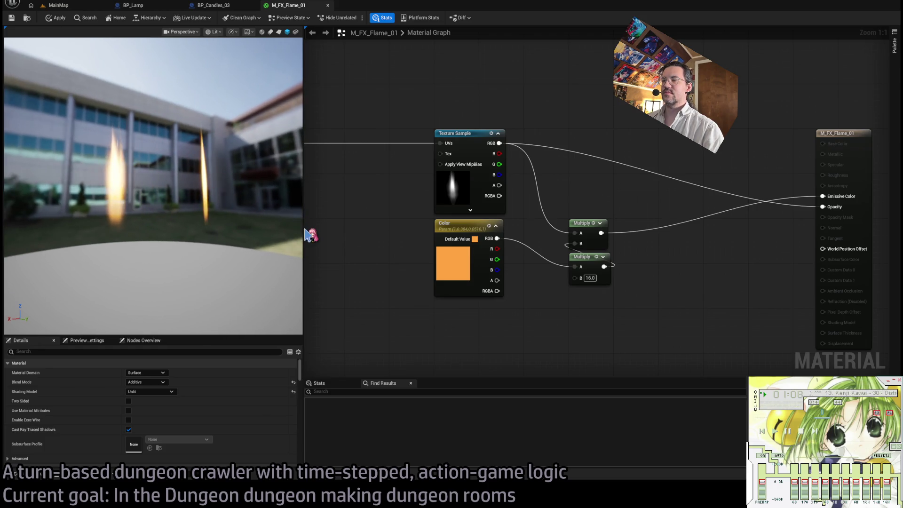
left_click_drag(711, 262, 658, 265)
scroll(663, 270, "down", 2)
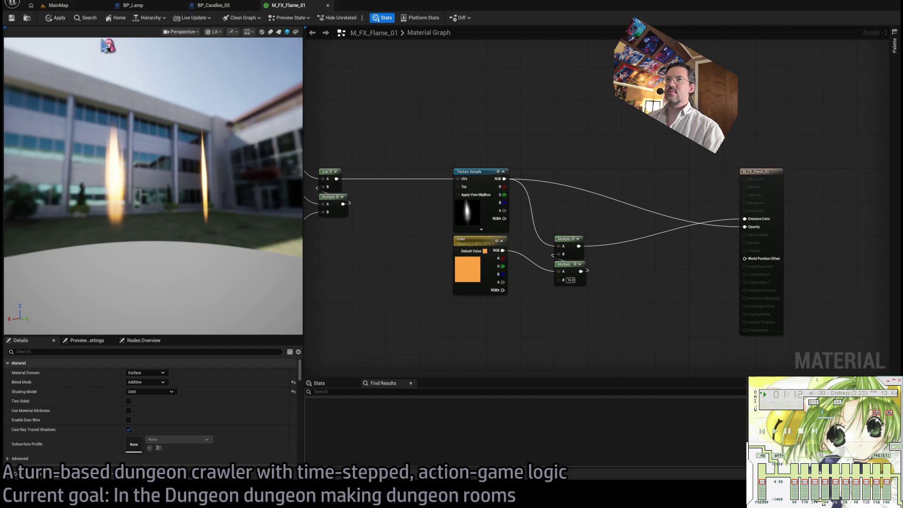
Step: Inspect BP_Lamp's MPCTOD variable and review the flame material's TexCoord, colour and output nodes
left_click(226, 5)
left_click(133, 5)
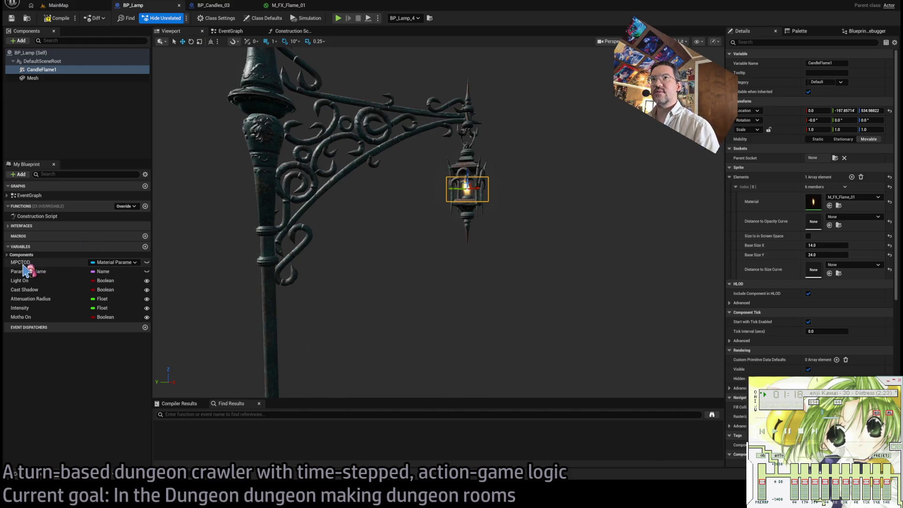
left_click(39, 262)
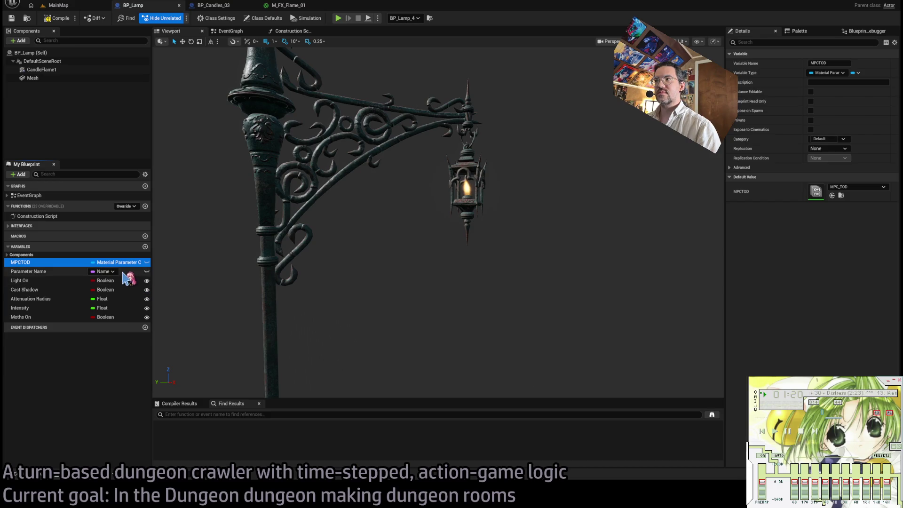
left_click(292, 6)
left_click_drag(697, 168, 902, 155)
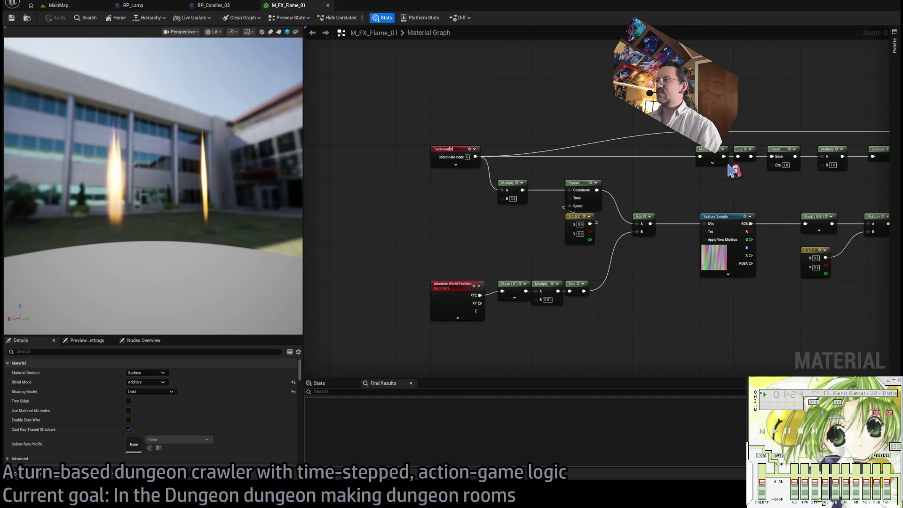
left_click_drag(634, 189, 423, 194)
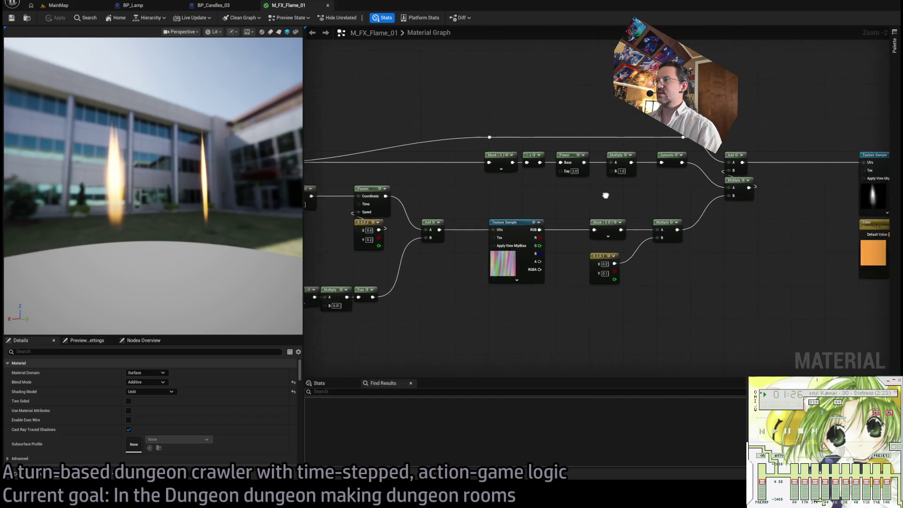
mouse_move(671, 221)
left_mouse_down()
mouse_move(615, 225)
mouse_move(391, 203)
left_mouse_up()
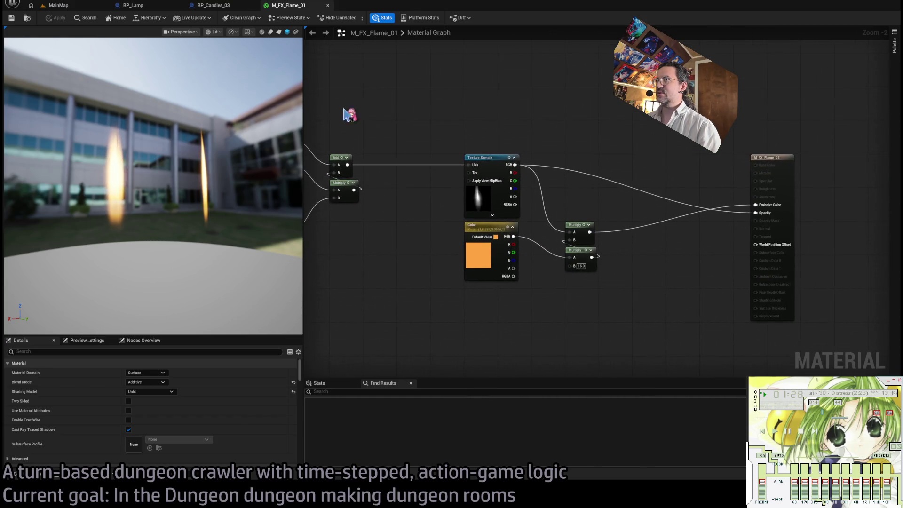
Step: Delete the MPCTOD variable from BP_Candles_03 and select BP_Lamp's MPCTOD variable
left_click(212, 5)
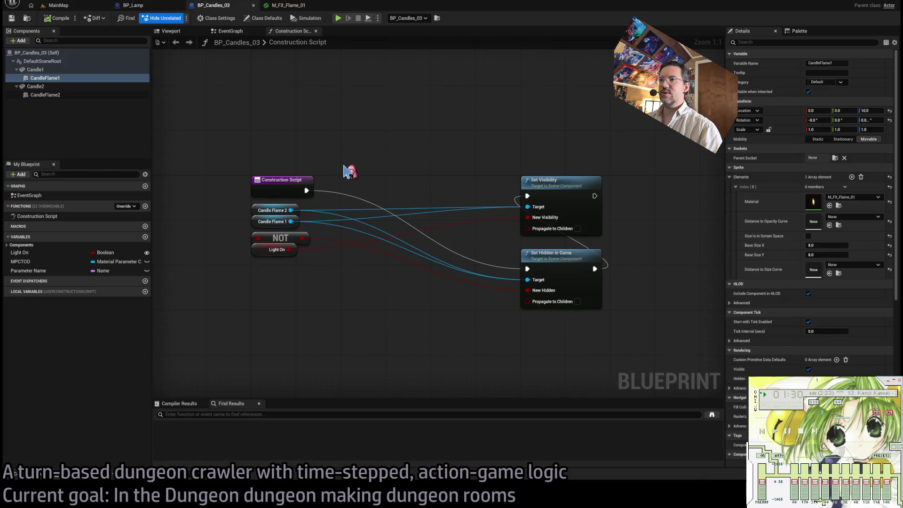
left_click(20, 261)
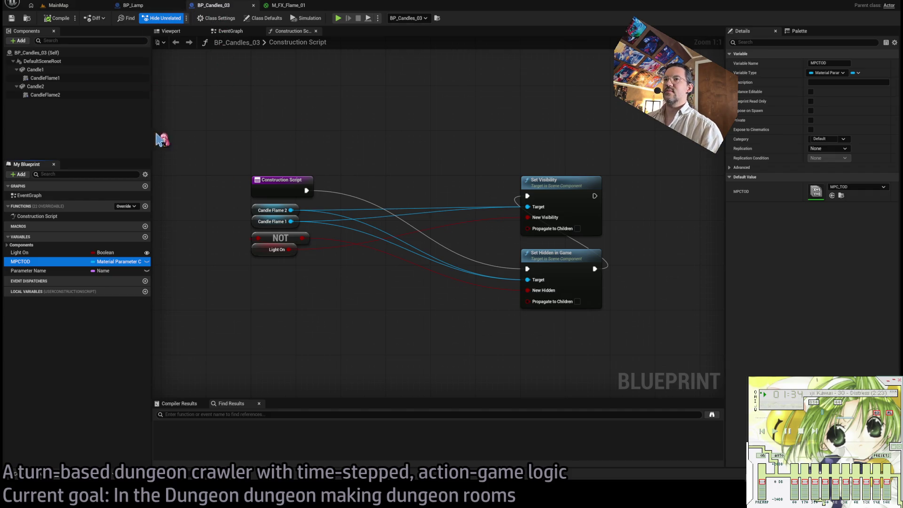
key("Delete")
left_click(133, 5)
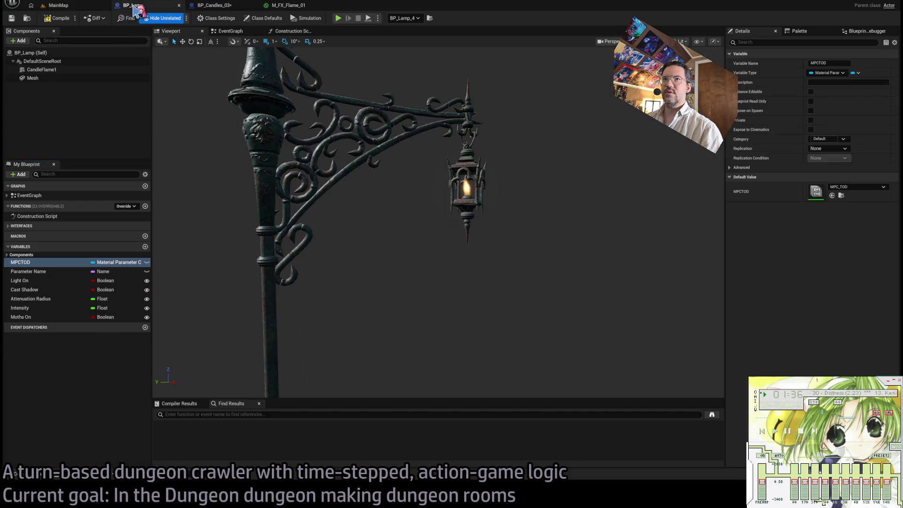
left_click(31, 263)
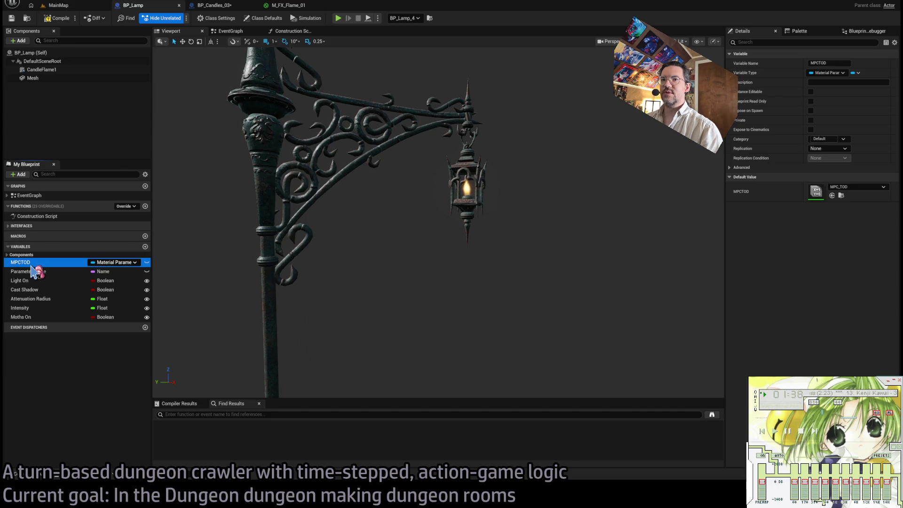
Step: Open BP_Lamp's EventGraph and arrange the Event Toggle and getter nodes
left_click(230, 31)
scroll(387, 195, "down", 3)
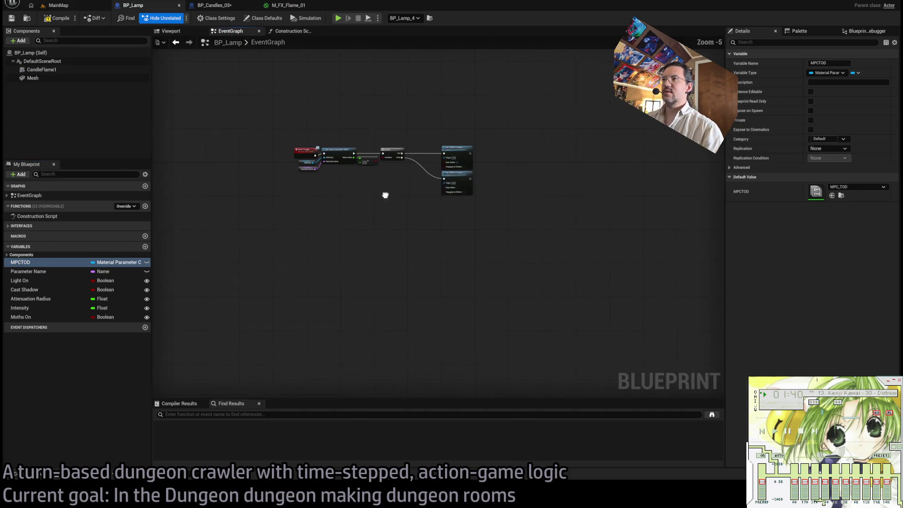
scroll(390, 192, "up", 3)
mouse_move(323, 239)
left_mouse_down()
mouse_move(258, 201)
mouse_move(252, 227)
mouse_move(258, 218)
left_mouse_up()
left_click(342, 228)
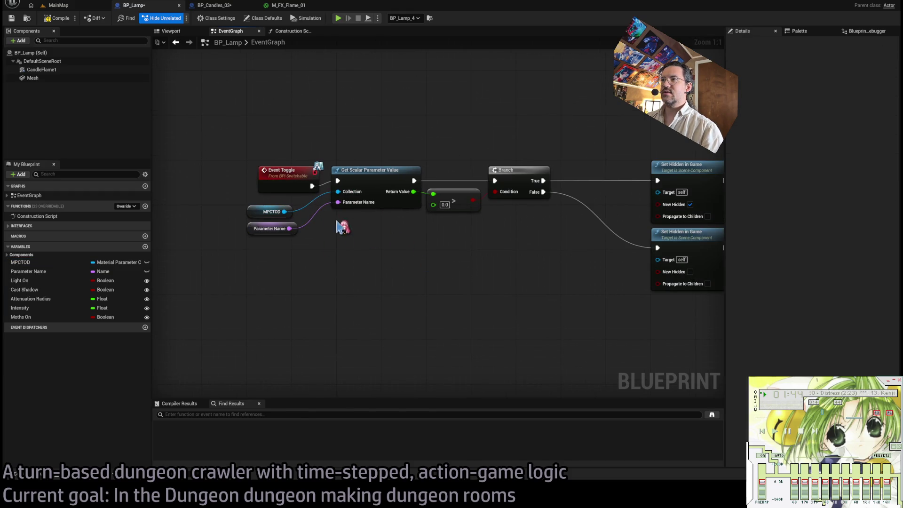
left_click_drag(277, 178, 265, 172)
left_click(269, 232)
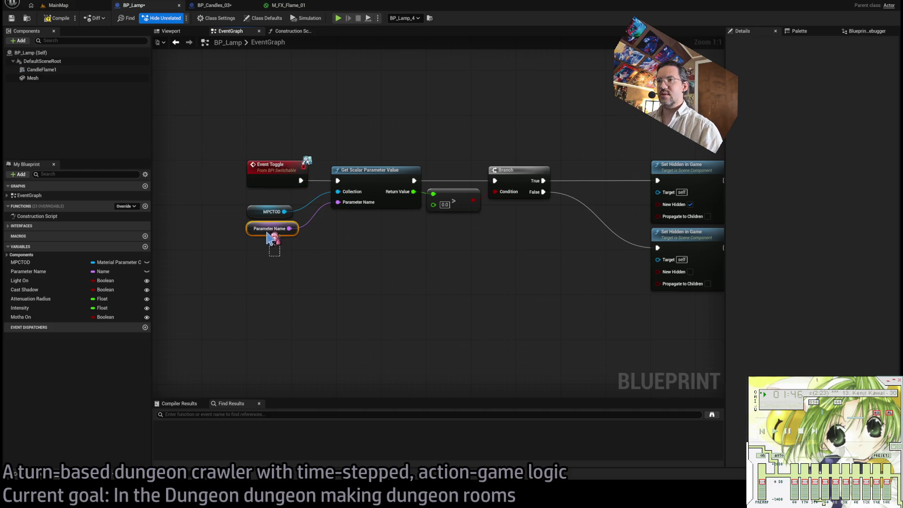
left_click(312, 287)
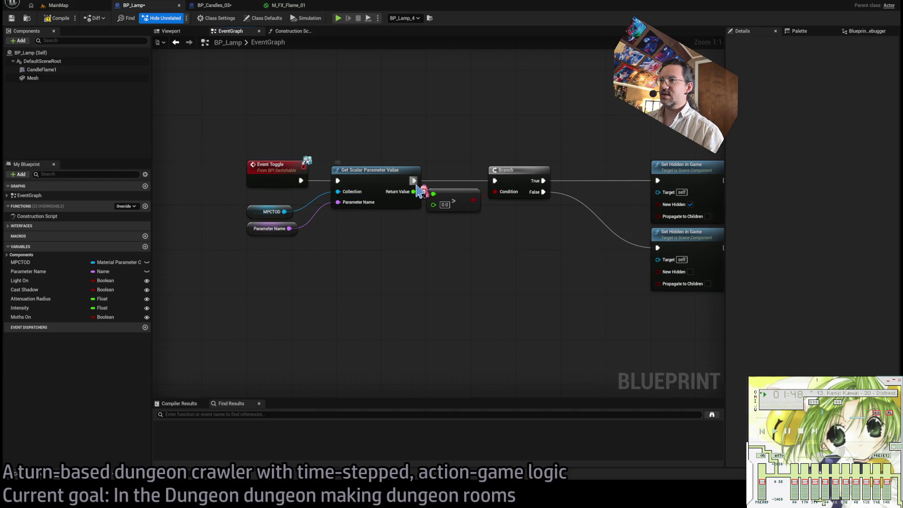
Step: Delete the parameter check, Branch, MPCTOD and Parameter Name getter nodes
left_click_drag(607, 231, 549, 208)
left_click_drag(240, 222, 306, 246)
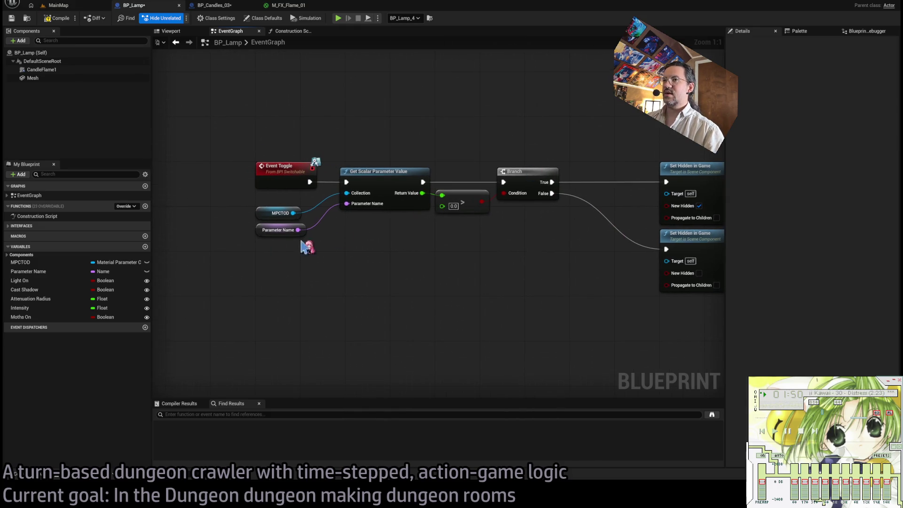
left_click_drag(578, 133, 390, 252)
key("Delete")
left_click_drag(315, 240, 244, 210)
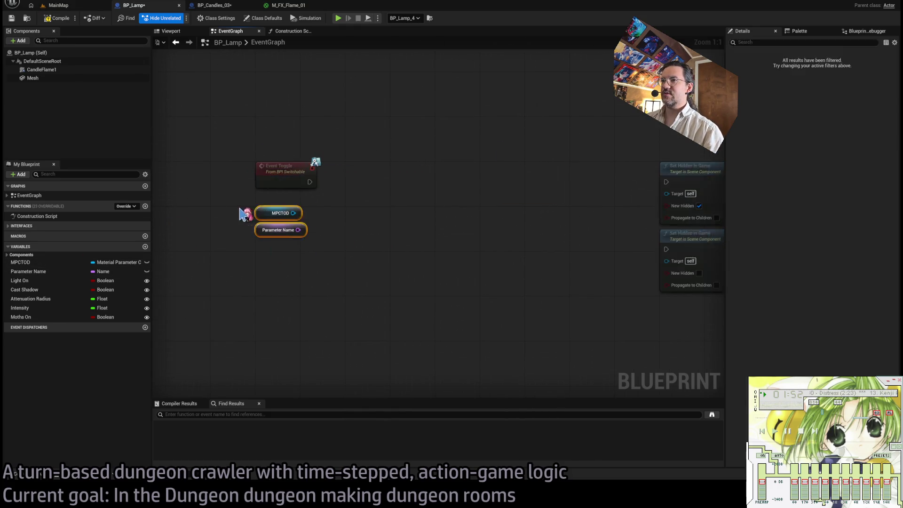
key("Delete")
Step: Delete the MPCTOD variable from BP_Lamp and the remaining event graph nodes
left_click(35, 263)
key("Delete")
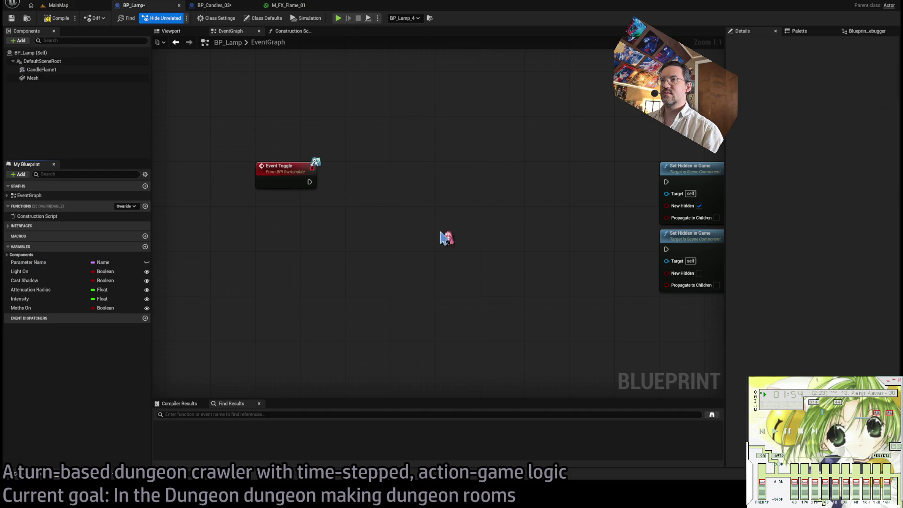
scroll(367, 249, "down", 5)
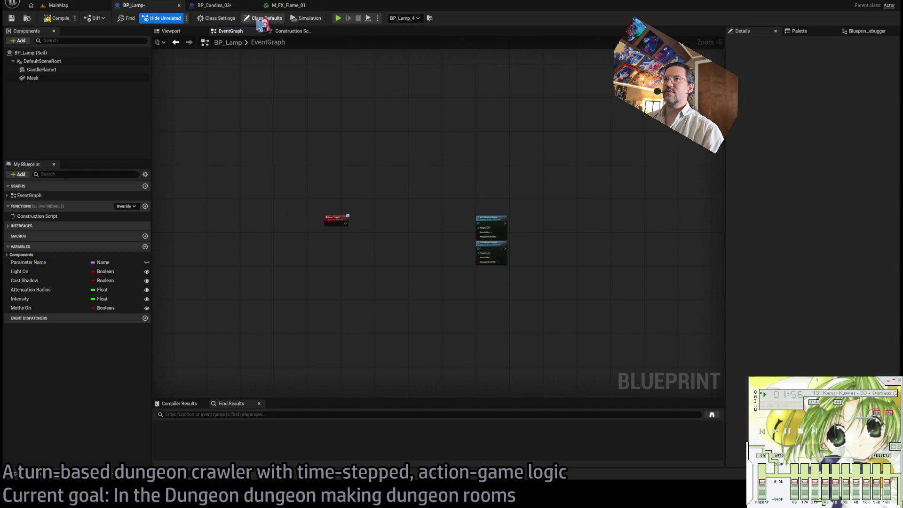
left_click_drag(571, 179, 264, 311)
key("Delete")
Step: Delete the whole chain of lamp setter nodes from BP_Lamp's Construction Script
left_click(205, 20)
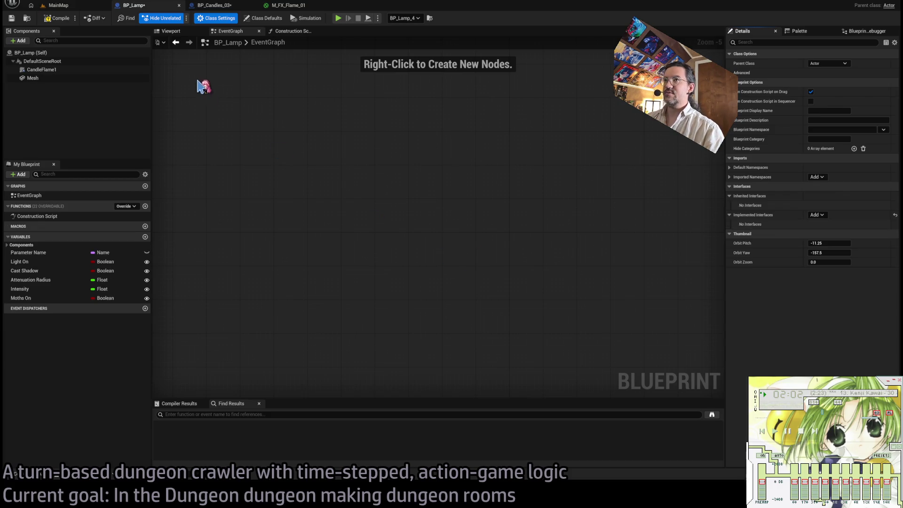
left_click(289, 33)
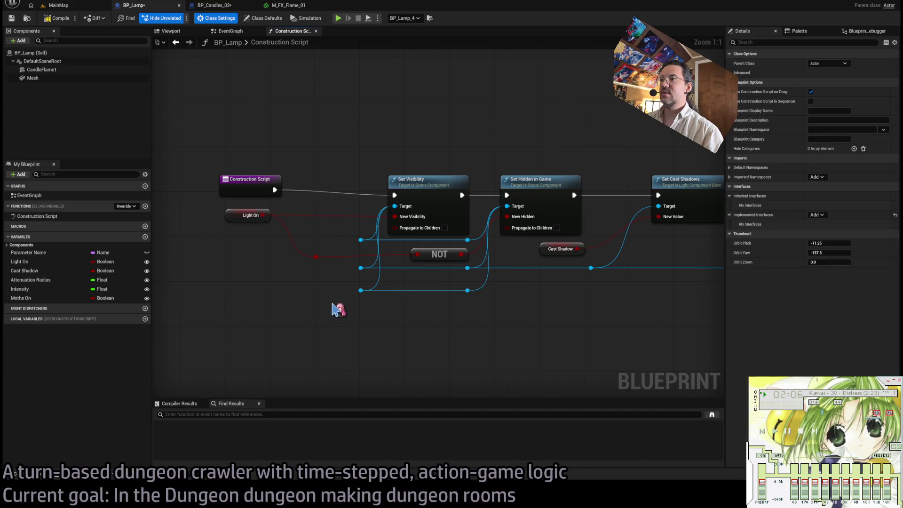
scroll(354, 257, "down", 1)
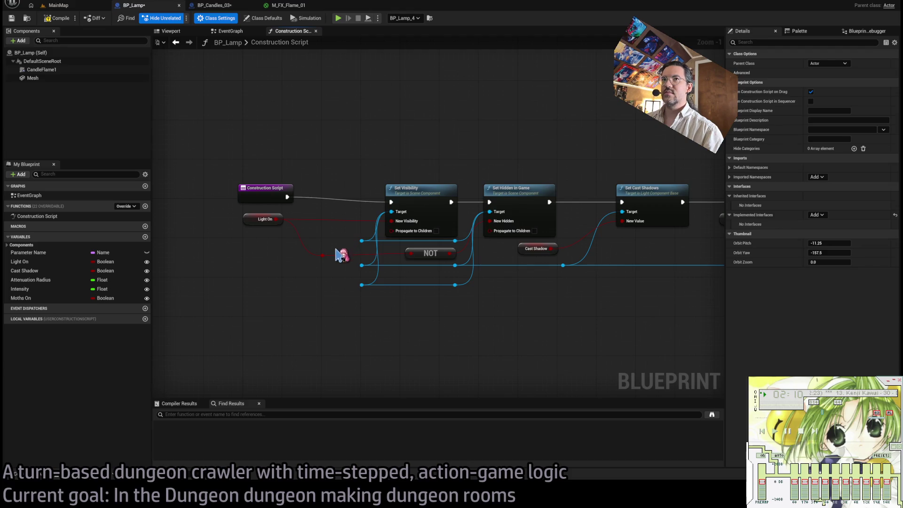
scroll(341, 255, "down", 2)
mouse_move(334, 230)
left_mouse_down()
mouse_move(310, 249)
mouse_move(433, 252)
left_mouse_up()
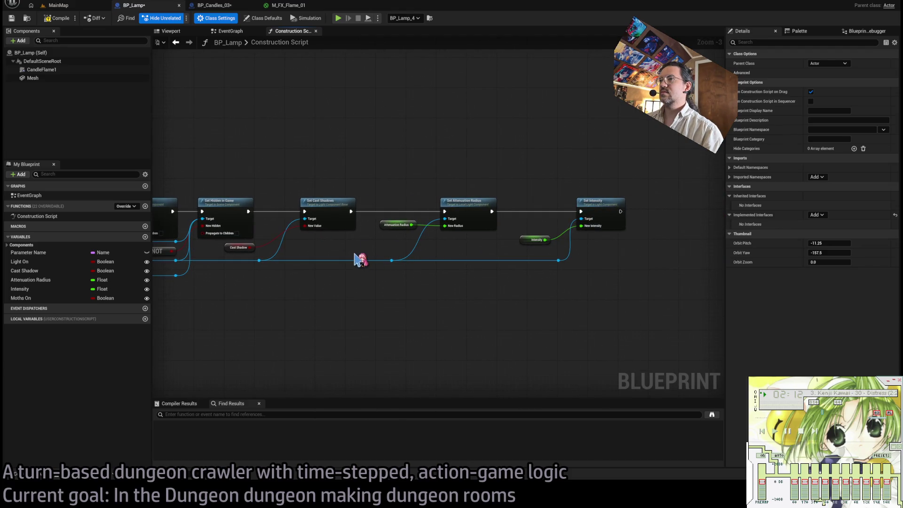
scroll(353, 258, "down", 1)
left_click_drag(359, 256, 384, 244)
left_click_drag(630, 186, 221, 316)
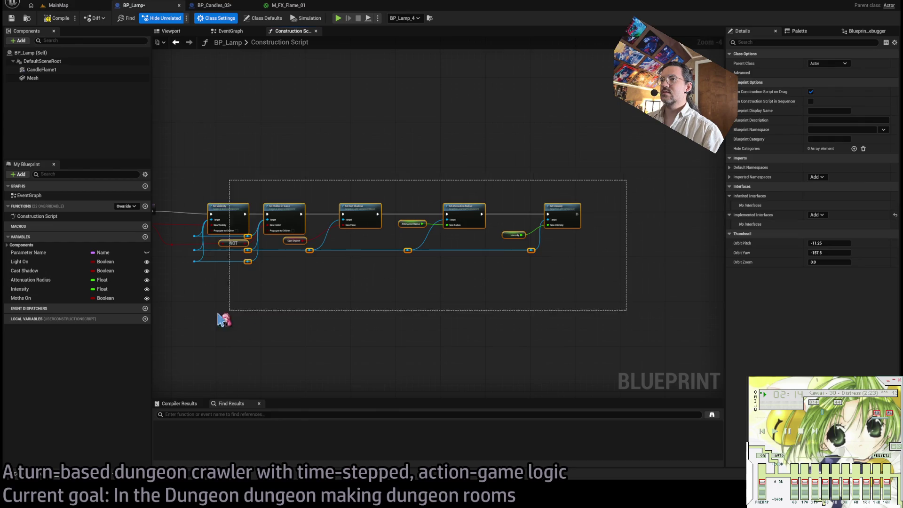
key("Delete")
Step: Place the Construction Script entry node beside the Light On getter
left_click_drag(310, 213, 339, 244)
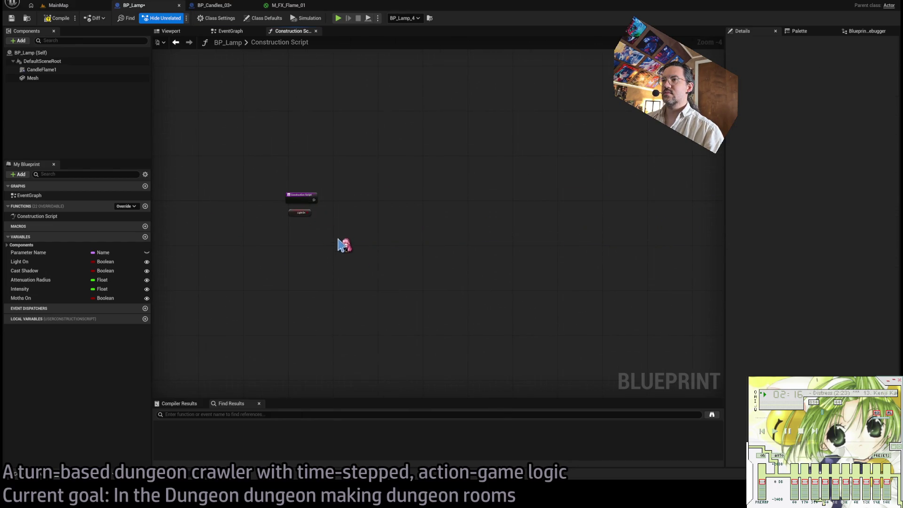
scroll(333, 227, "up", 3)
left_click_drag(272, 175, 269, 218)
Step: Copy BP_Candles_03's Light On visibility nodes into BP_Lamp's construction script
left_click(216, 5)
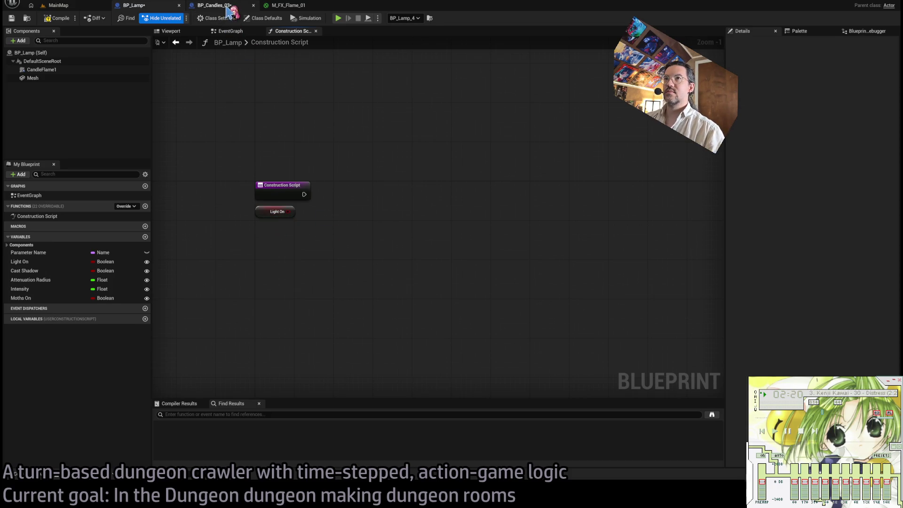
left_click_drag(340, 319, 244, 204)
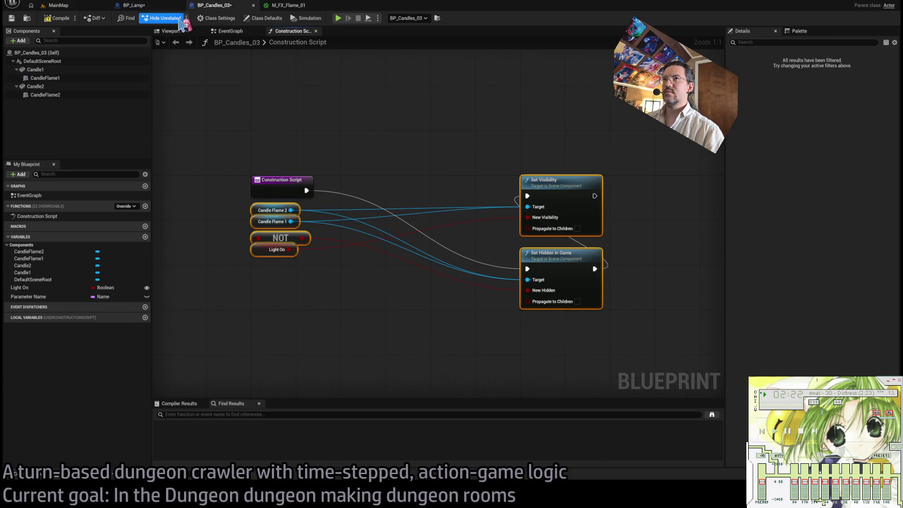
left_click(143, 7)
key("ctrl+v")
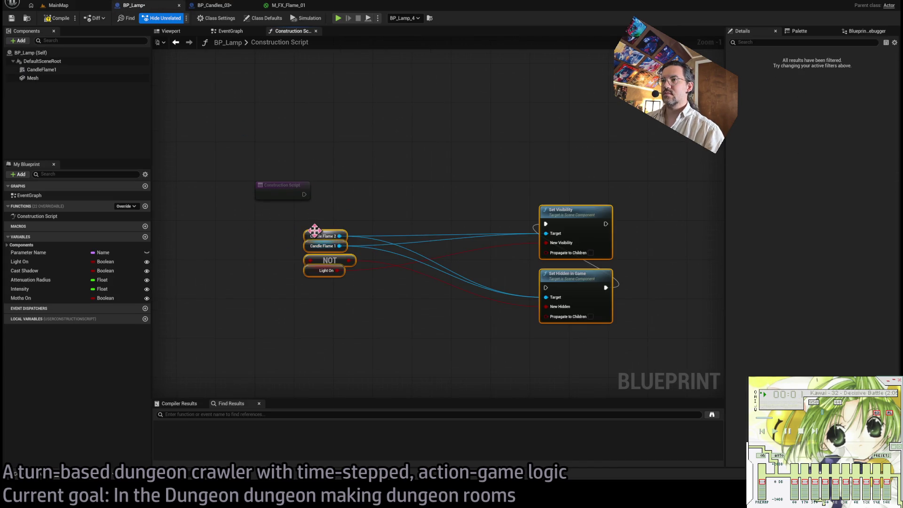
left_click_drag(312, 235, 261, 214)
left_click(415, 185)
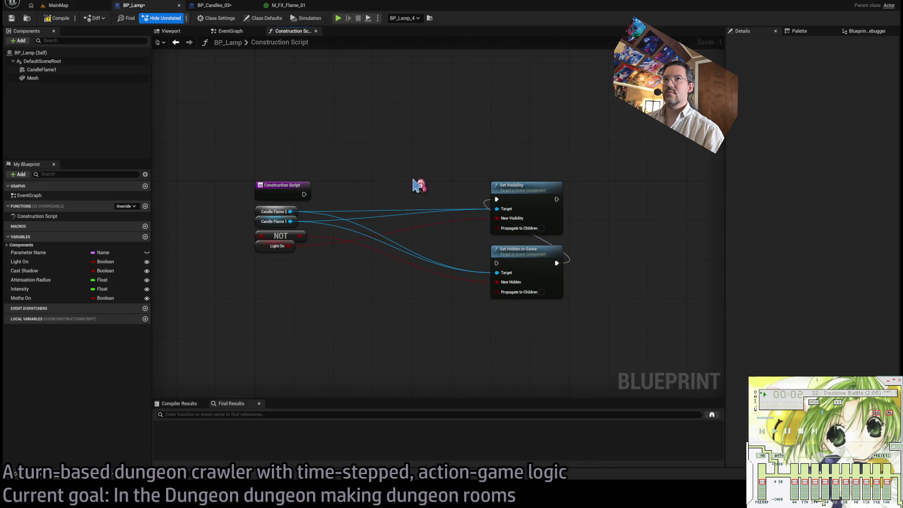
Step: Delete the Candle Flame 2 getter and wire the Construction Script entry into Set Visibility and Set Hidden in Game
left_click(263, 211)
key("Delete")
left_click_drag(509, 167, 532, 318)
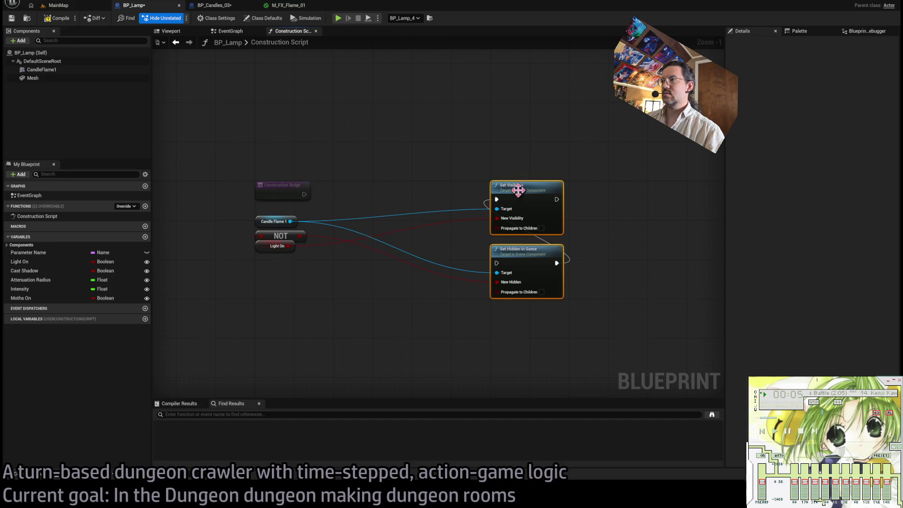
mouse_move(517, 189)
left_mouse_down()
mouse_move(390, 188)
mouse_move(408, 188)
left_mouse_up()
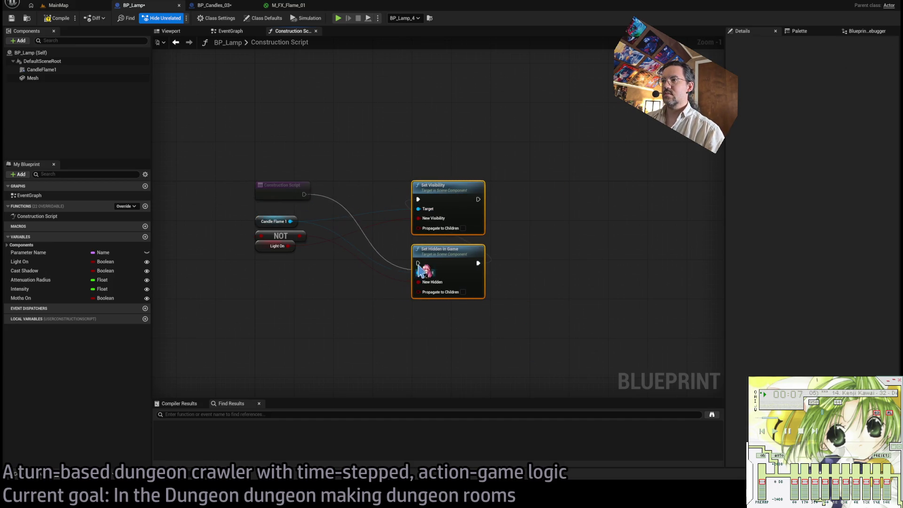
mouse_move(305, 195)
left_mouse_down()
mouse_move(393, 182)
mouse_move(418, 263)
left_mouse_up()
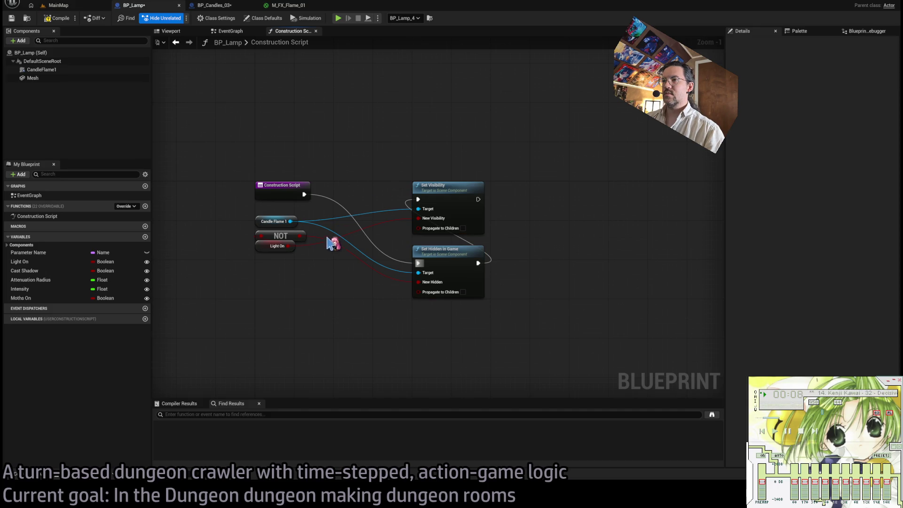
Step: Delete the unused Parameter Name, Cast Shadow, Attenuation Radius, Intensity and Moths On variables from BP_Lamp
left_click(60, 20)
left_click(230, 31)
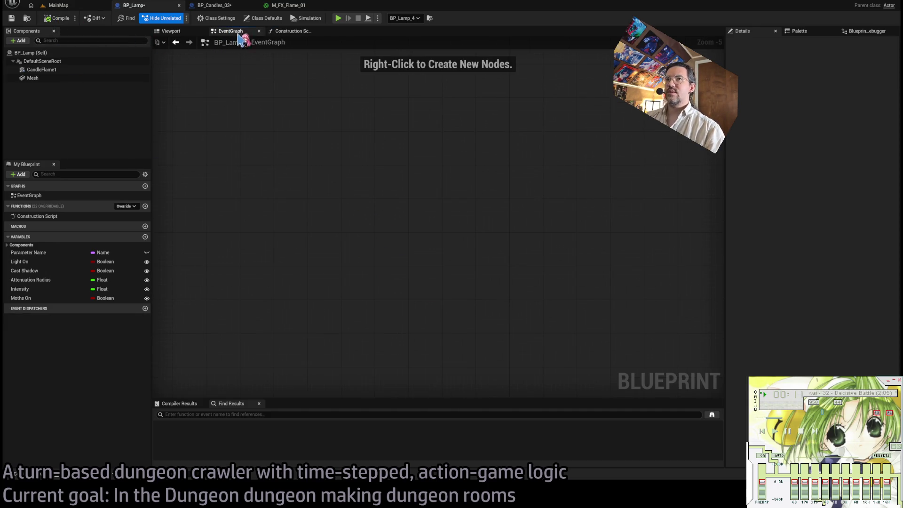
left_click(277, 33)
left_click(43, 253)
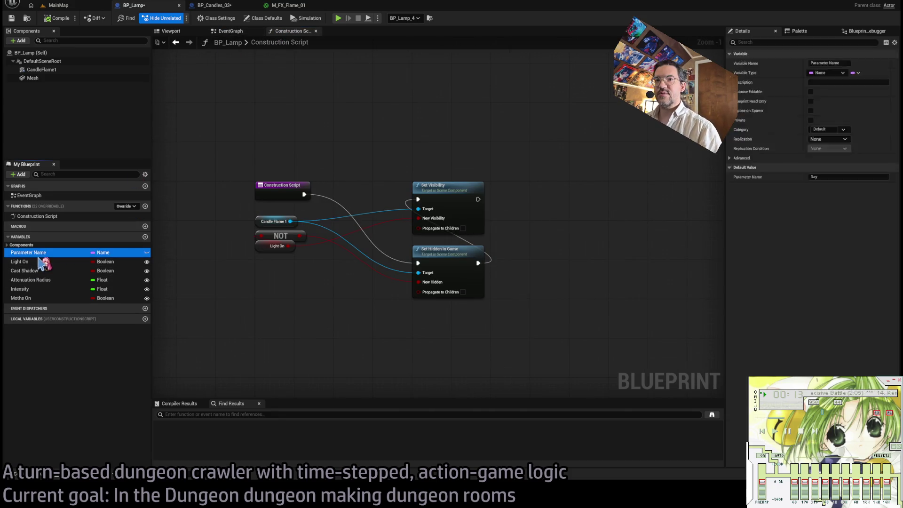
key("Delete")
left_click(46, 261)
key("Delete")
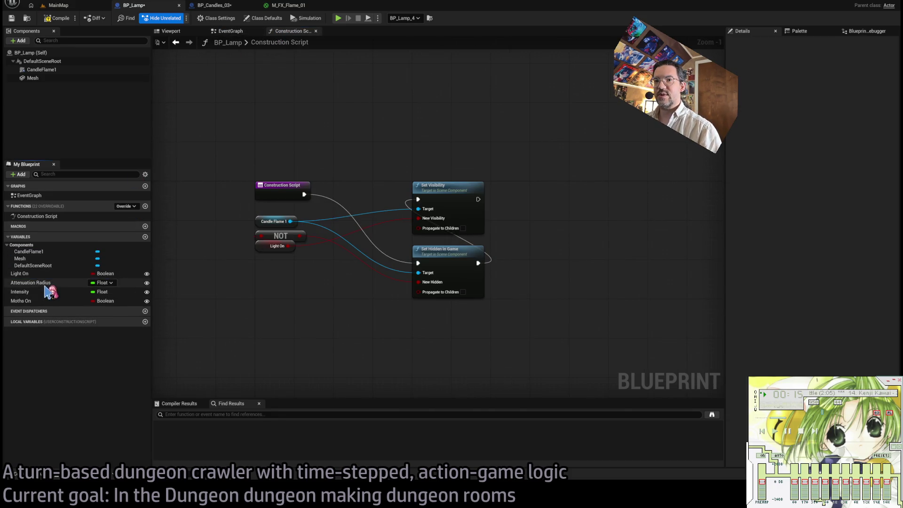
left_click(49, 284)
key("Delete")
left_click(45, 282)
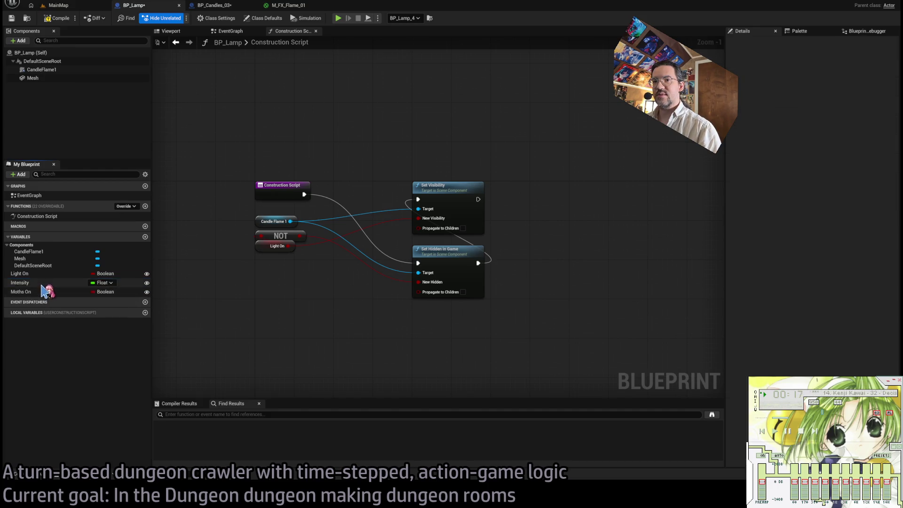
key("Delete")
left_click(45, 283)
key("Delete")
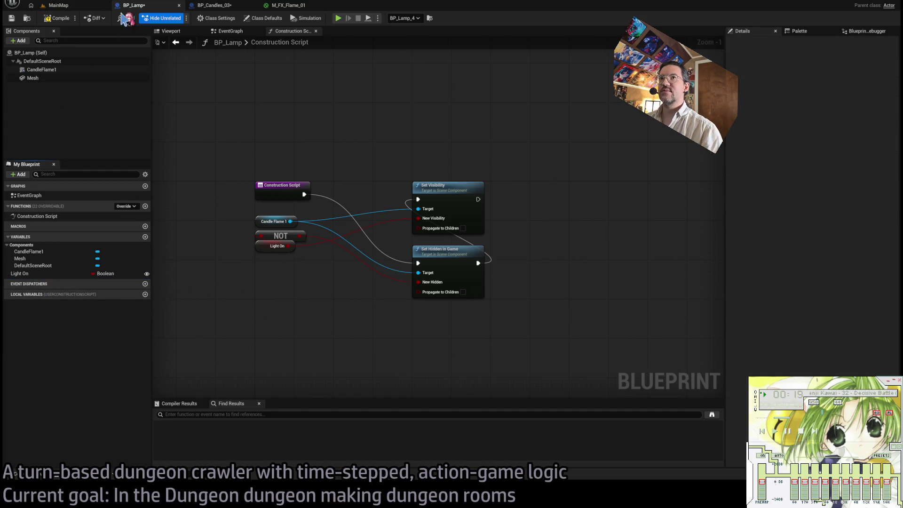
Step: Compile BP_Lamp and BP_Candles_03, then go back to BP_Lamp
left_click(58, 19)
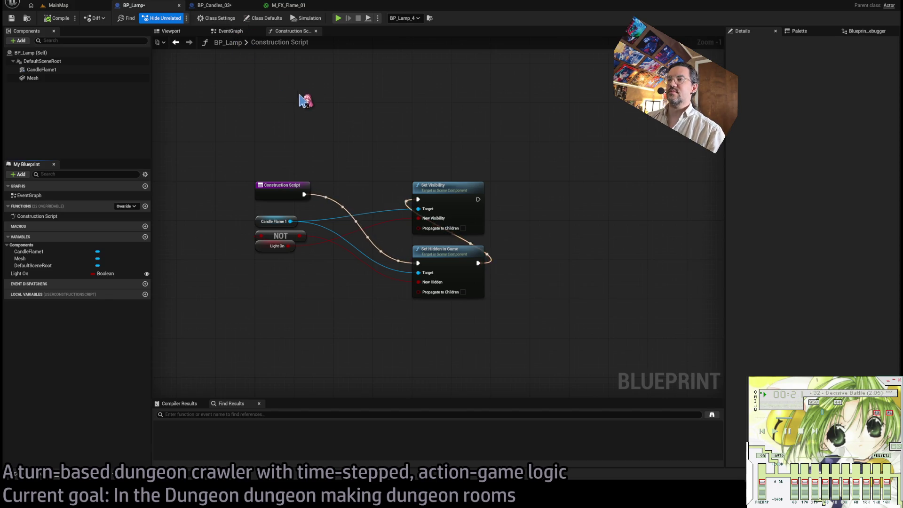
left_click(229, 6)
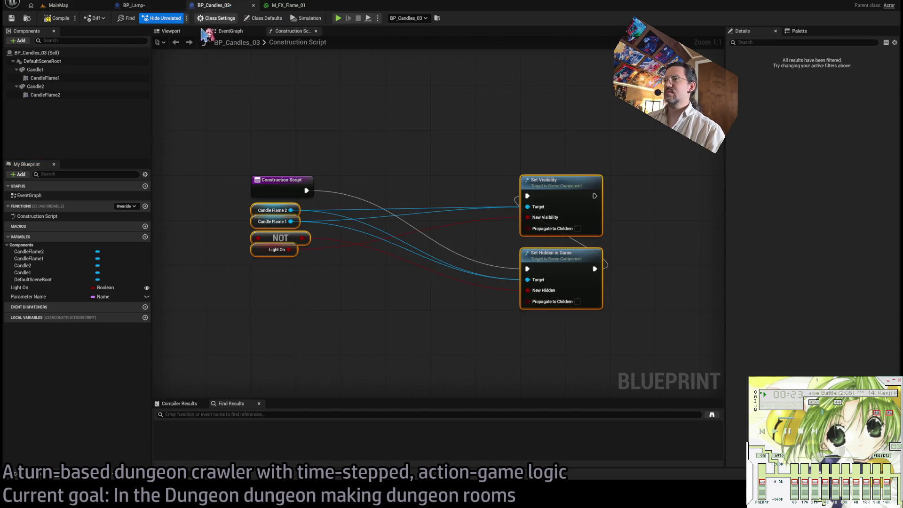
left_click(60, 17)
key("ctrl+Tab")
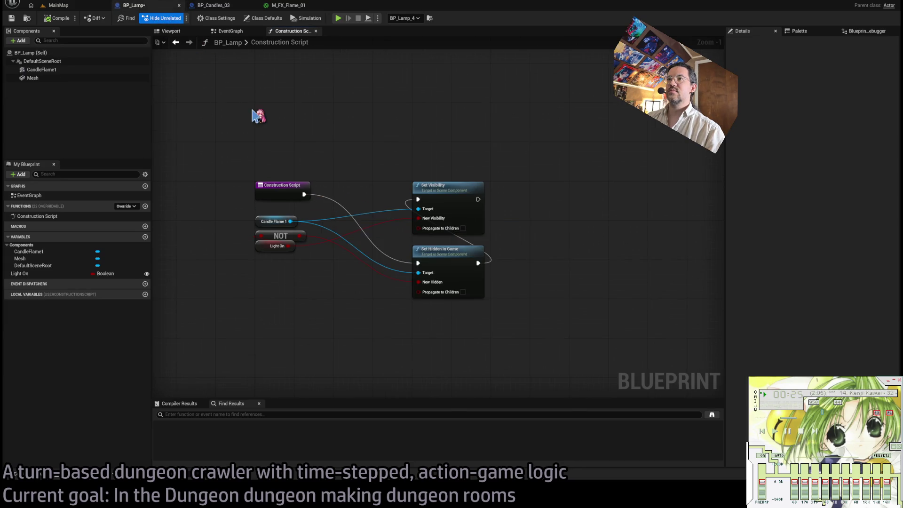
Step: Review BP_Lamp's class settings, defaults and viewport, and M_FX_Flame_01's Color parameter
left_click(216, 18)
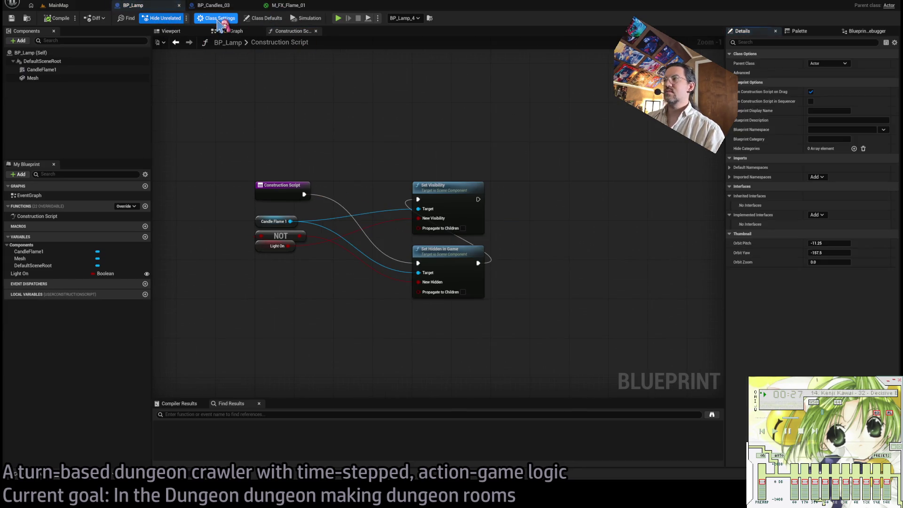
left_click(264, 18)
left_click(217, 18)
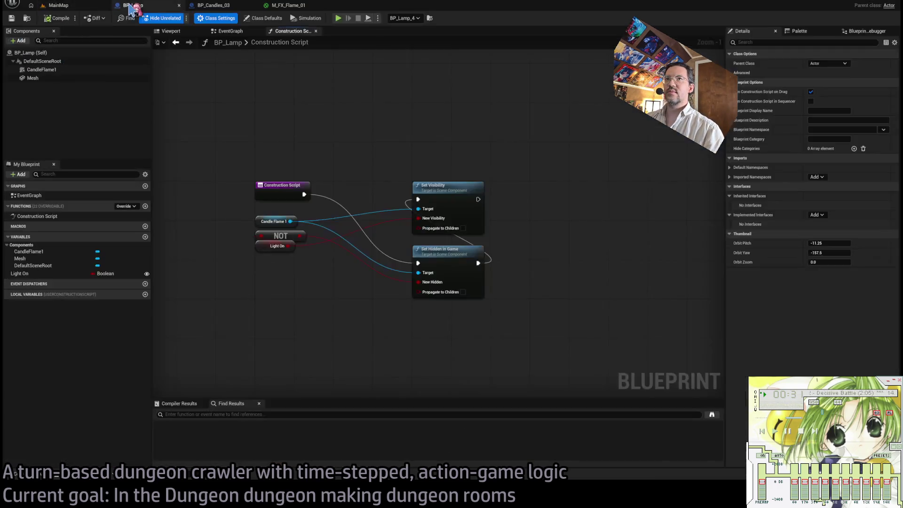
left_click(170, 31)
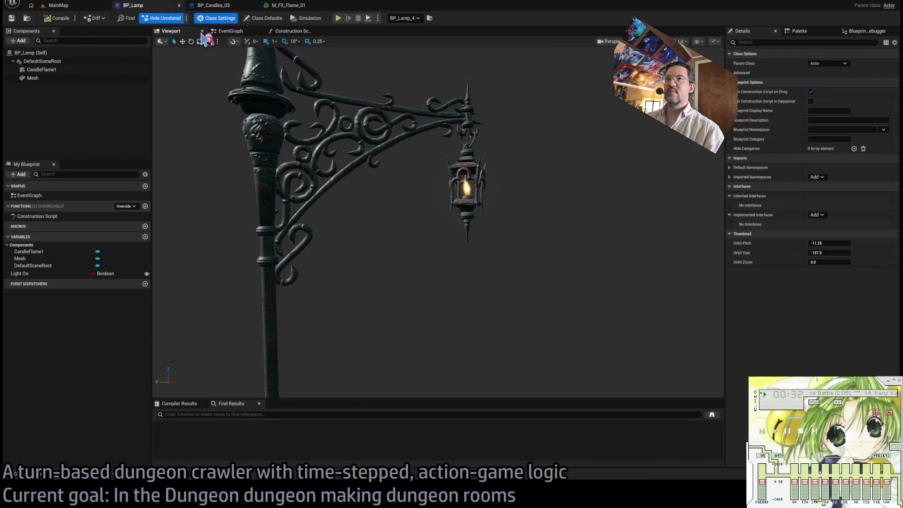
left_click(292, 31)
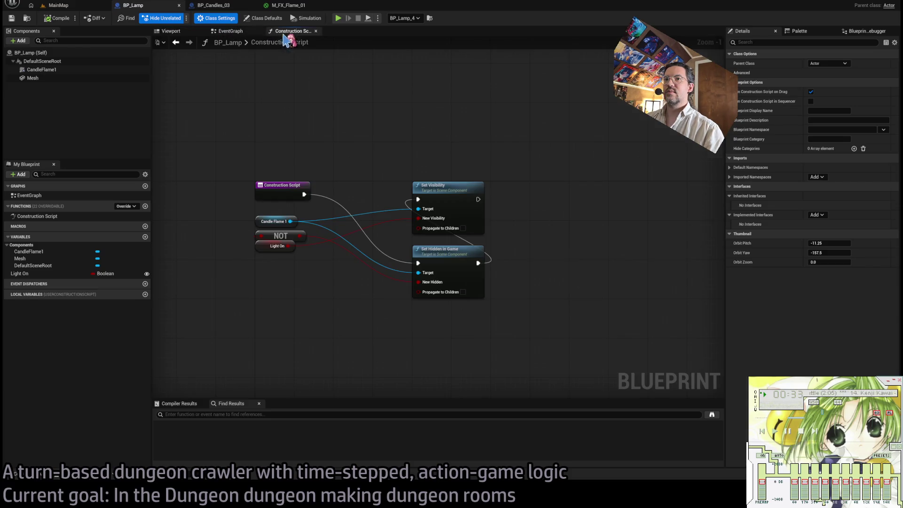
left_click(284, 5)
left_click(471, 227)
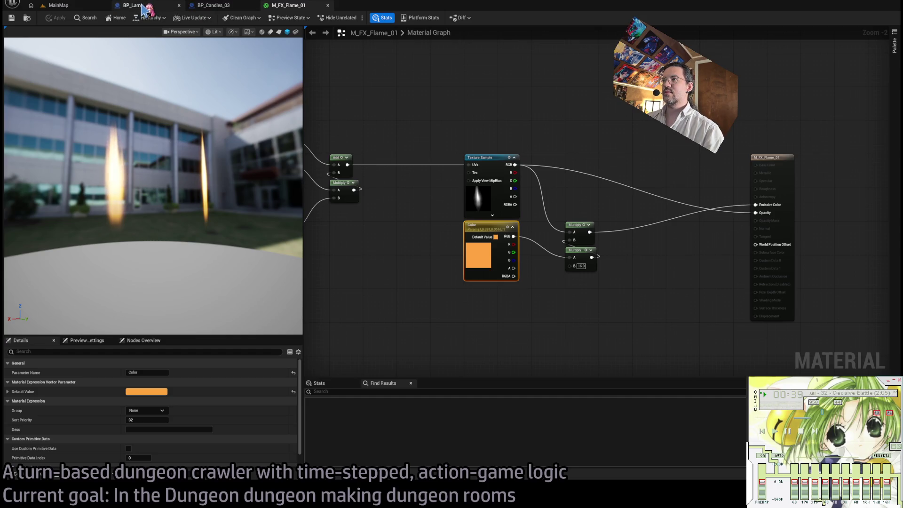
left_click(143, 8)
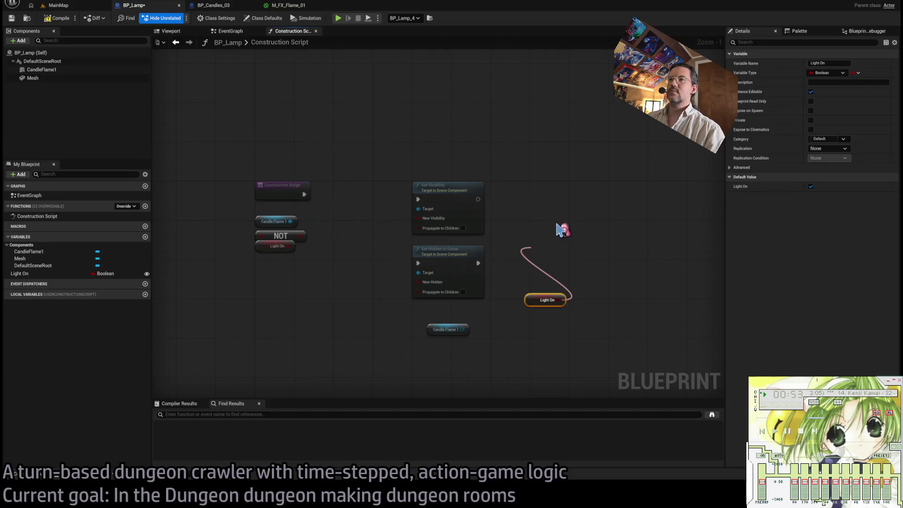
Step: Add a Light On check after Set Visibility whose True runs Create Dynamic Material Instance on Candle Flame 1
left_click(550, 302)
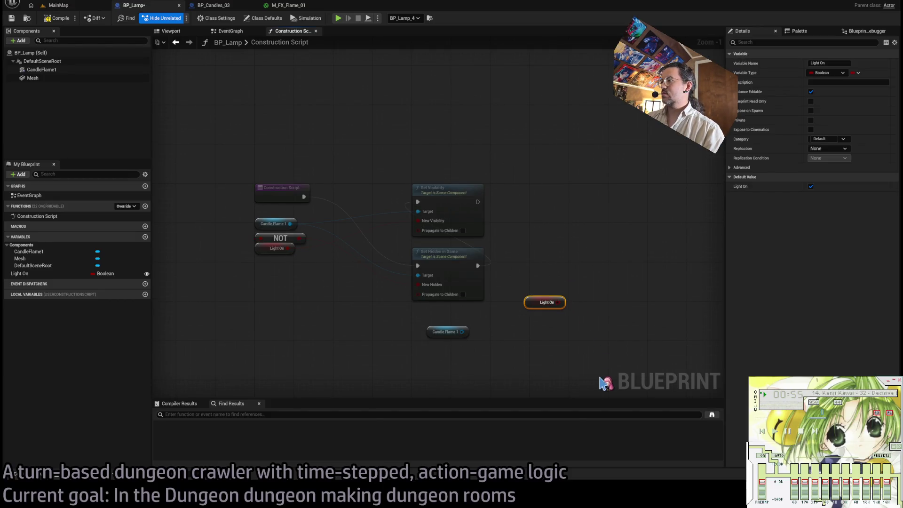
mouse_move(550, 310)
left_mouse_down()
mouse_move(543, 194)
mouse_move(557, 200)
left_mouse_up()
left_click_drag(477, 202, 536, 197)
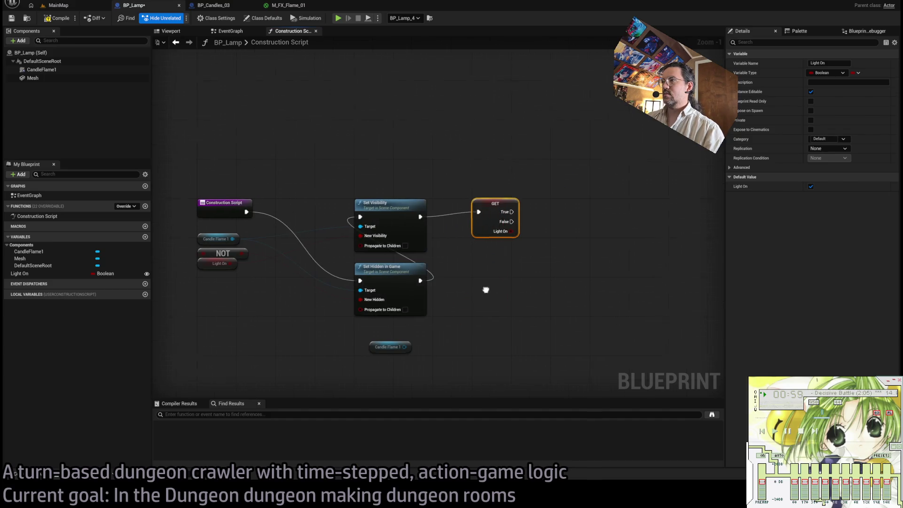
mouse_move(340, 358)
left_mouse_down()
mouse_move(402, 336)
mouse_move(400, 348)
mouse_move(432, 261)
mouse_move(500, 250)
left_mouse_up()
scroll(435, 261, "up", 1)
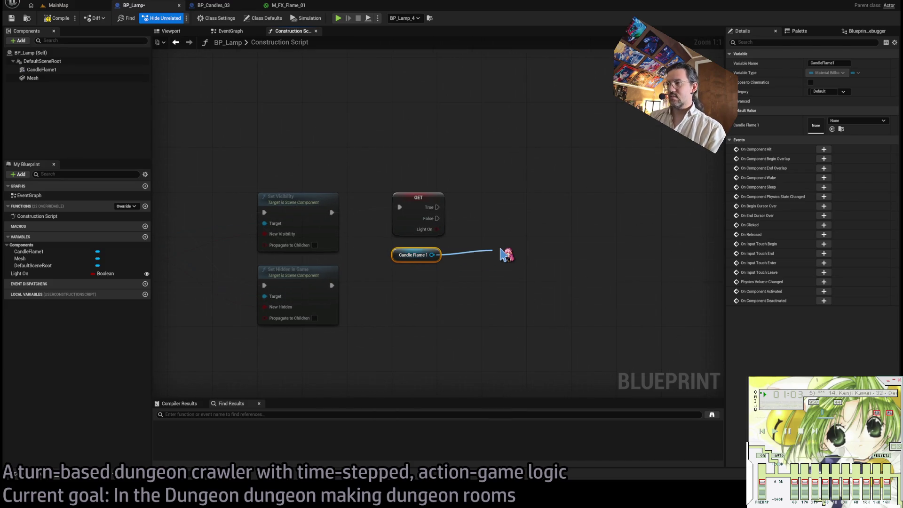
left_click_drag(510, 255, 505, 205)
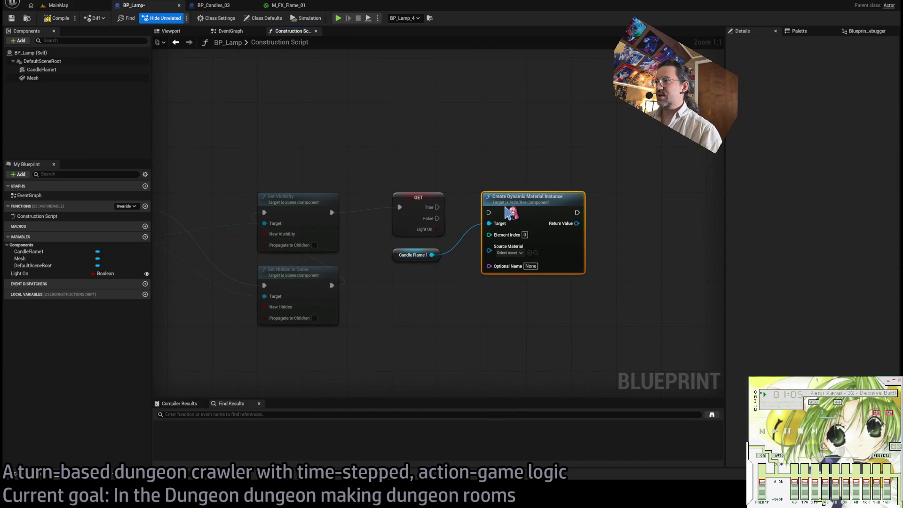
left_click_drag(437, 207, 489, 212)
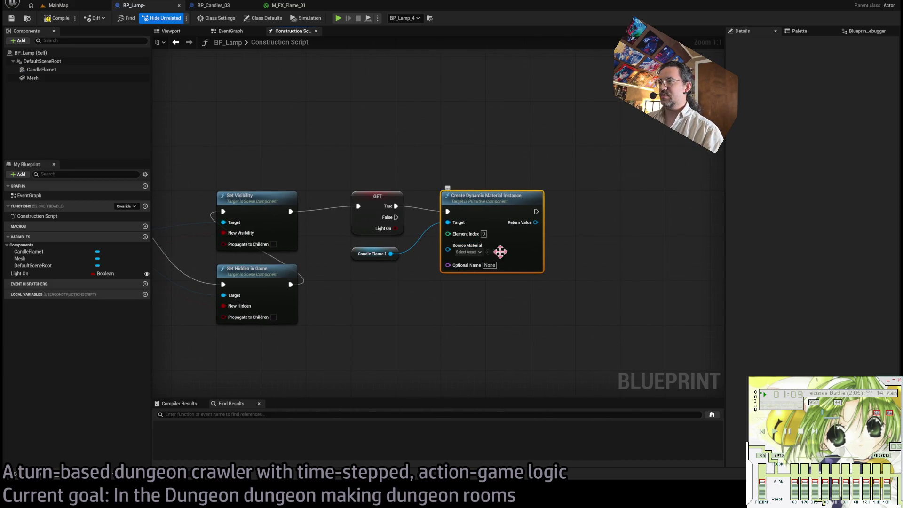
mouse_move(369, 261)
left_mouse_down()
mouse_move(428, 316)
mouse_move(463, 301)
left_mouse_up()
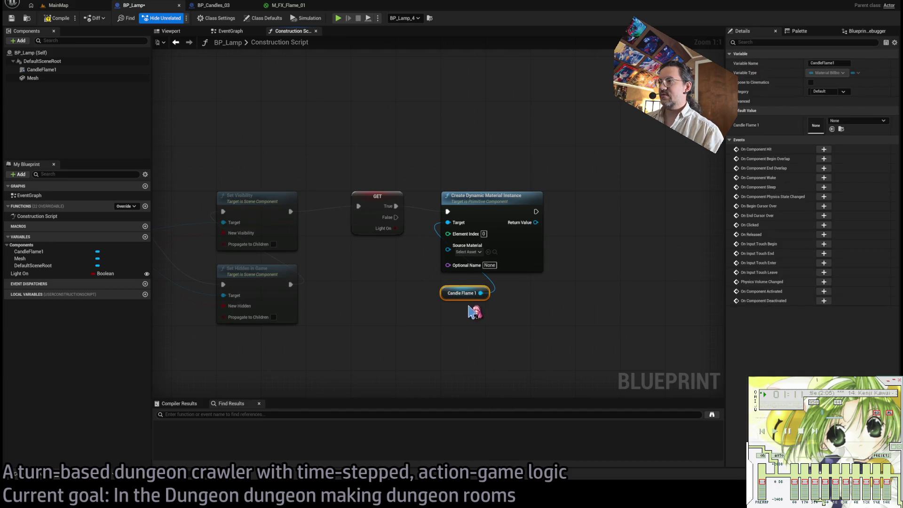
Step: Set the instance's Source Material to M_FX_Flame_01 and add a Set Vector Parameter Value node from it
left_click(71, 69)
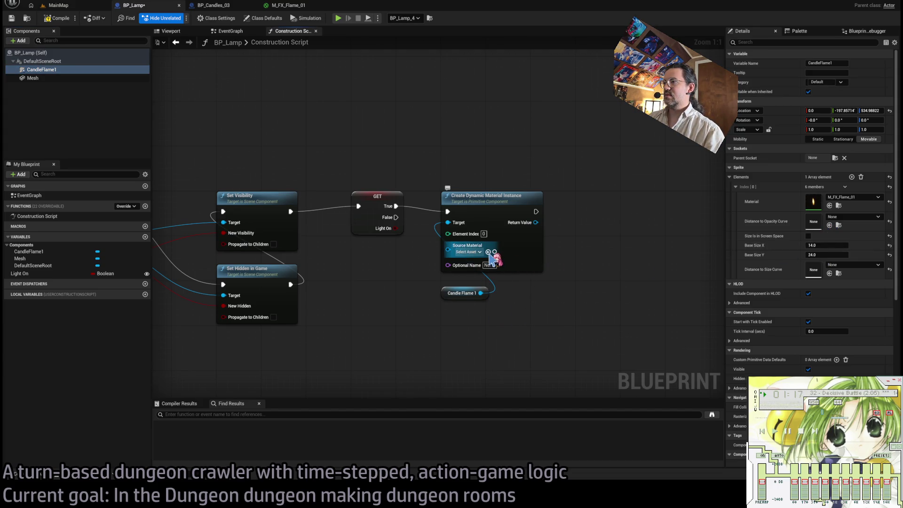
key("ctrl+space")
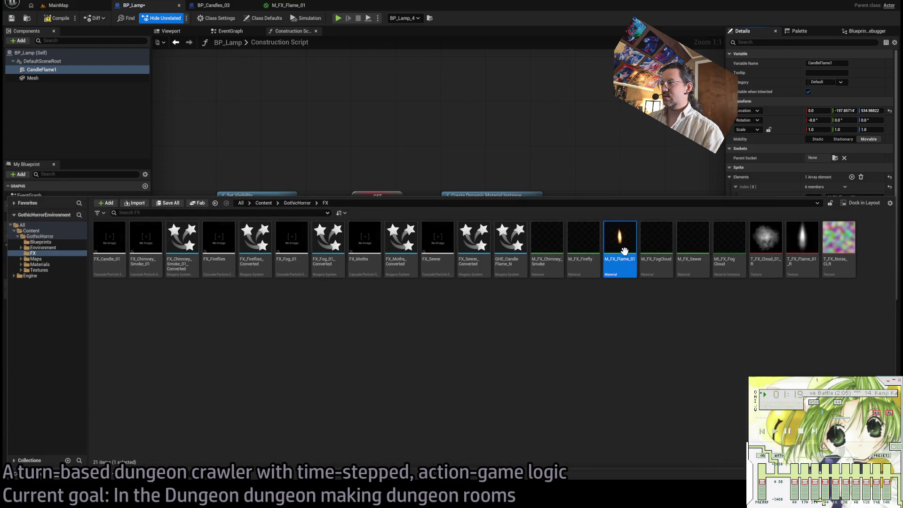
left_click(576, 180)
left_click(488, 252)
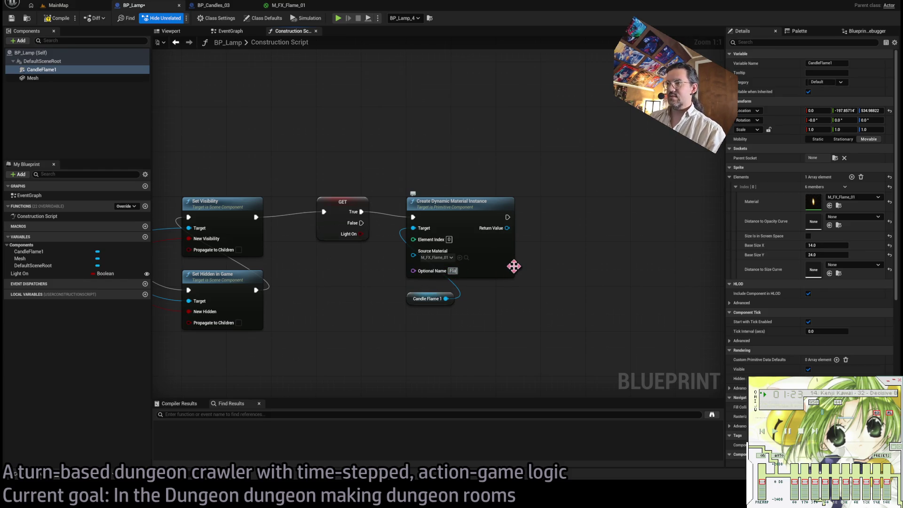
left_click(414, 299)
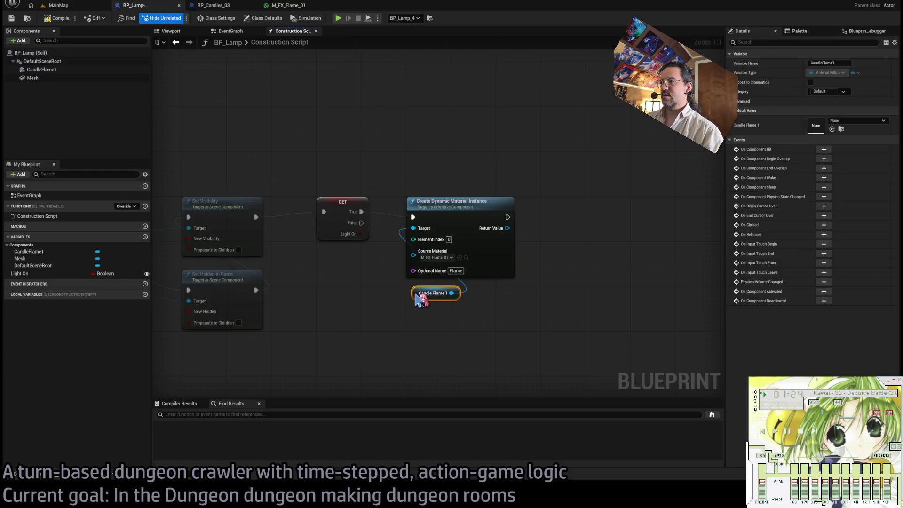
left_click(459, 317)
left_click_drag(471, 245, 518, 247)
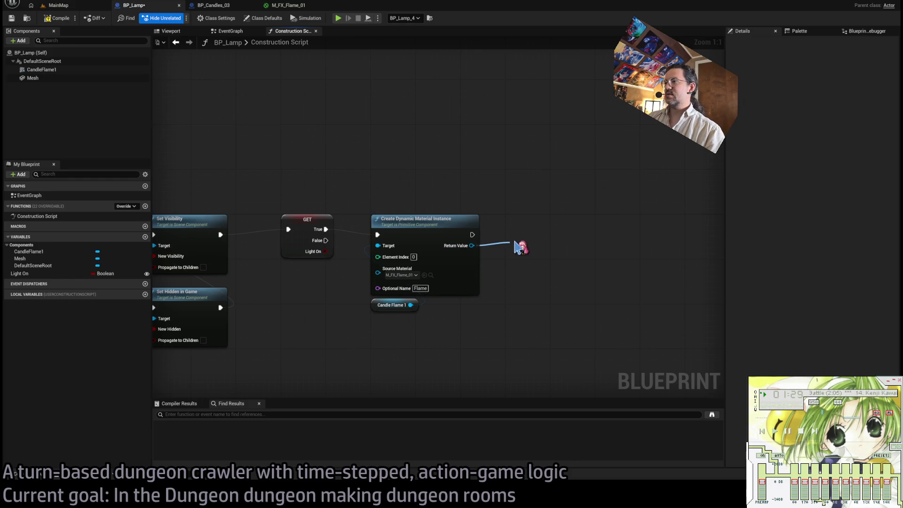
left_click_drag(519, 247, 519, 246)
Step: Promote the Set Vector Parameter Value's Value to a new LightColor variable and wire it in
left_click(541, 249)
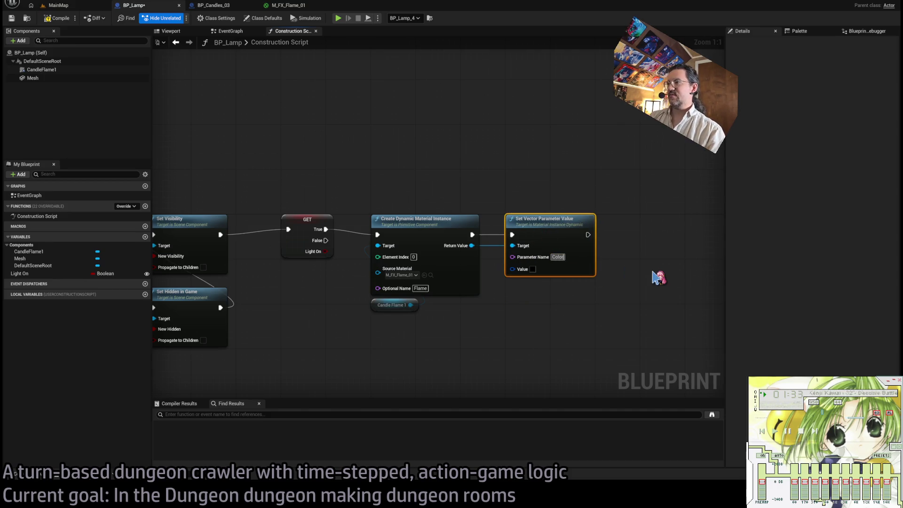
key("Home")
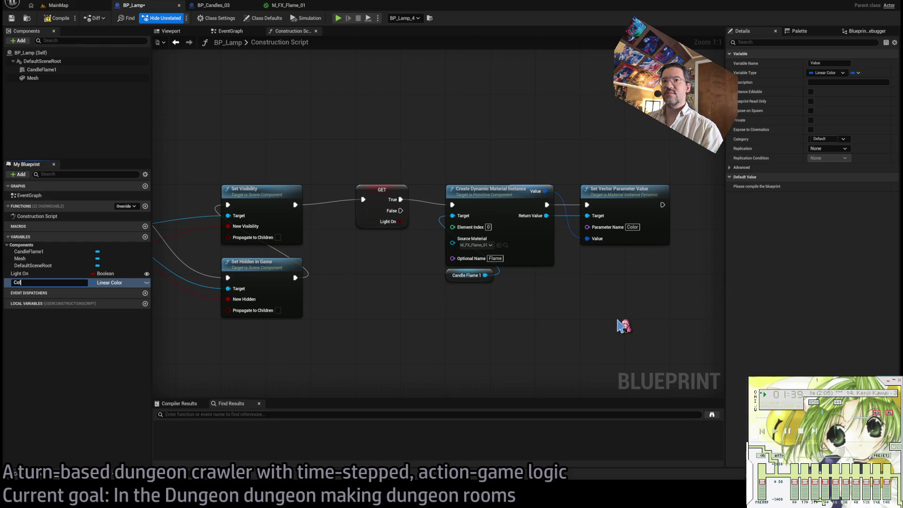
type("lor")
key("Return")
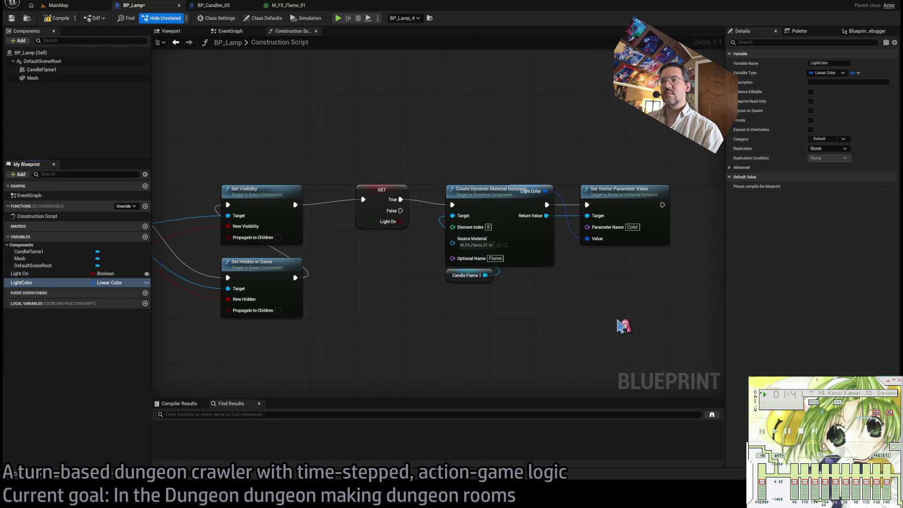
mouse_move(520, 186)
left_mouse_down()
mouse_move(540, 177)
mouse_move(593, 263)
mouse_move(600, 254)
left_mouse_up()
left_click(599, 306)
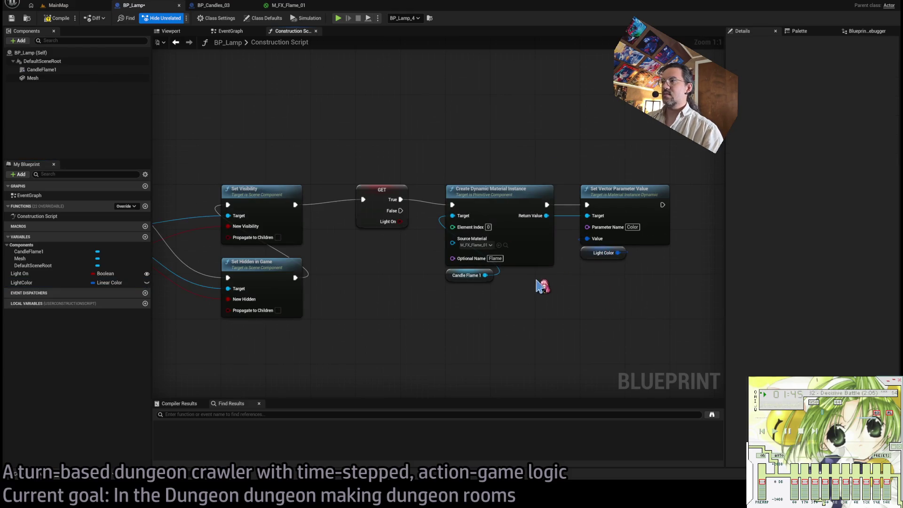
Step: Compare with BP_Candles_03's Light On variable settings and the flame material, then compile BP_Lamp
left_click(37, 282)
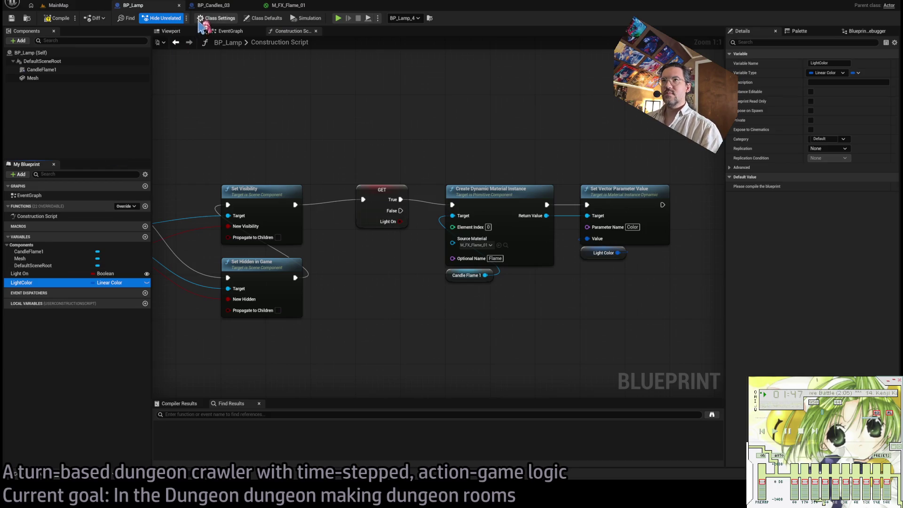
left_click(214, 6)
left_click(287, 5)
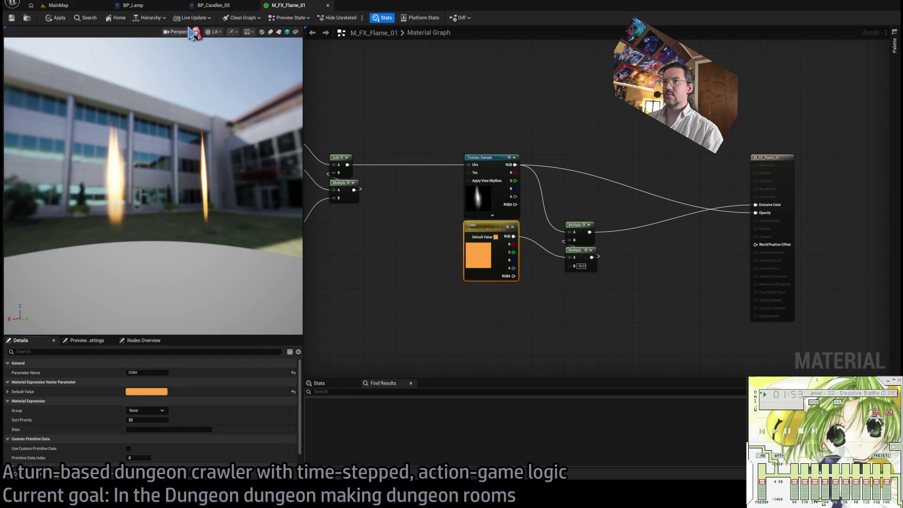
left_click(213, 5)
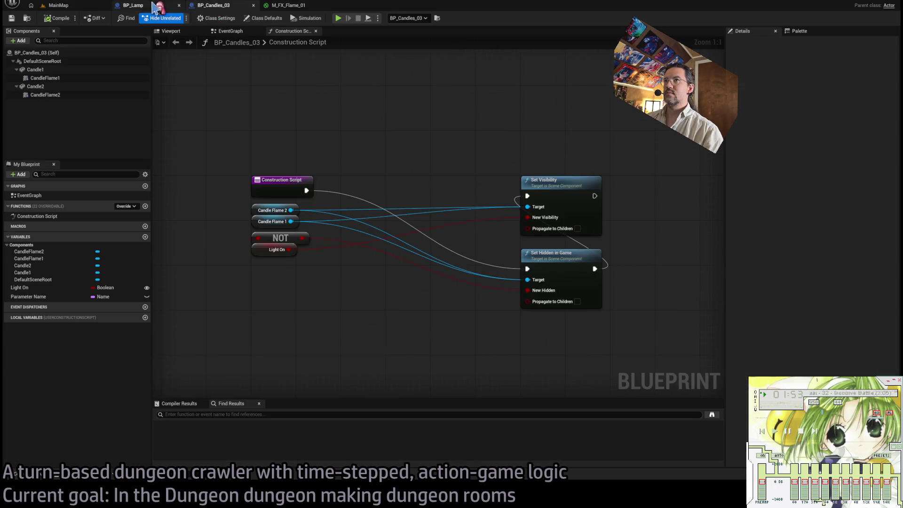
left_click(52, 288)
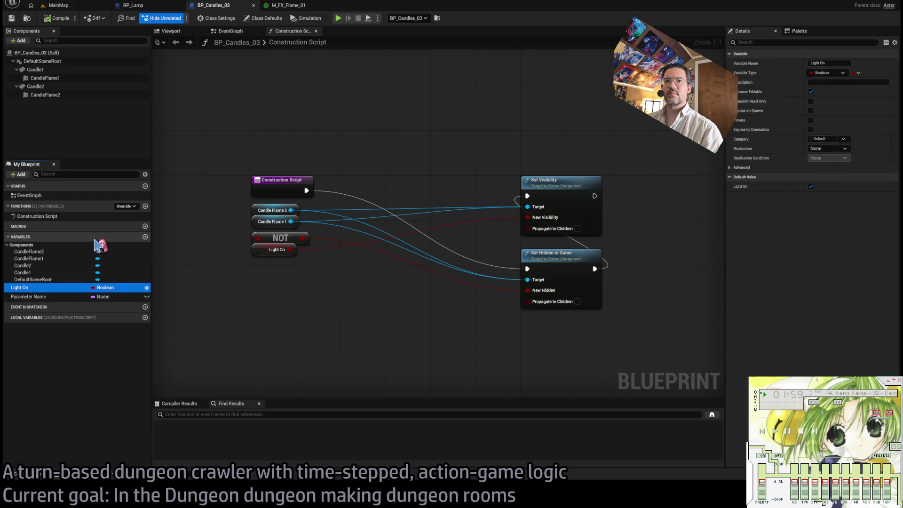
left_click(160, 7)
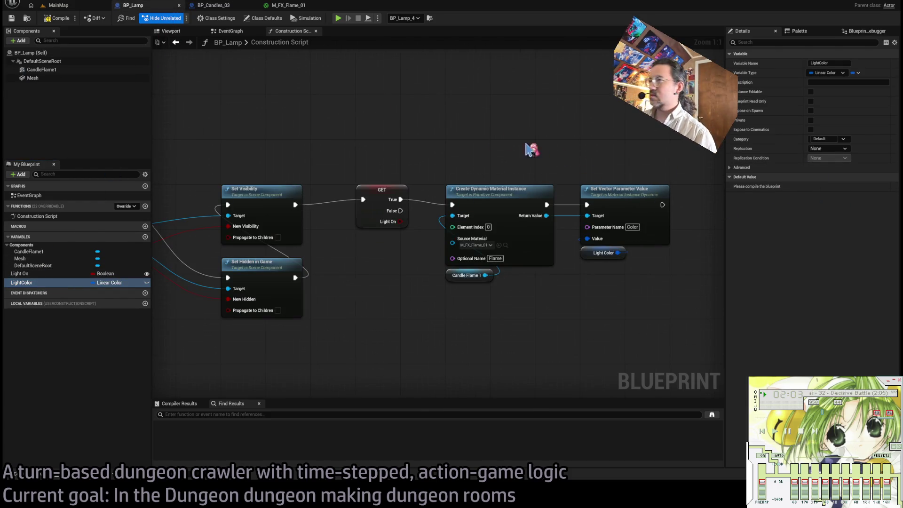
left_click(57, 20)
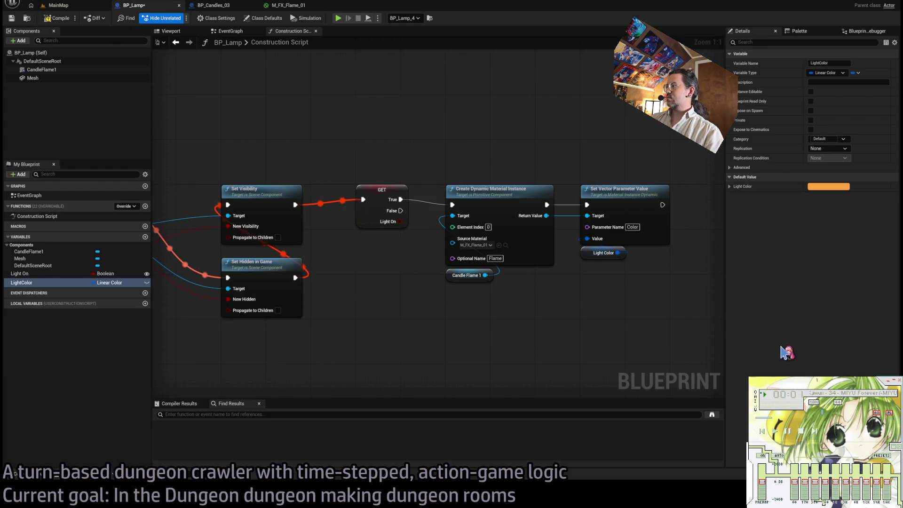
Step: Set LightColor's default to orange and make room in the graph
left_click_drag(529, 299, 525, 295)
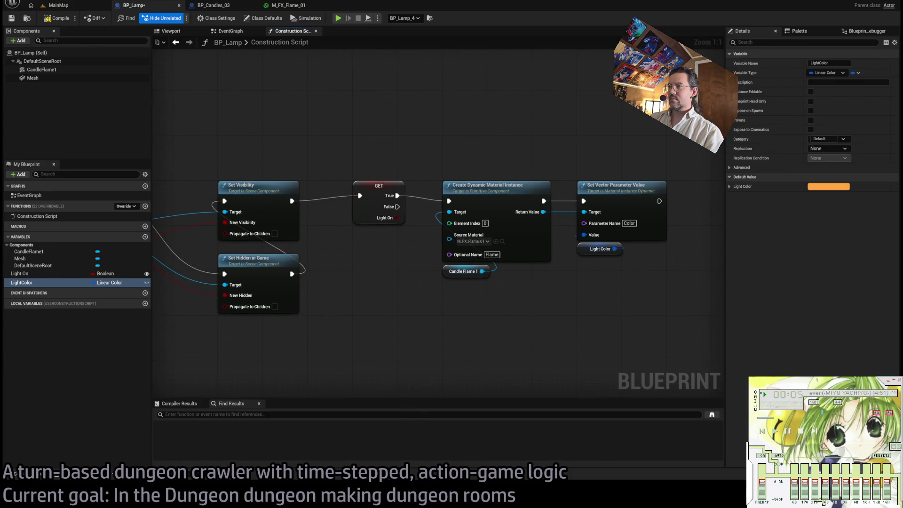
left_click_drag(400, 194, 344, 201)
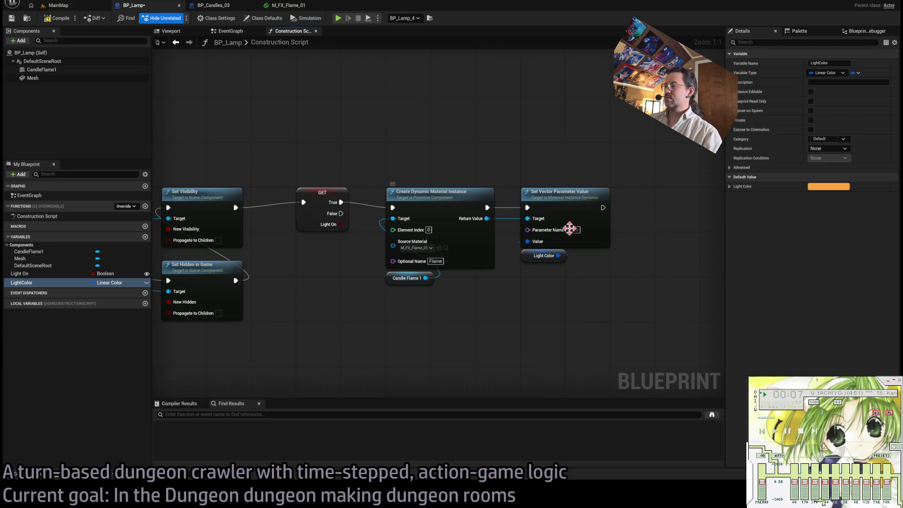
left_click_drag(544, 287, 524, 289)
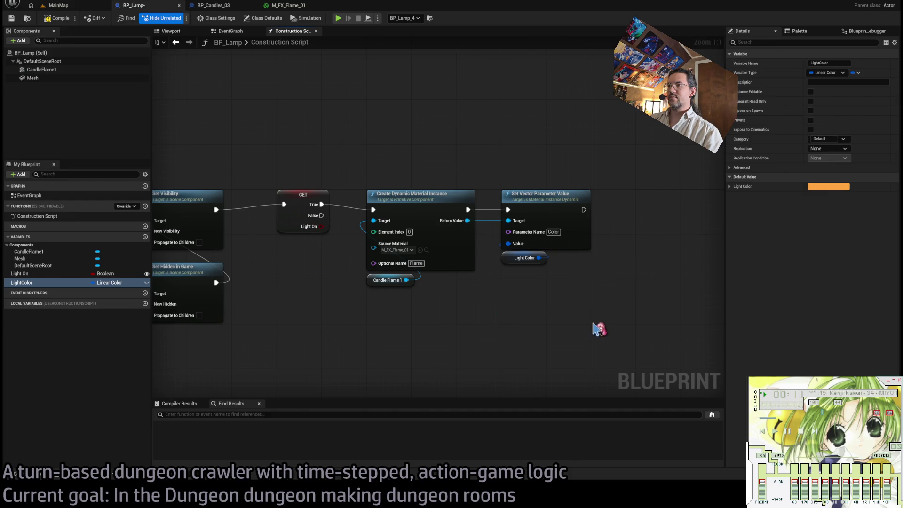
left_click_drag(599, 329, 365, 185)
Step: Add a LightColor getter feeding a Nearly Equal check with 0.01 tolerance
left_click(498, 330)
mouse_move(21, 282)
left_mouse_down()
mouse_move(348, 326)
mouse_move(357, 335)
mouse_move(430, 336)
left_mouse_up()
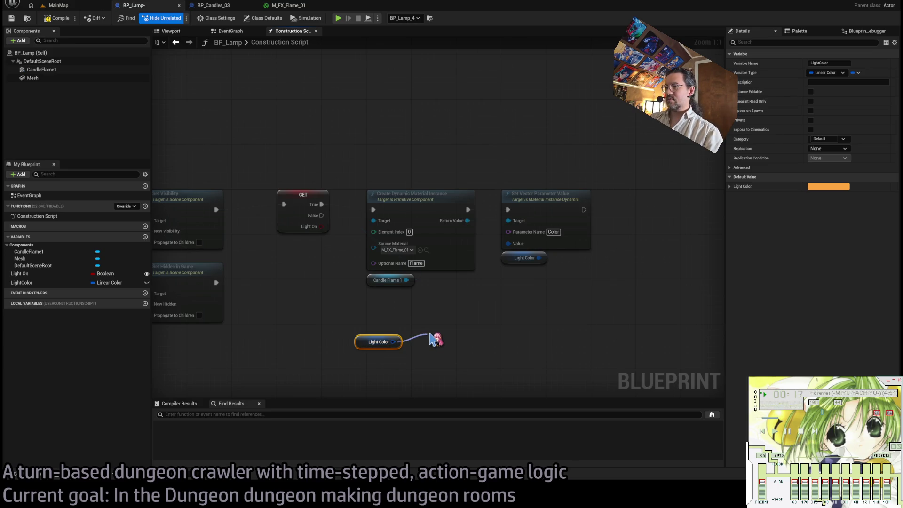
mouse_move(390, 301)
left_mouse_down()
mouse_move(455, 362)
mouse_move(446, 336)
left_mouse_up()
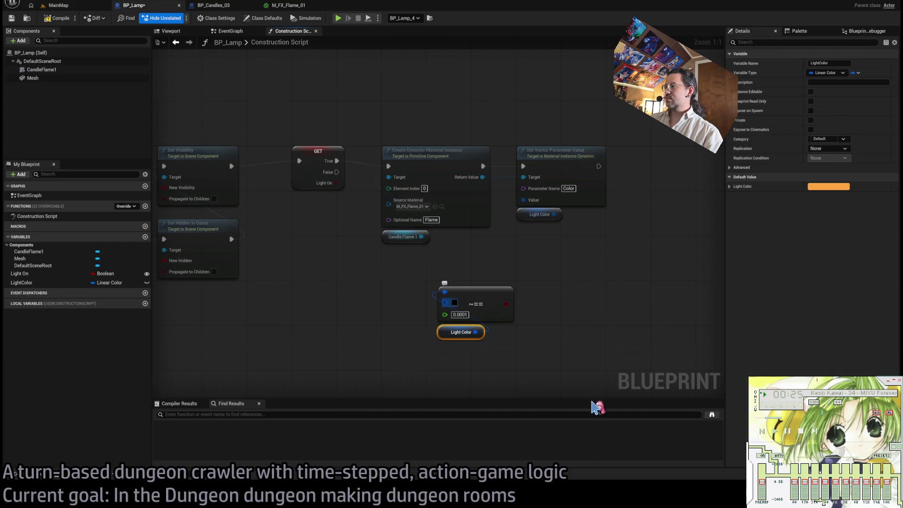
left_click(465, 314)
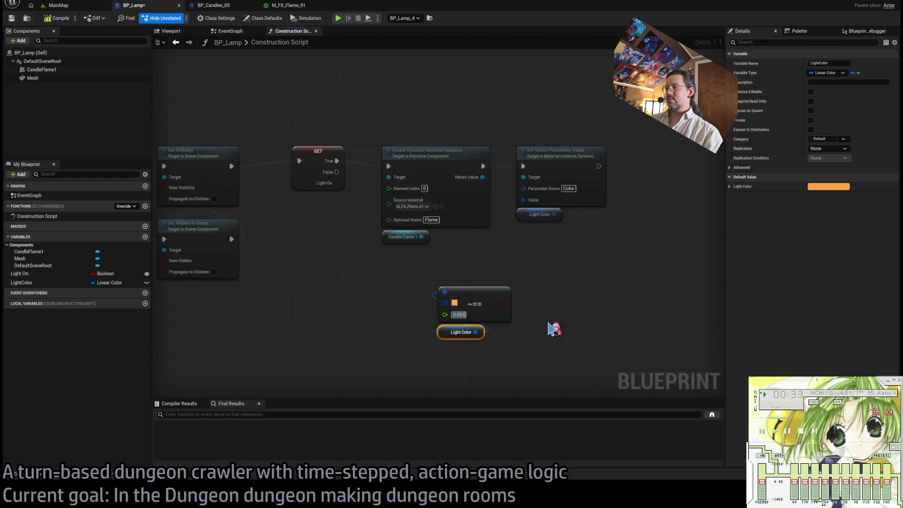
type("0.01")
left_click(548, 301)
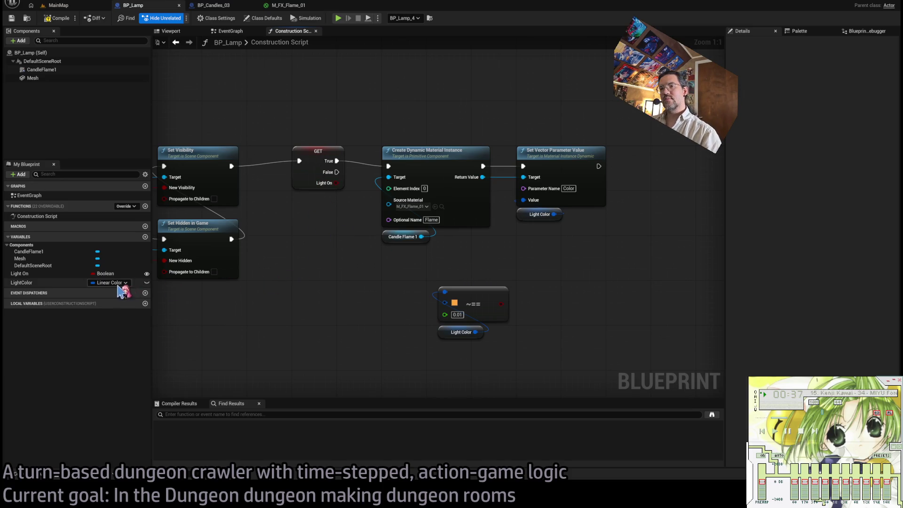
Step: Make LightColor Instance Editable and Expose on Spawn, save, and shift the flame colour nodes right
left_click(147, 283)
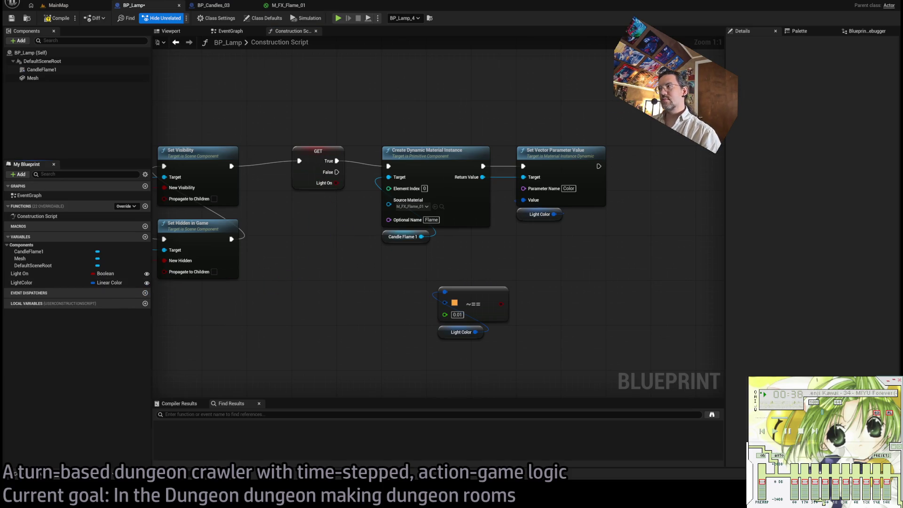
left_click(52, 282)
left_click(811, 110)
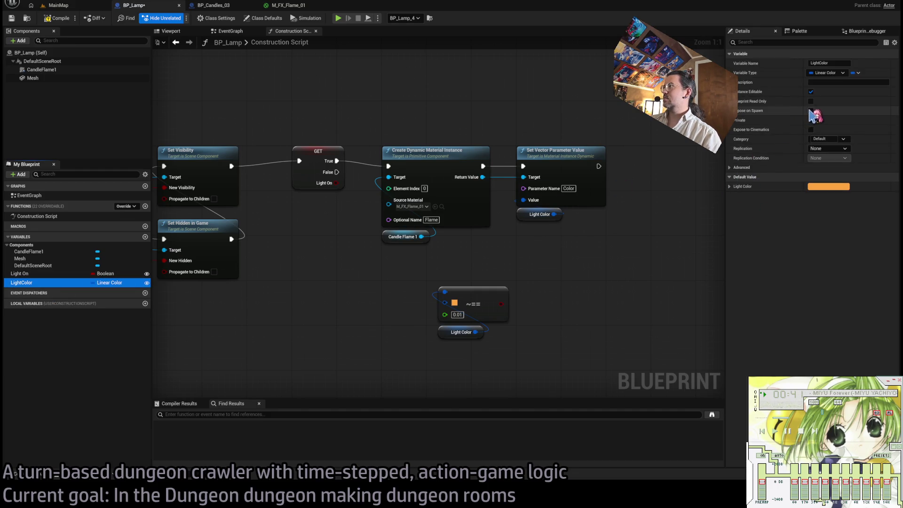
key("ctrl+s")
left_click_drag(643, 282, 363, 141)
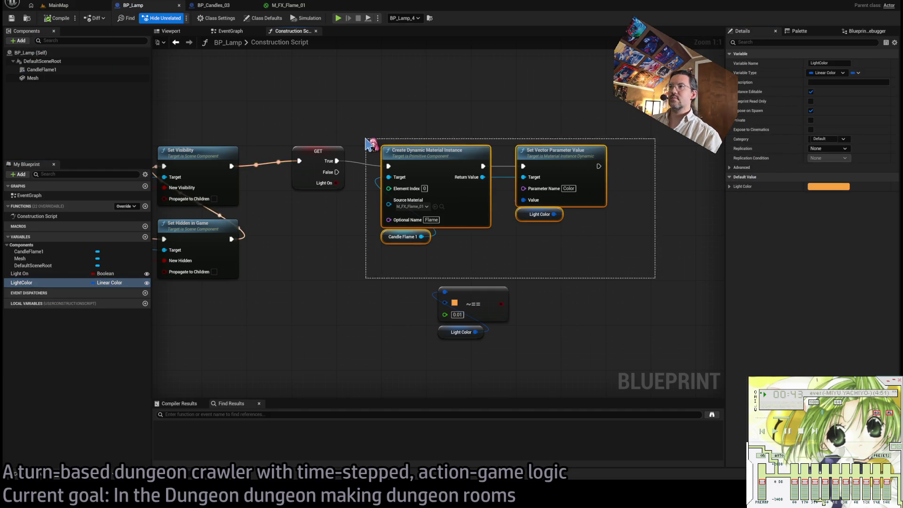
left_click_drag(423, 151, 514, 151)
left_click_drag(339, 116, 280, 214)
Step: Replace the GET node with a Light On getter feeding a new AND node
key("Delete")
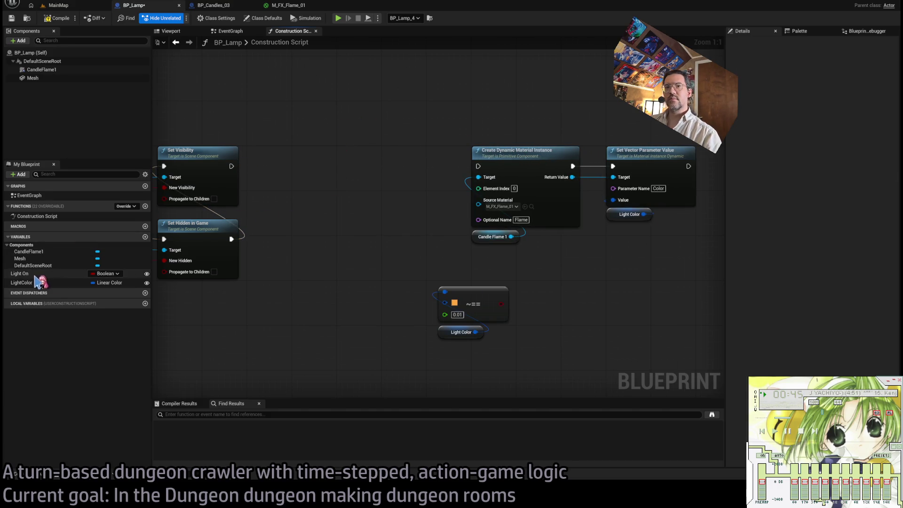
mouse_move(19, 273)
left_mouse_down()
mouse_move(358, 257)
mouse_move(335, 211)
mouse_move(344, 215)
left_mouse_up()
left_click_drag(361, 255, 416, 250)
mouse_move(495, 297)
left_mouse_down()
mouse_move(440, 287)
mouse_move(489, 302)
mouse_move(402, 335)
mouse_move(379, 335)
left_mouse_up()
left_click(459, 332, "shift")
left_click(400, 303)
left_click_drag(346, 254, 358, 243)
left_click(383, 309)
Step: Feed NOT of the colour comparison into the AND and drive a Branch in the execution flow
left_click_drag(400, 343, 351, 295)
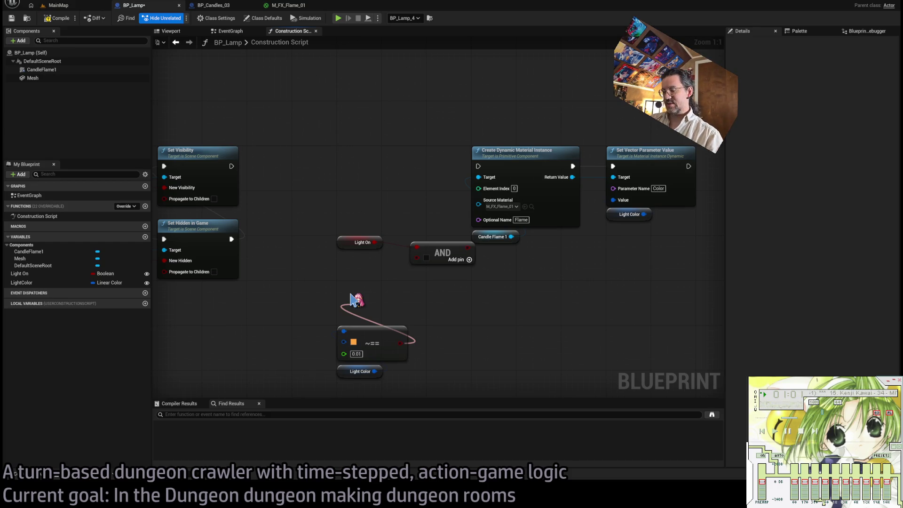
left_click_drag(350, 296, 352, 297)
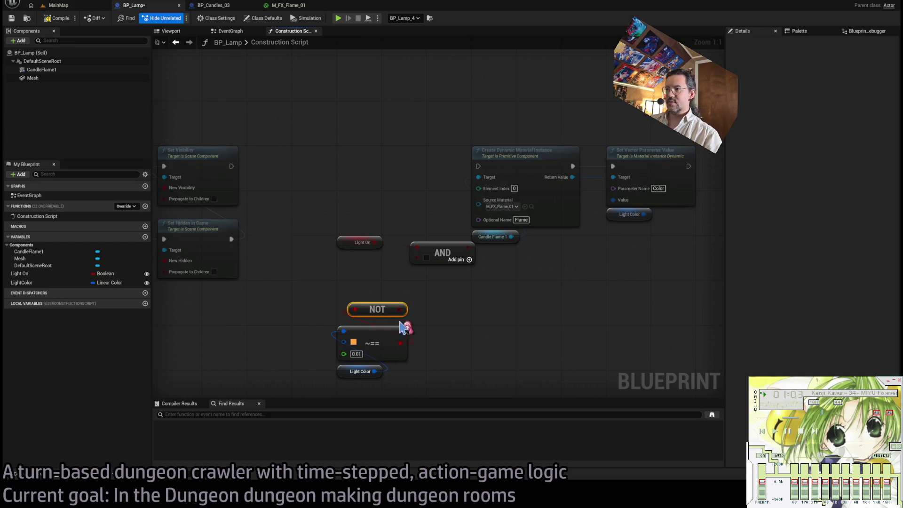
left_click_drag(405, 285, 417, 257)
left_click_drag(461, 246, 349, 155)
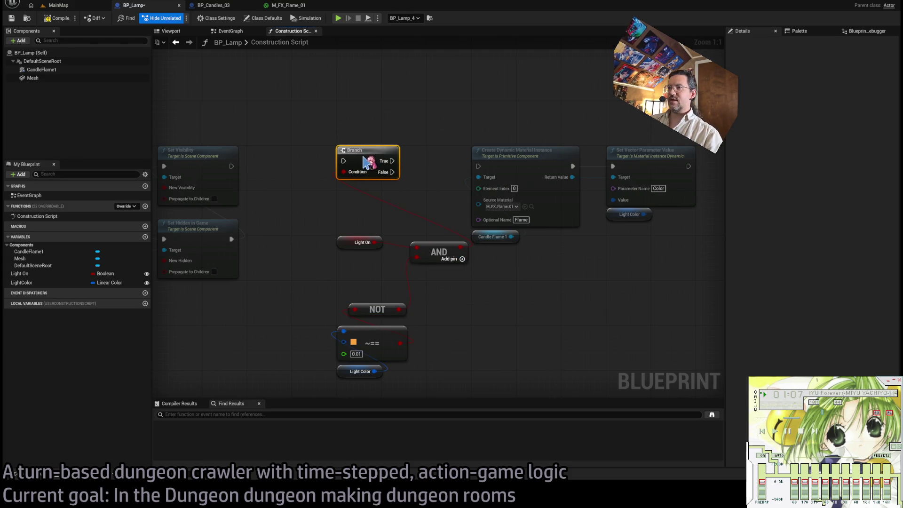
left_click(266, 184)
left_click_drag(231, 166, 479, 166)
Step: Arrange the Light On, NOT and comparison nodes as a group beside the Branch
mouse_move(361, 242)
left_mouse_down()
mouse_move(364, 269)
mouse_move(430, 278)
left_mouse_up()
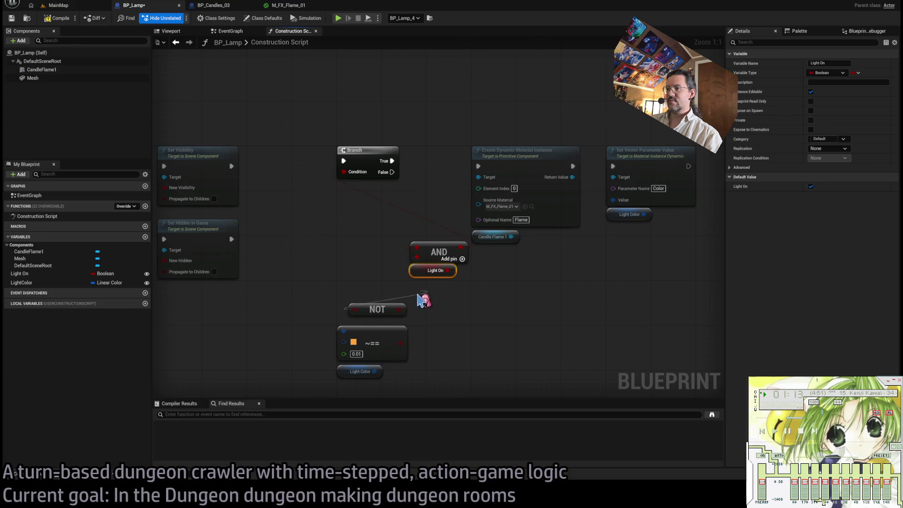
left_click_drag(368, 314, 427, 294)
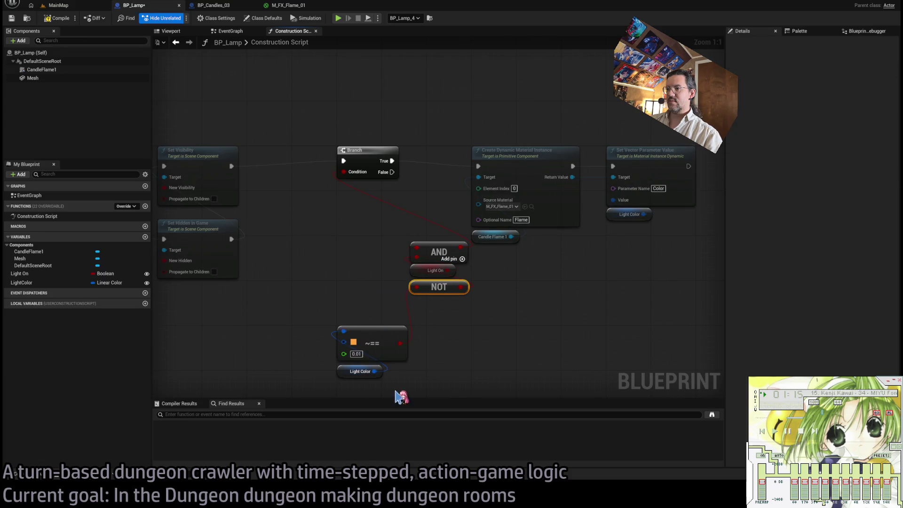
left_click_drag(396, 397, 333, 323)
left_click_drag(372, 343, 444, 313)
mouse_move(393, 289)
left_mouse_down()
mouse_move(434, 250)
mouse_move(361, 196)
left_mouse_up()
left_click(442, 203)
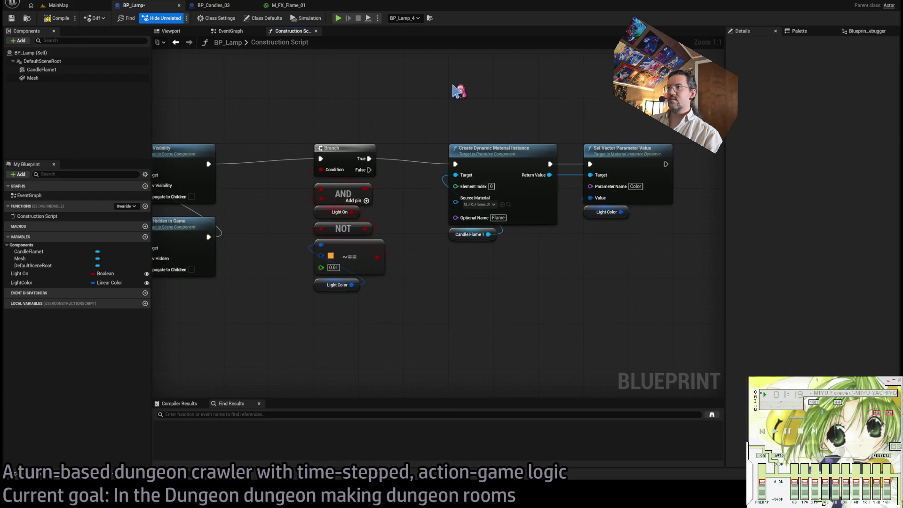
Step: Route the Branch's False output around the flame colour nodes via a reroute point
mouse_move(341, 204)
left_mouse_down()
mouse_move(434, 151)
mouse_move(428, 125)
left_mouse_up()
mouse_move(428, 125)
left_mouse_down()
mouse_move(645, 131)
mouse_move(641, 124)
left_mouse_up()
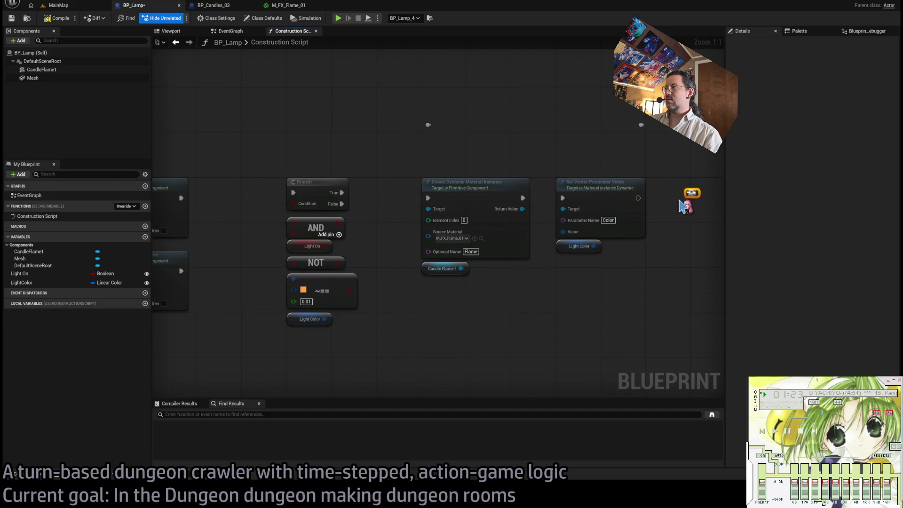
left_click_drag(705, 208, 591, 205)
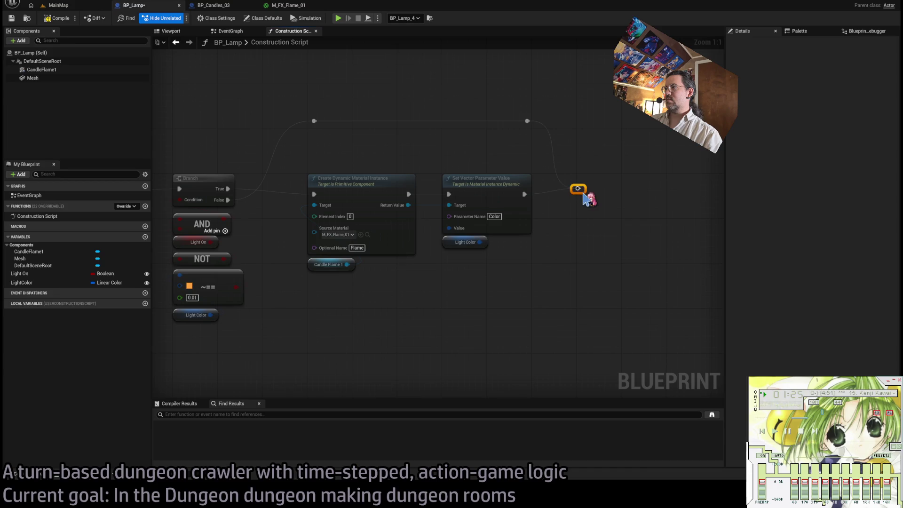
left_click(599, 189)
scroll(452, 147, "down", 1)
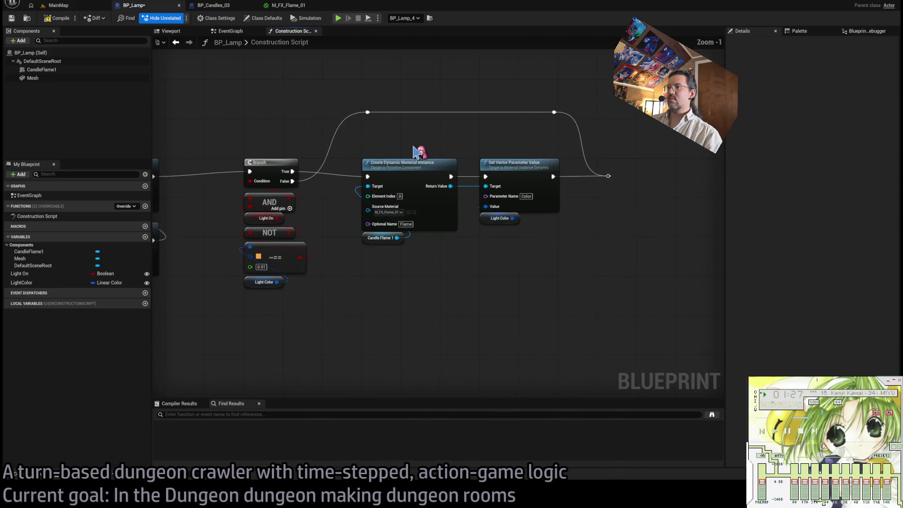
Step: In MainMap, select BP_Lamp_02 and frame the view on its CandleFlame1 component
left_click(65, 6)
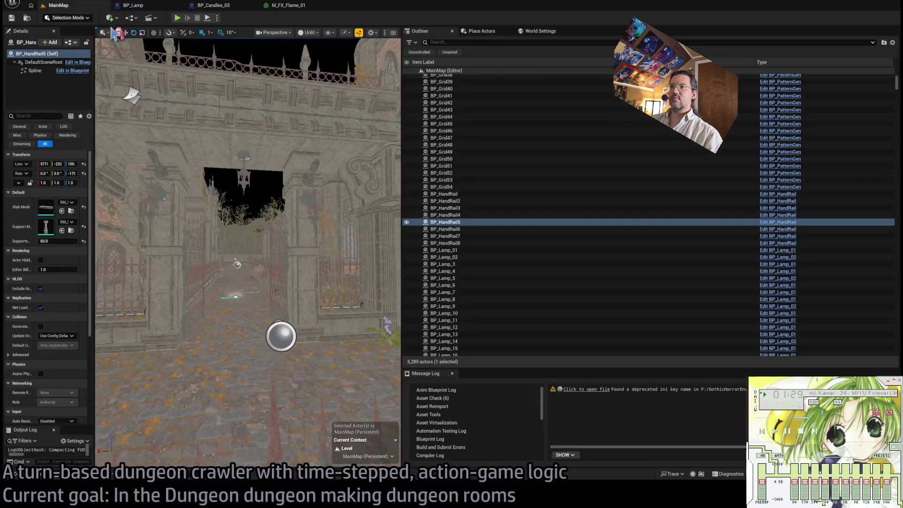
left_click_drag(329, 235, 793, 235)
mouse_move(488, 282)
left_mouse_down()
mouse_move(485, 254)
mouse_move(447, 256)
left_mouse_up()
left_click(536, 94)
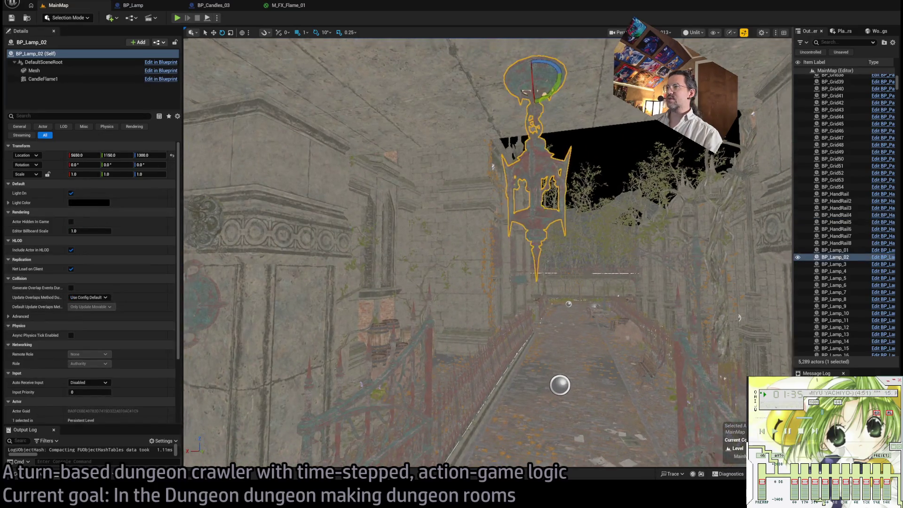
left_click_drag(536, 94, 471, 141)
left_click(72, 80)
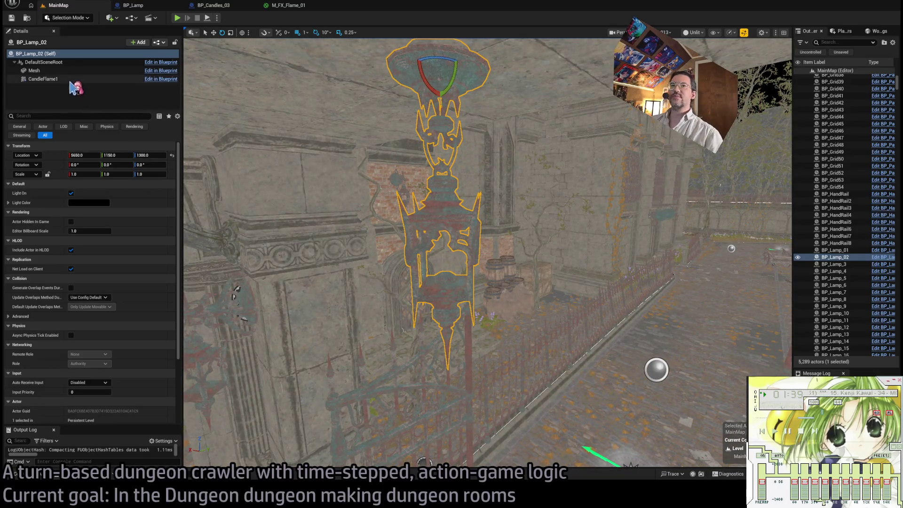
key("f")
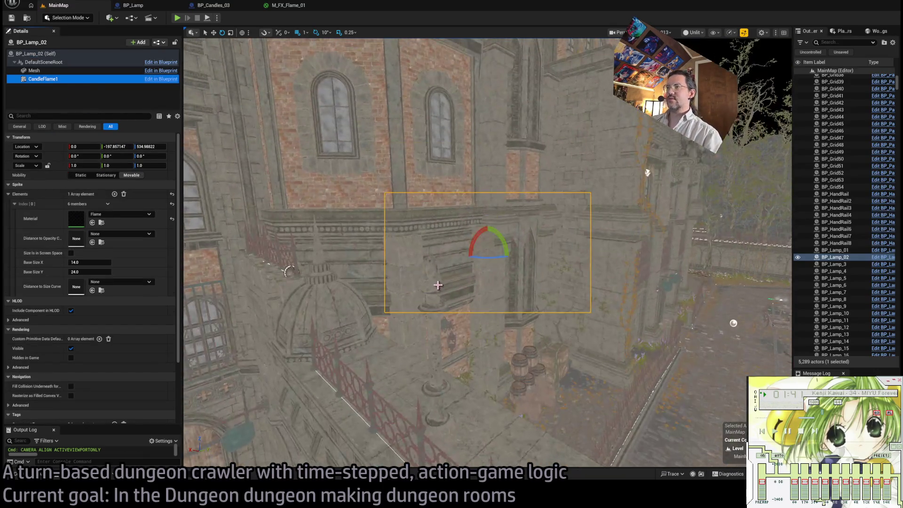
left_click_drag(443, 276, 443, 320)
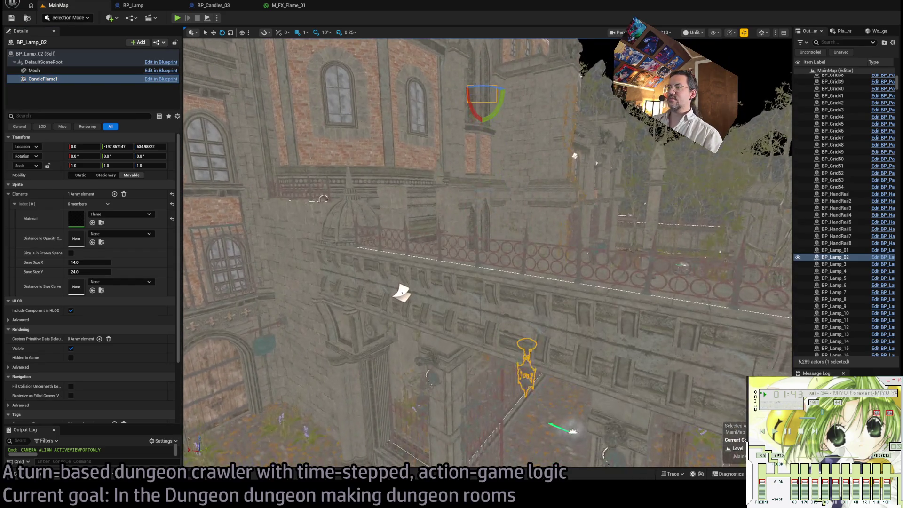
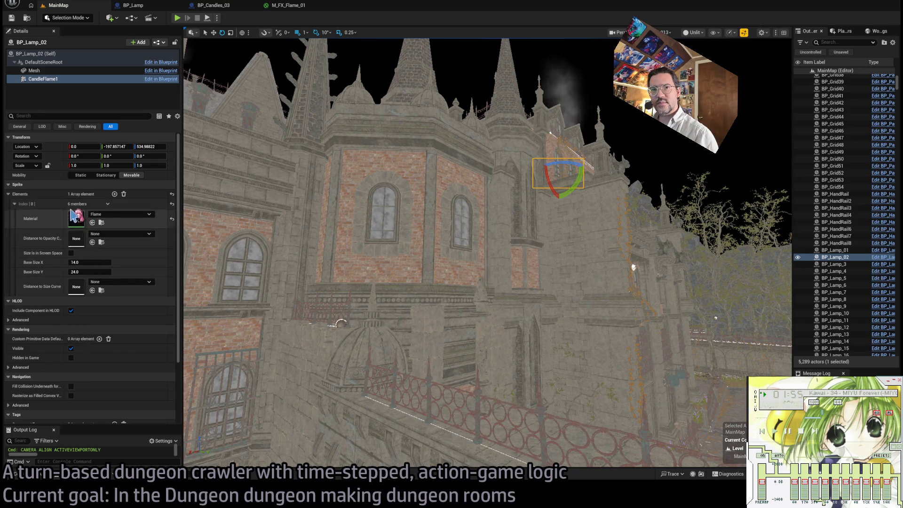
Step: In lit view, focus the courtyard BP_Lamp_02 lamp and toggle its light off and on
left_click_drag(470, 282, 517, 278)
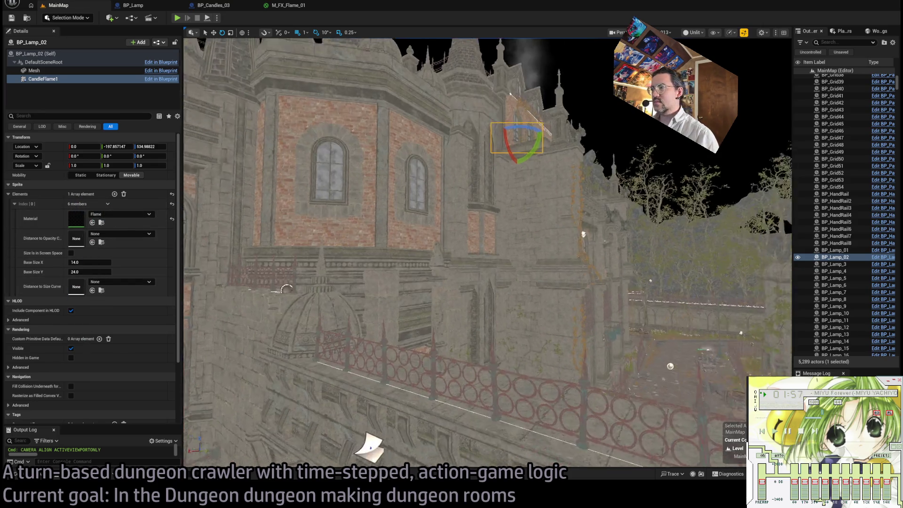
double_click(835, 256)
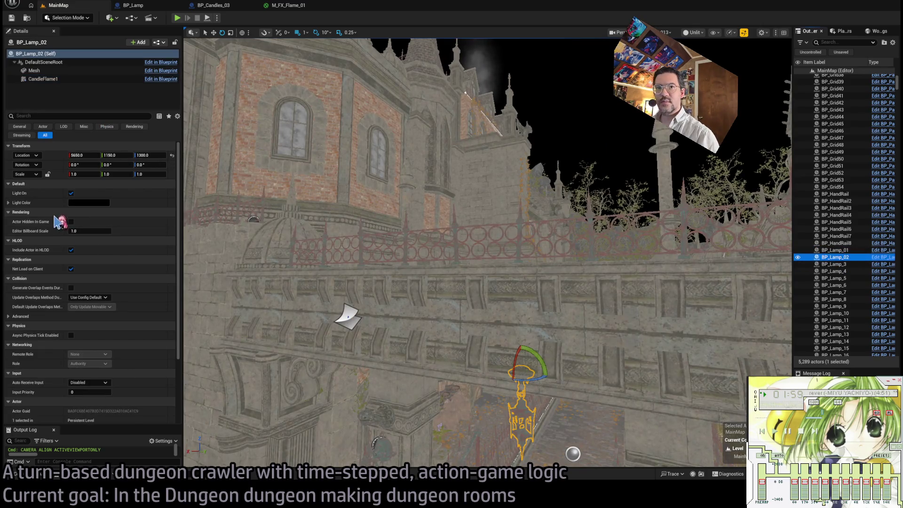
left_click_drag(196, 206, 197, 205)
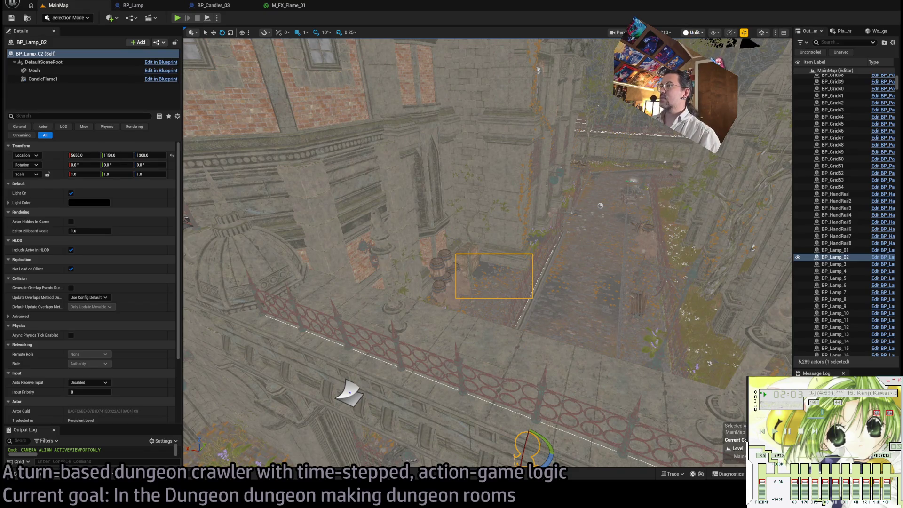
key("alt+4")
left_click(72, 194)
left_click(72, 193)
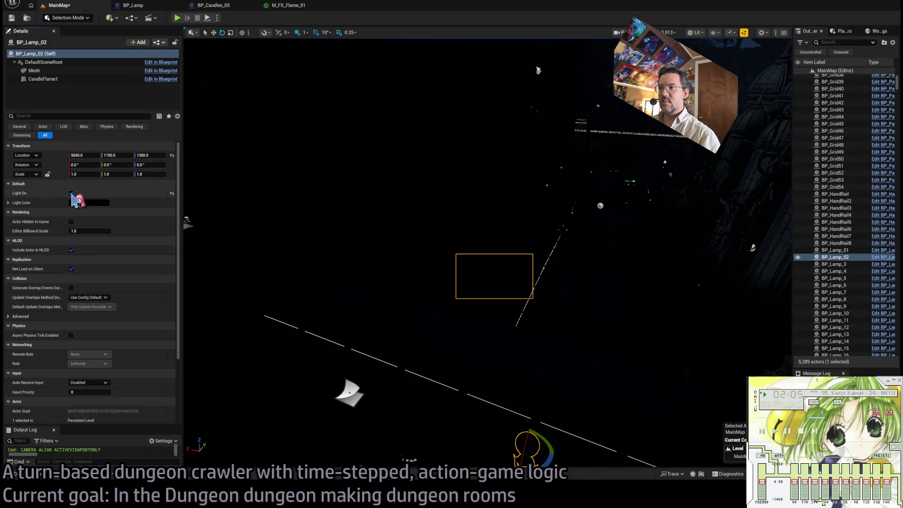
Step: Review the flame material, the candles blueprint and the lamp construction script graph
left_click(273, 6)
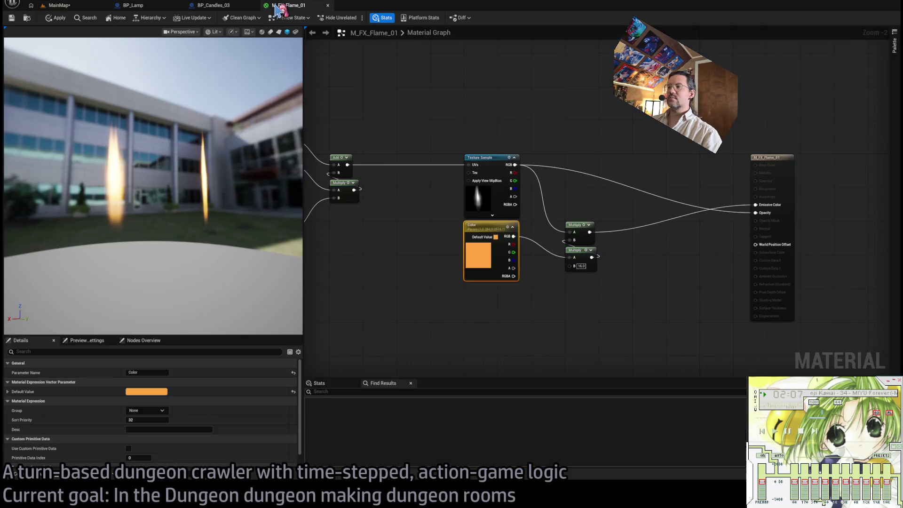
left_click(213, 5)
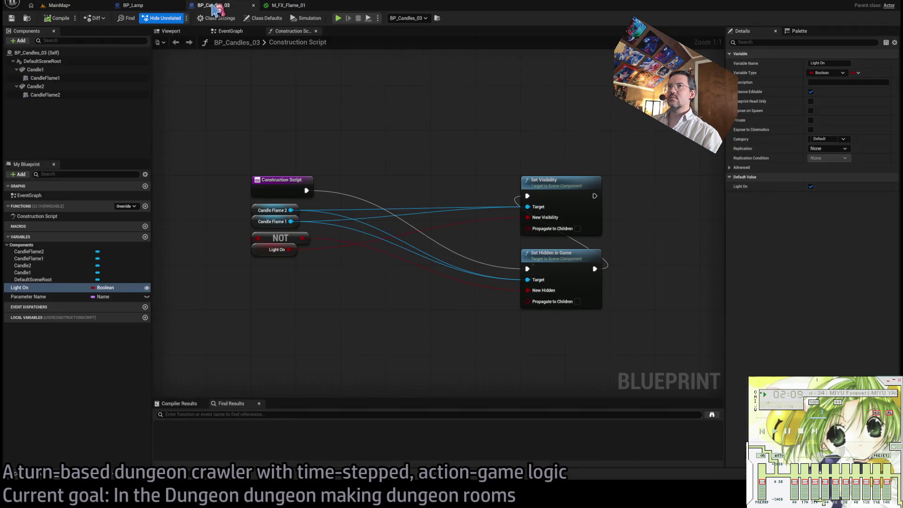
left_click(134, 6)
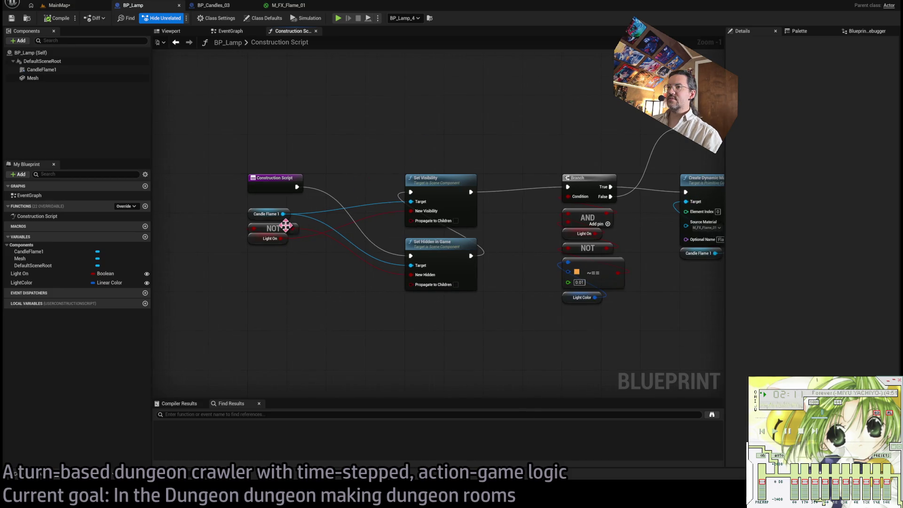
scroll(285, 226, "up", 1)
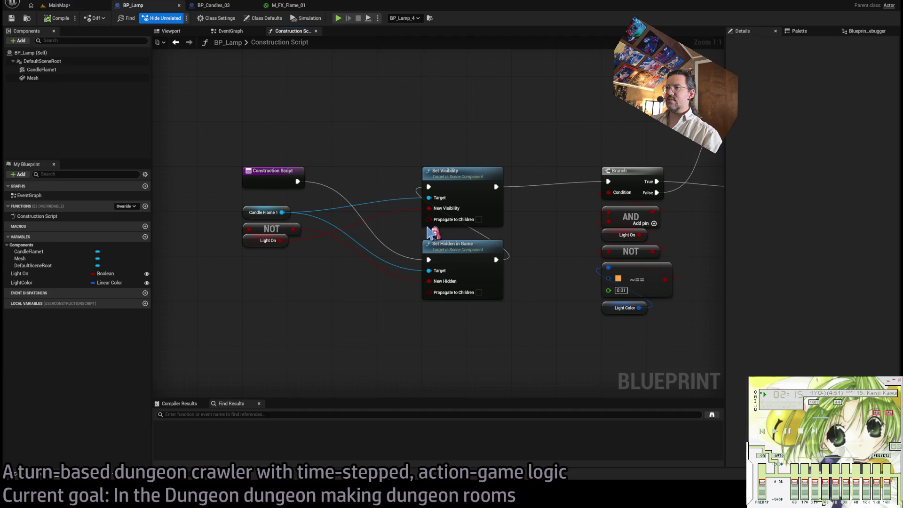
left_click_drag(557, 232, 518, 233)
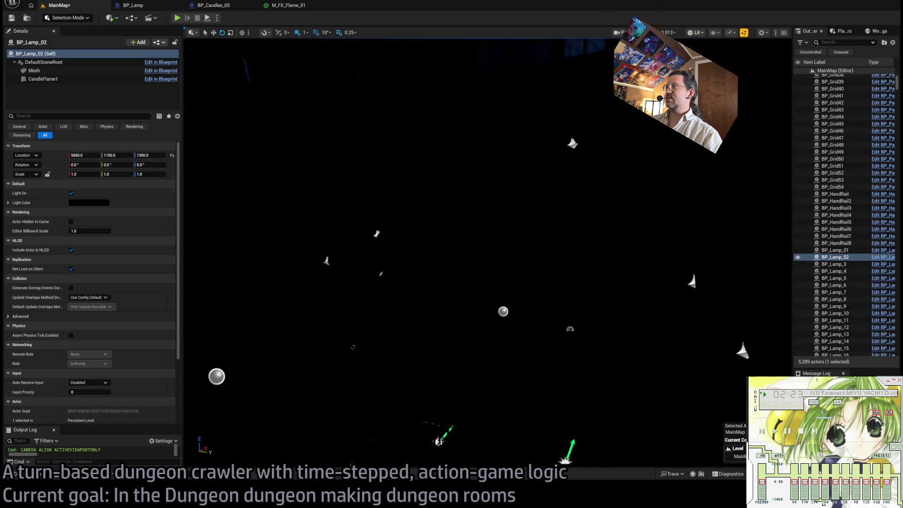
Step: Back in unlit view, select lantern BP_Lantern_14 and toggle its light off and on
key("alt+3")
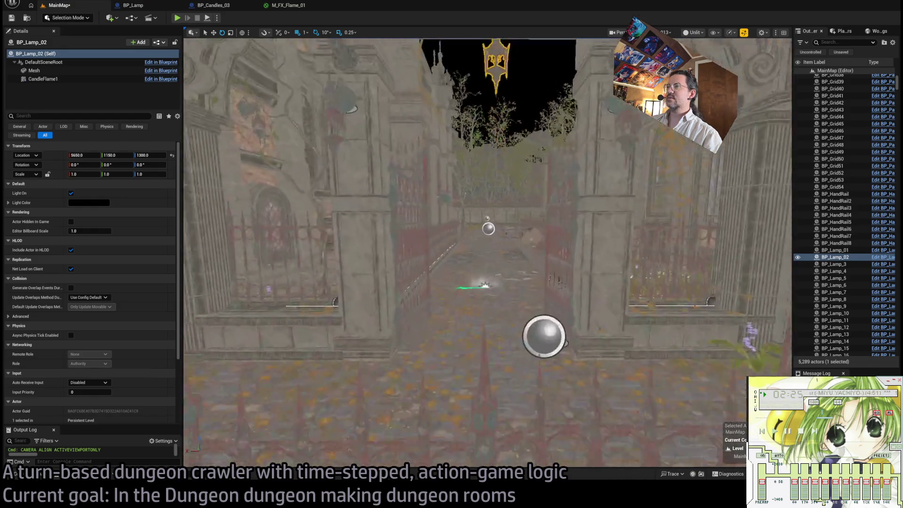
mouse_move(488, 254)
left_mouse_down()
mouse_move(367, 193)
mouse_move(473, 191)
left_mouse_up()
left_click(475, 193)
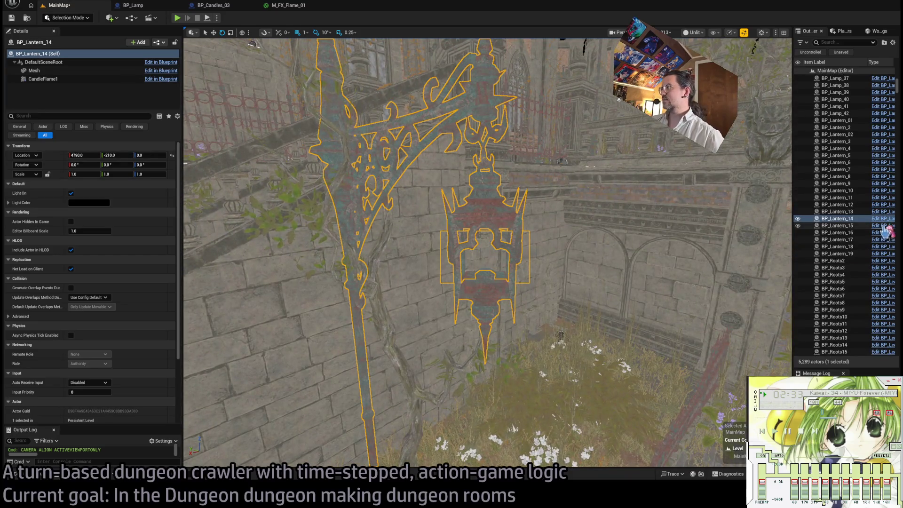
left_click(71, 194)
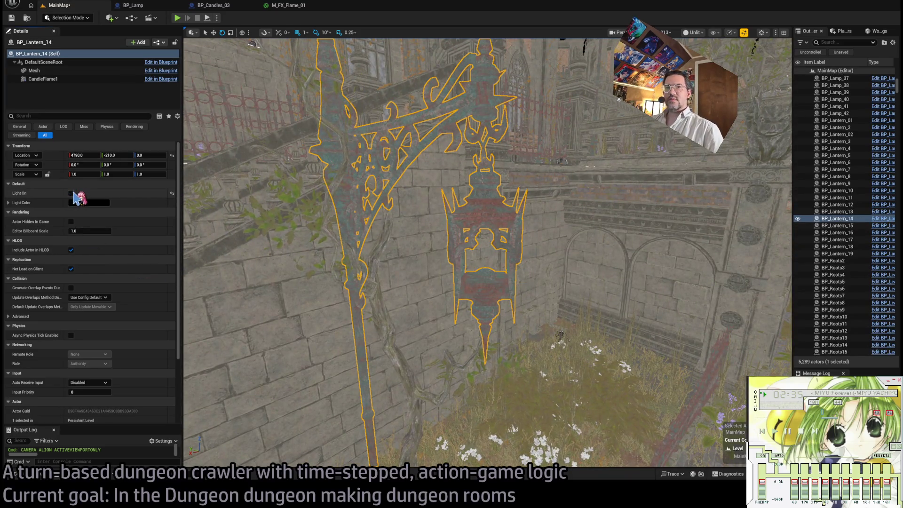
left_click(71, 193)
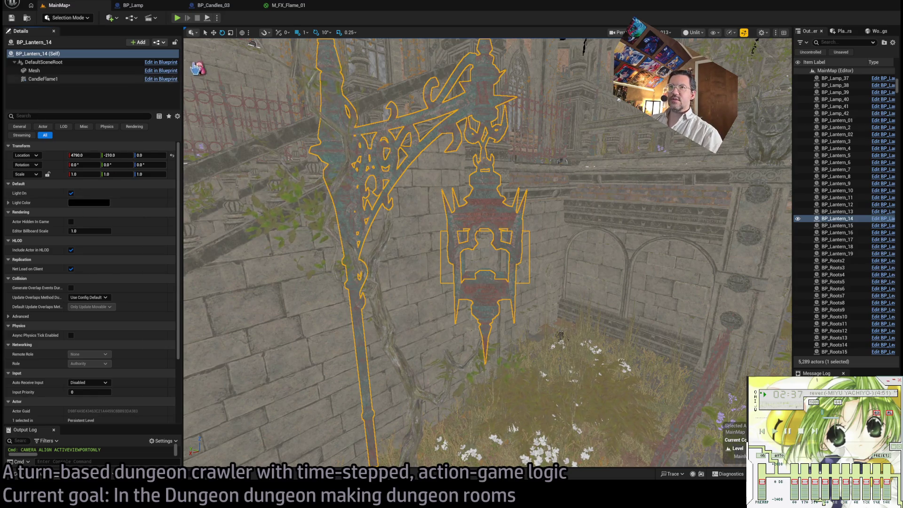
Step: Check the candles blueprint's event graph and the lamp's LightColor default colour
left_click(213, 5)
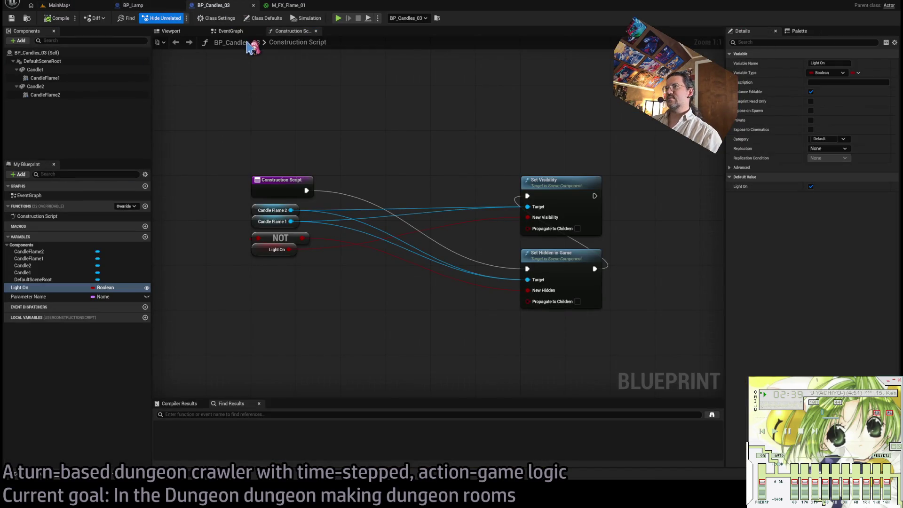
left_click(240, 32)
left_click(170, 5)
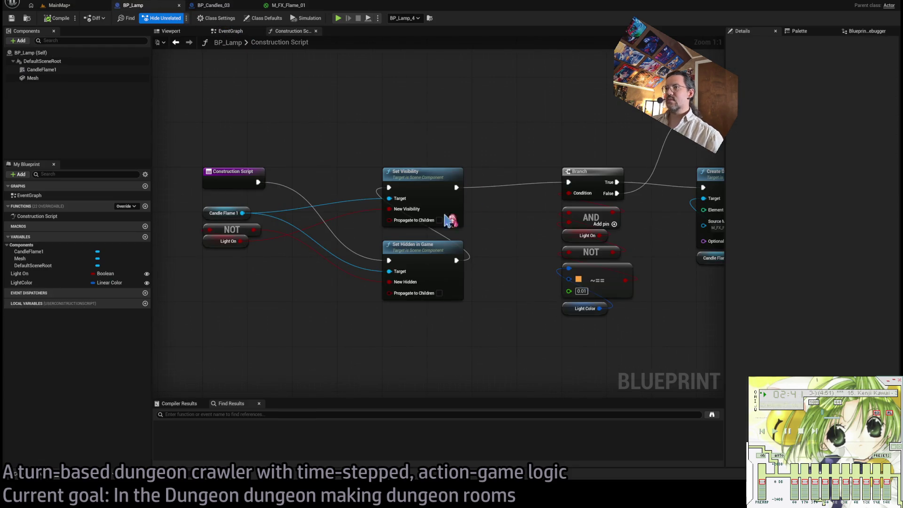
left_click(29, 282)
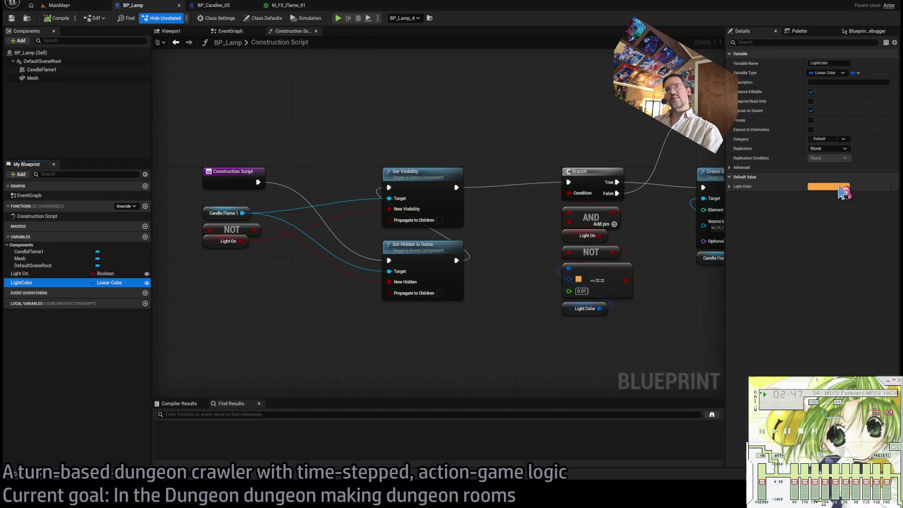
left_click(59, 6)
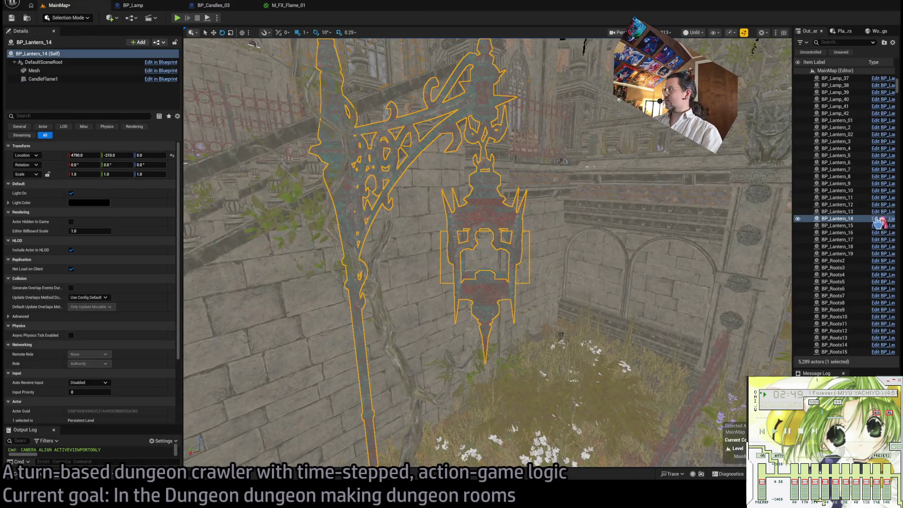
Step: Set BP_Lantern_01's default Light Color to orange and save it, then close it and widen the Outliner
left_click(878, 219)
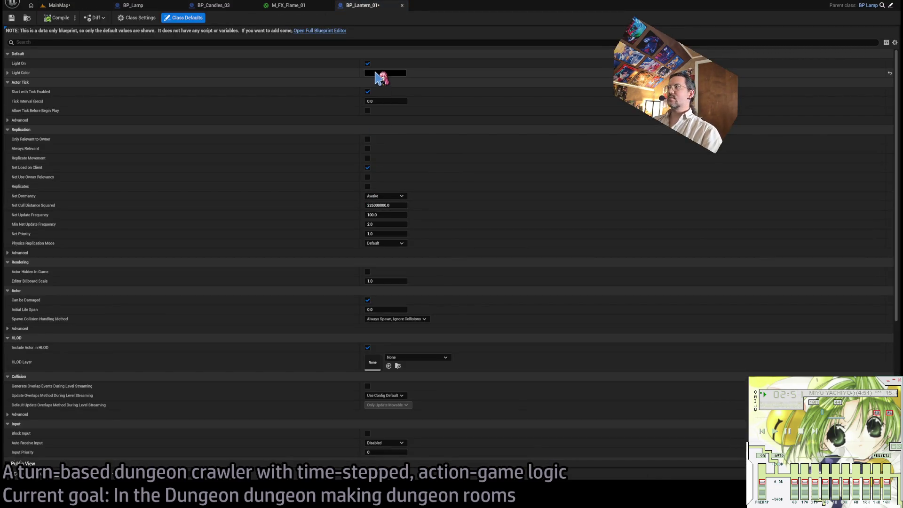
left_click(386, 75, "shift")
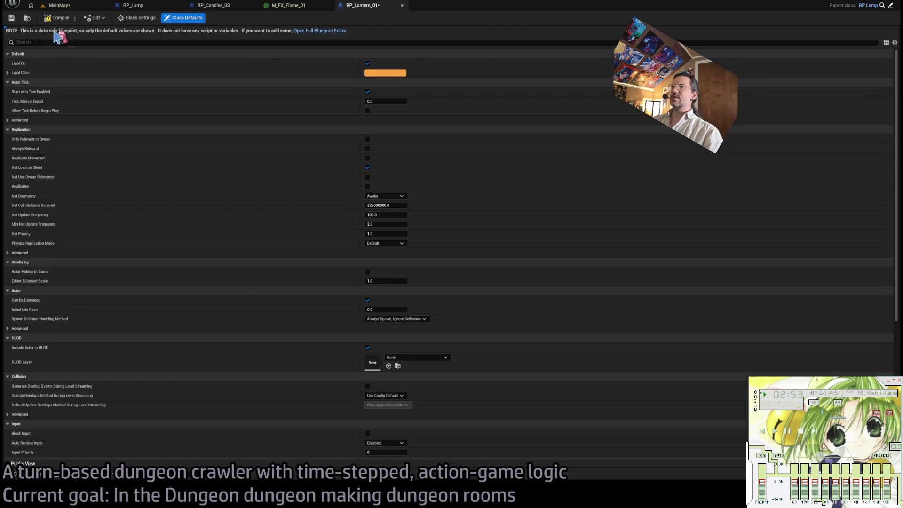
left_click(11, 17)
left_click(79, 6)
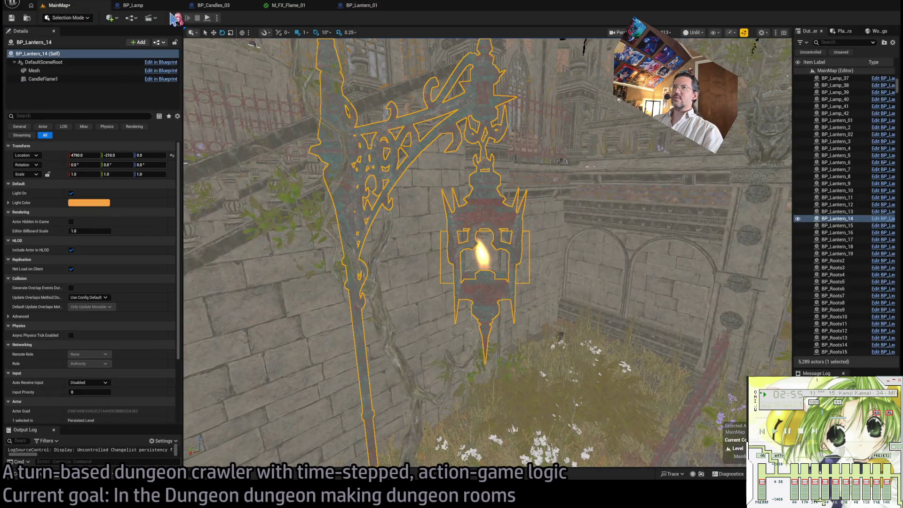
left_click(133, 6)
left_click(221, 7)
left_click(382, 12)
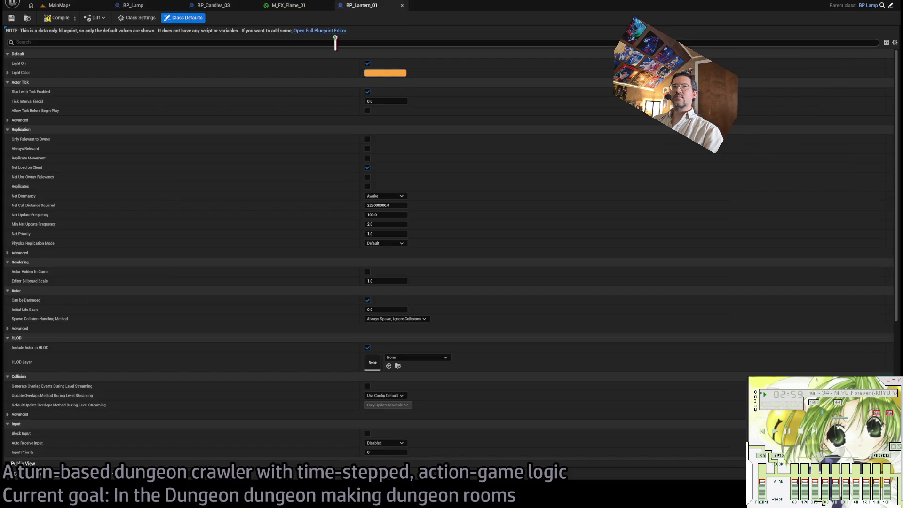
middle_click(360, 9)
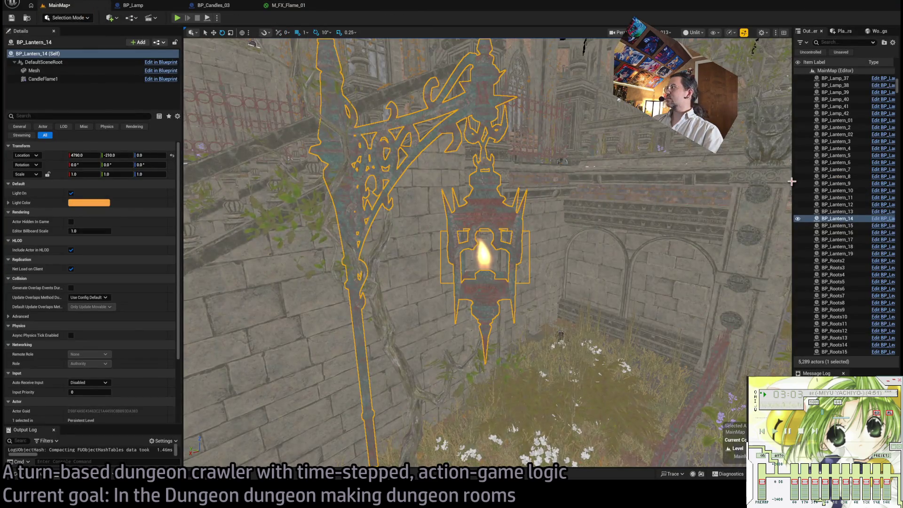
mouse_move(793, 178)
left_mouse_down()
mouse_move(453, 178)
mouse_move(538, 177)
left_mouse_up()
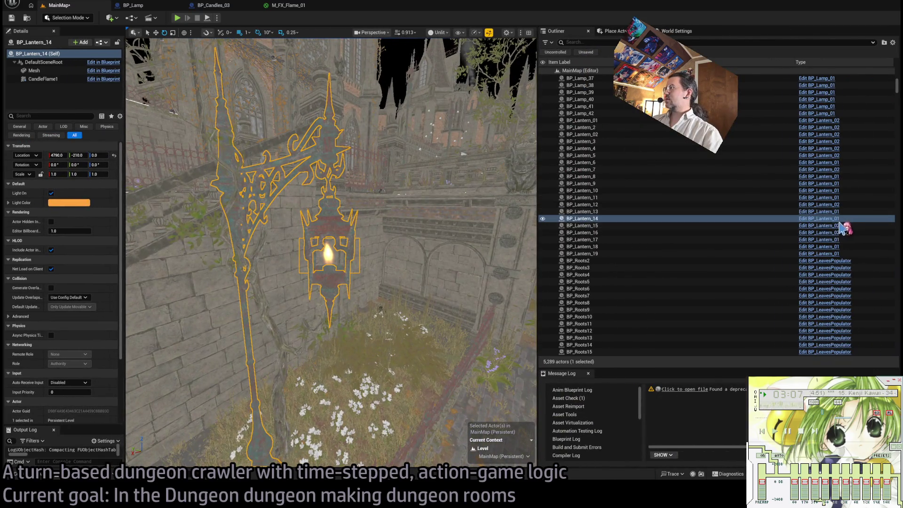
Step: Focus BP_Lantern_12, compile its BP_Lantern_02 class defaults, then frame the lantern and reopen the defaults
double_click(756, 205)
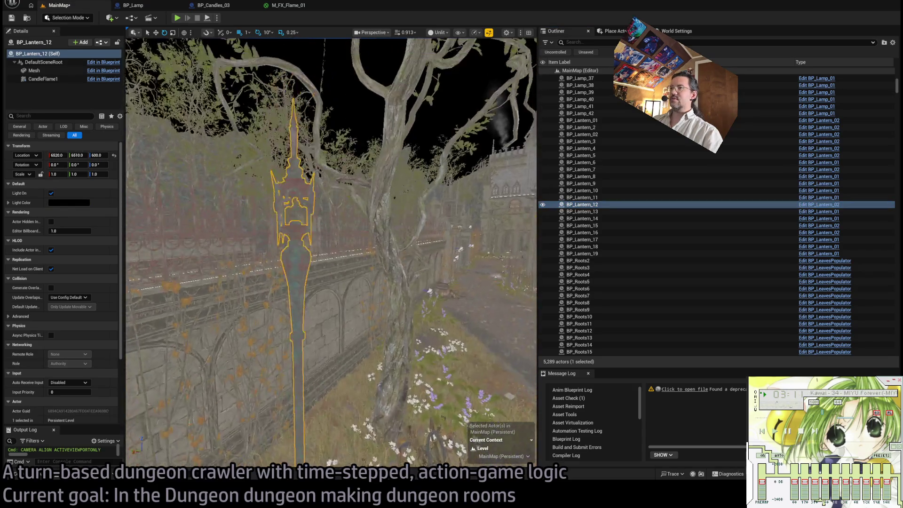
left_click(821, 205)
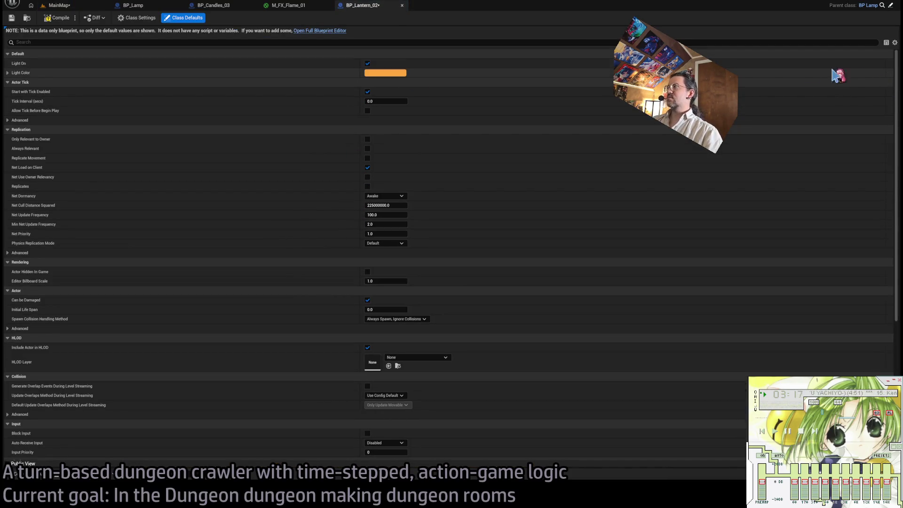
left_click(59, 17)
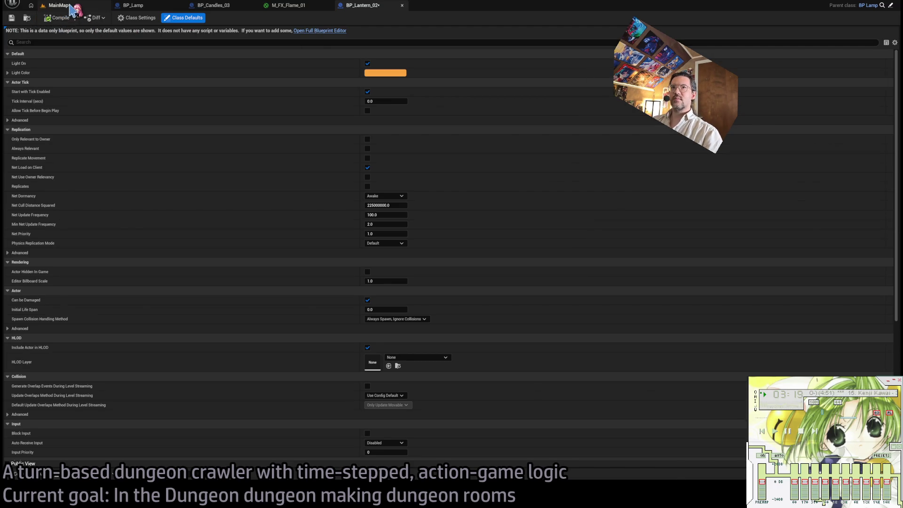
left_click(59, 5)
key("f")
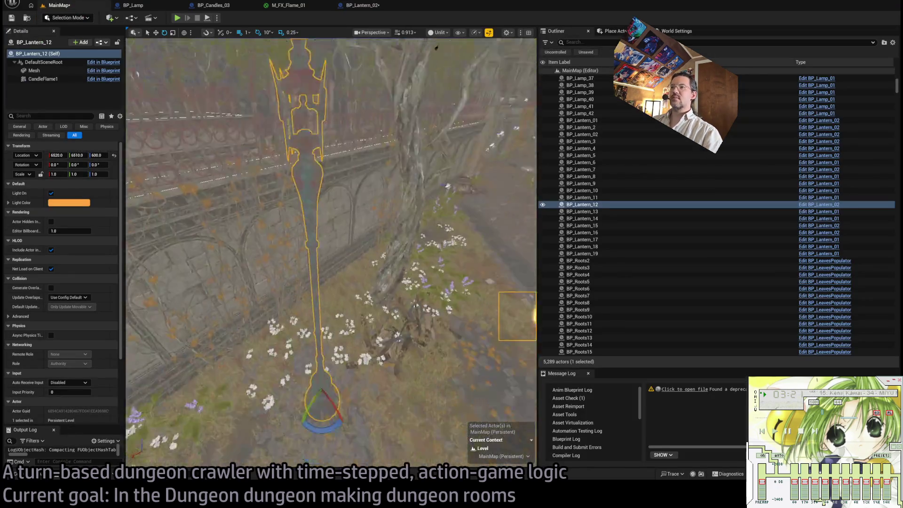
left_click_drag(412, 272, 530, 318)
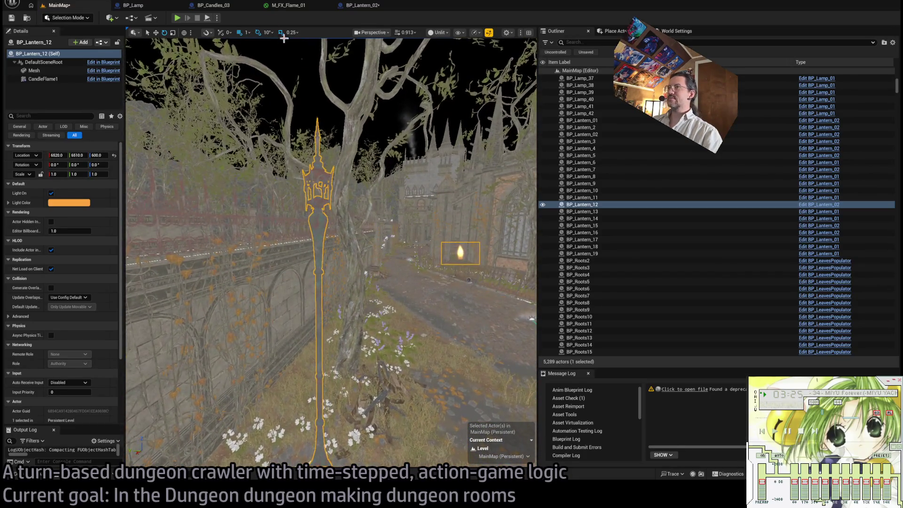
left_click(362, 5)
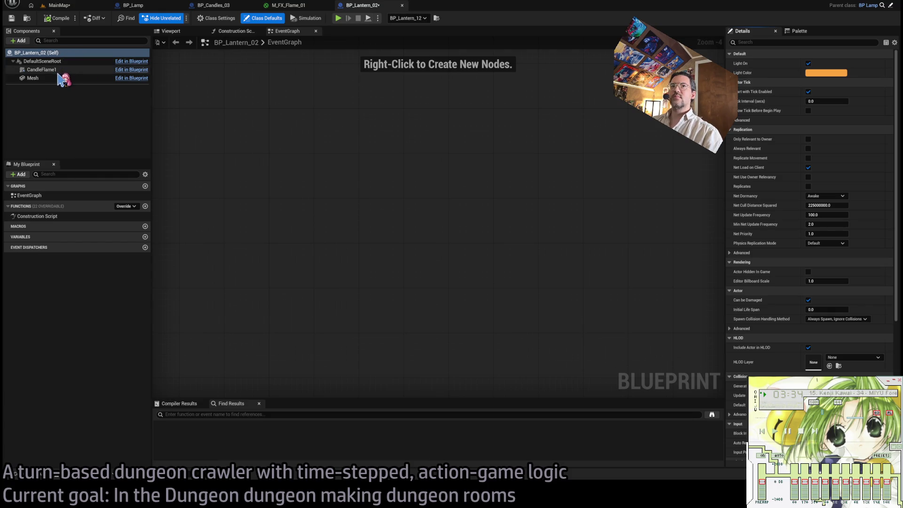
Step: Open BP_Lantern_02 in the full Blueprint editor and show its Viewport preview
left_click(56, 71)
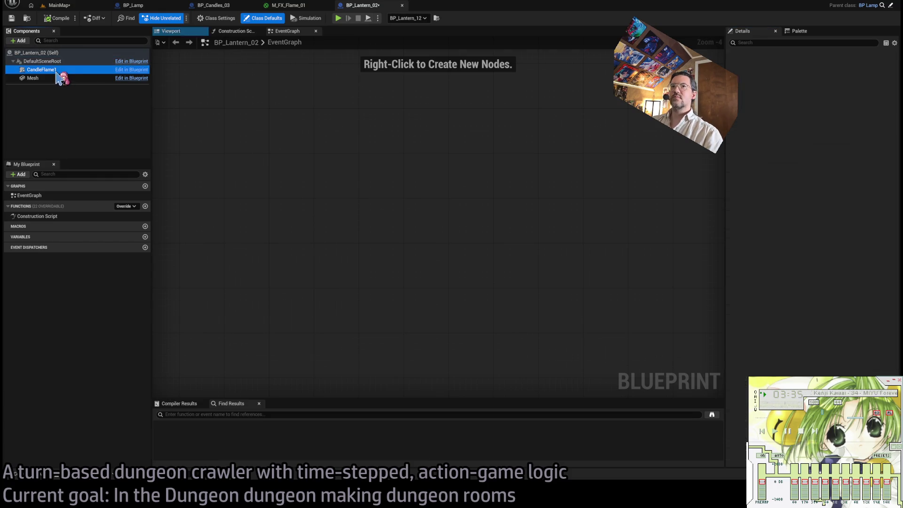
left_click(244, 32)
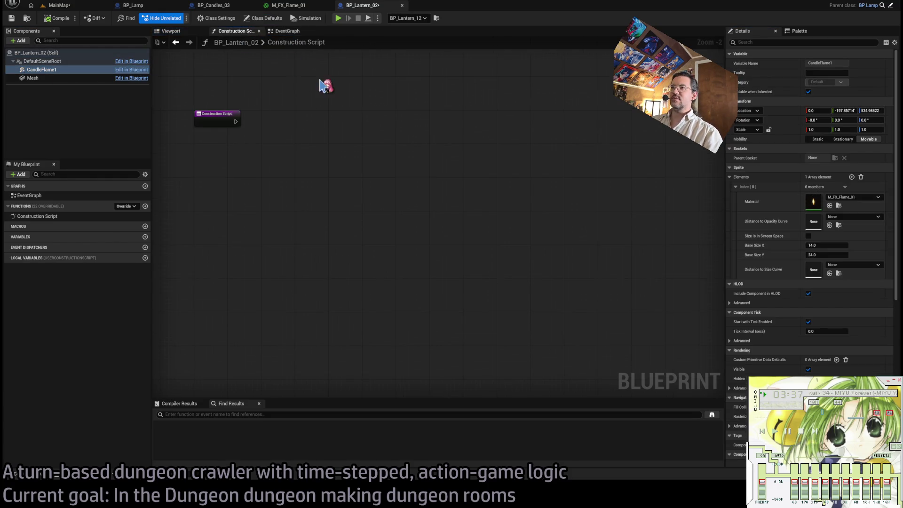
left_click(284, 31)
left_click(170, 32)
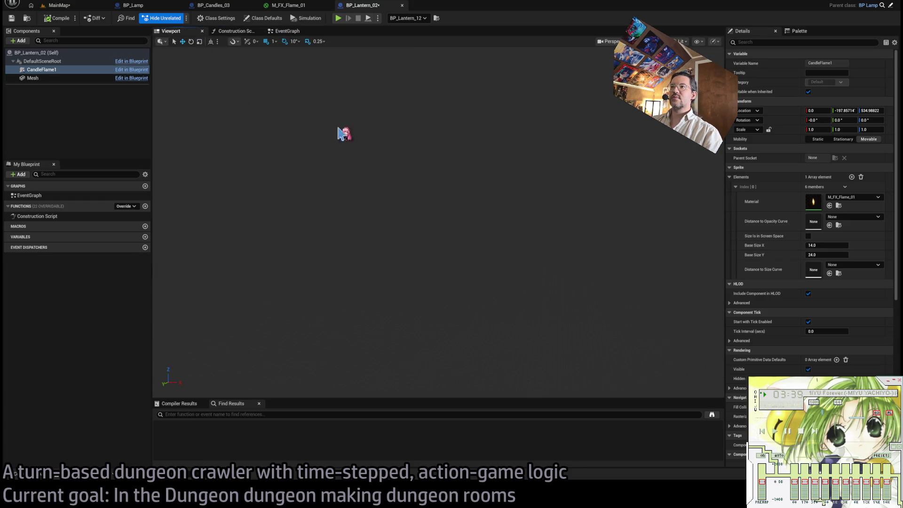
left_click_drag(399, 145, 400, 146)
Step: Set CandleFlame1's Y location to 0, raise it into the lantern head, compile, and return to MainMap
left_click(844, 111)
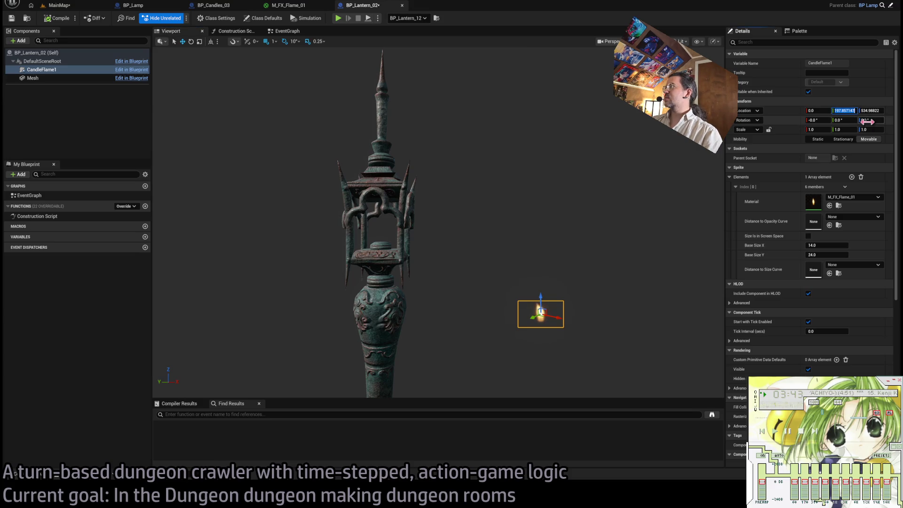
type("0")
key("Return")
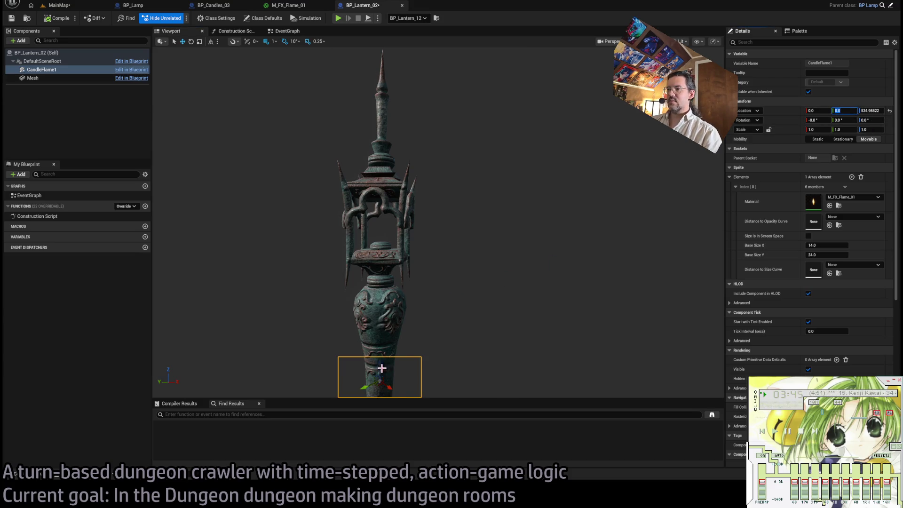
left_click_drag(381, 368, 382, 231)
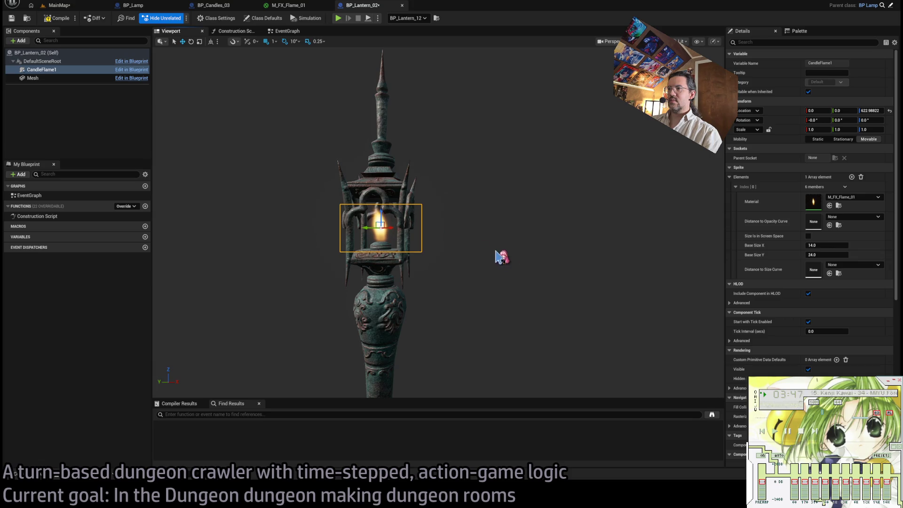
left_click(57, 18)
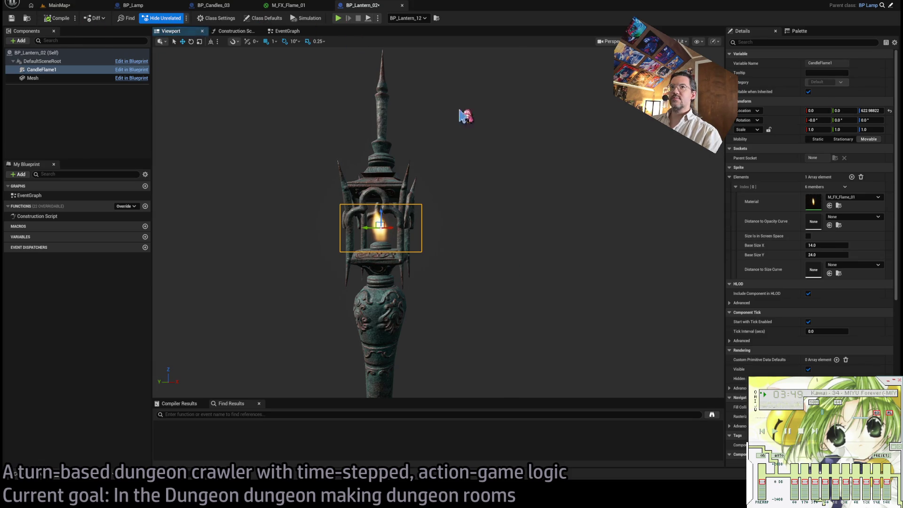
left_click(278, 6)
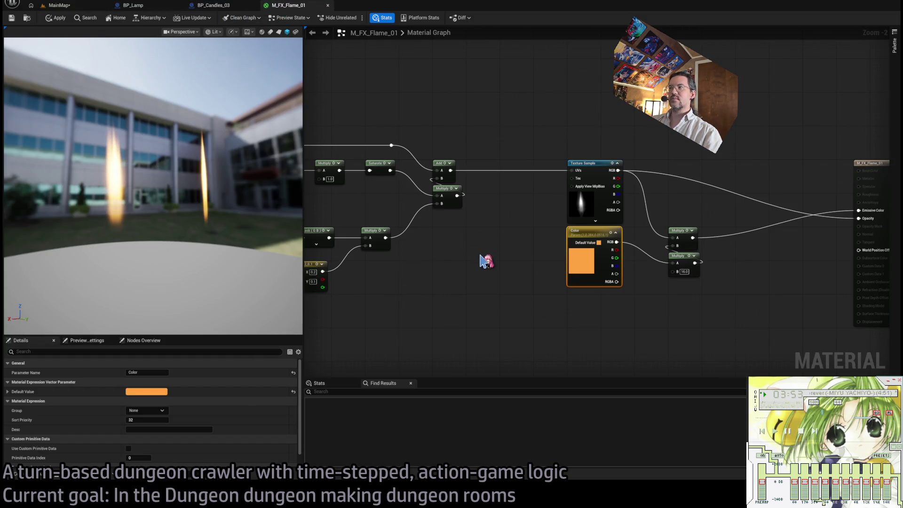
left_click(231, 7)
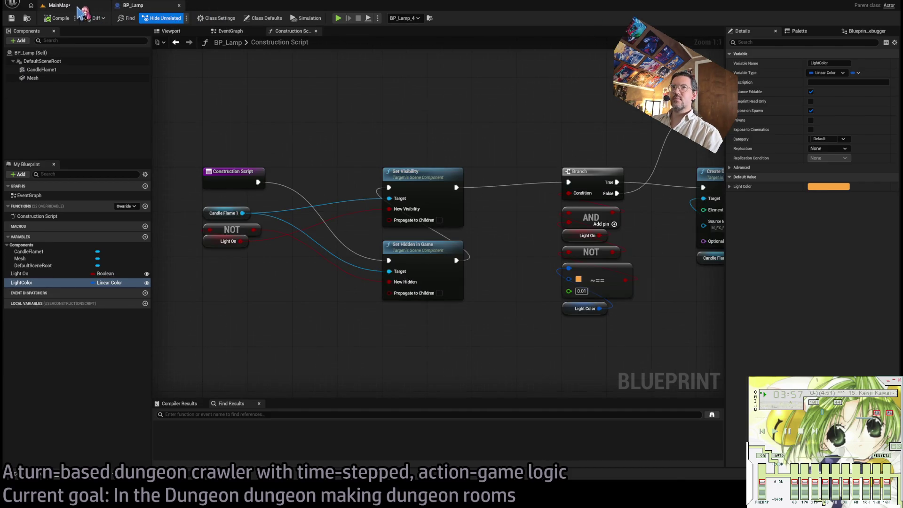
left_click(59, 5)
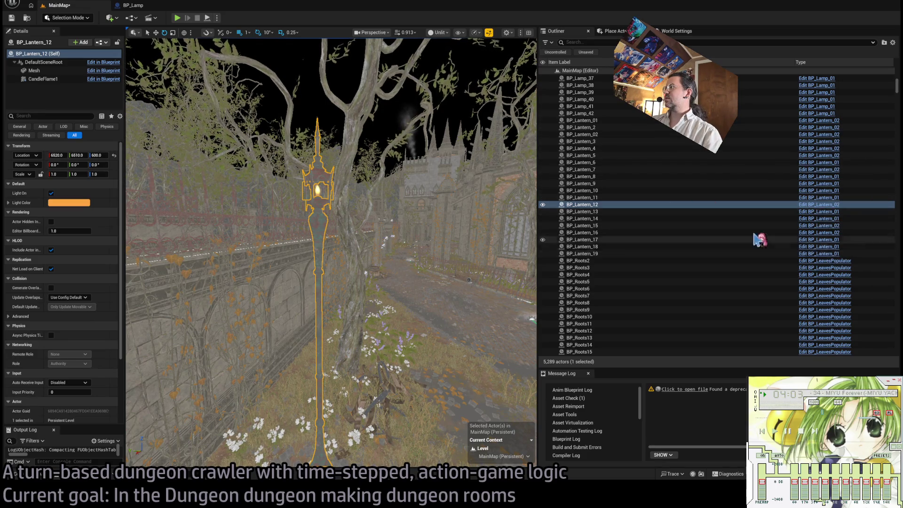
Step: Select the ceiling lamp BP_Lamp_14 in the level
mouse_move(329, 235)
left_mouse_down()
mouse_move(348, 263)
mouse_move(381, 236)
left_mouse_up()
mouse_move(311, 182)
left_mouse_down()
mouse_move(320, 174)
mouse_move(310, 182)
left_mouse_up()
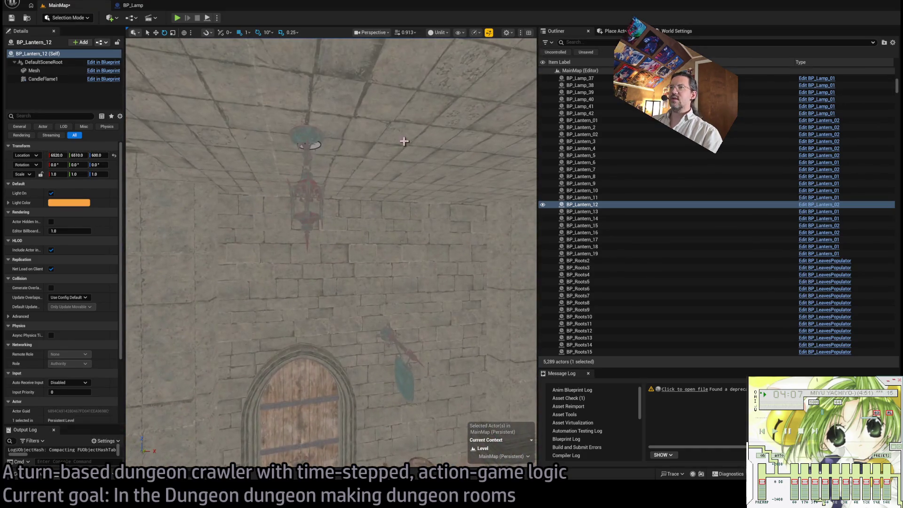
left_click(310, 182)
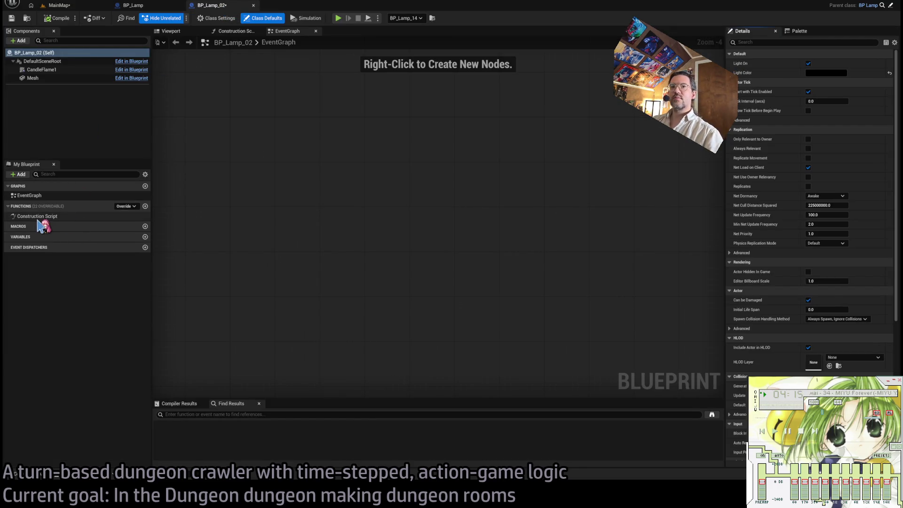
middle_click(228, 6)
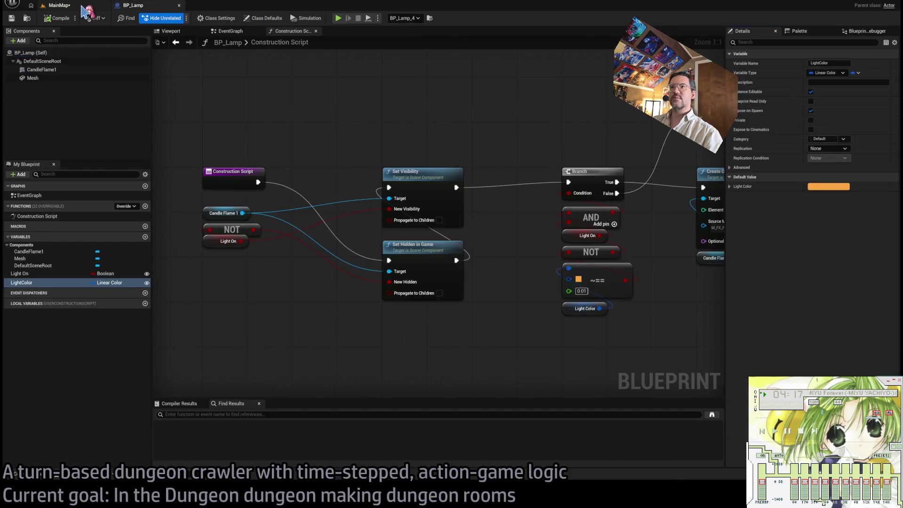
left_click(84, 6)
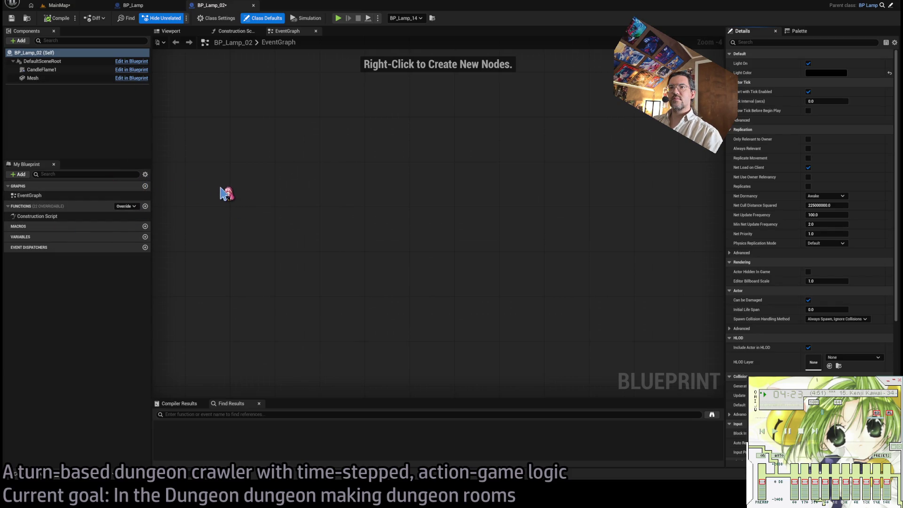
Step: In BP_Lamp_02, check the LightColor and Light On variables and show the 3D Viewport
left_click(14, 237)
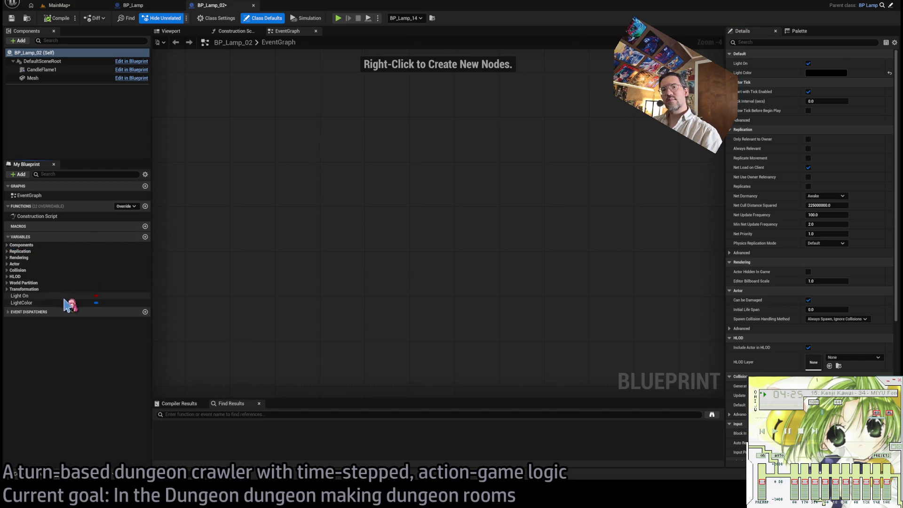
left_click(66, 303)
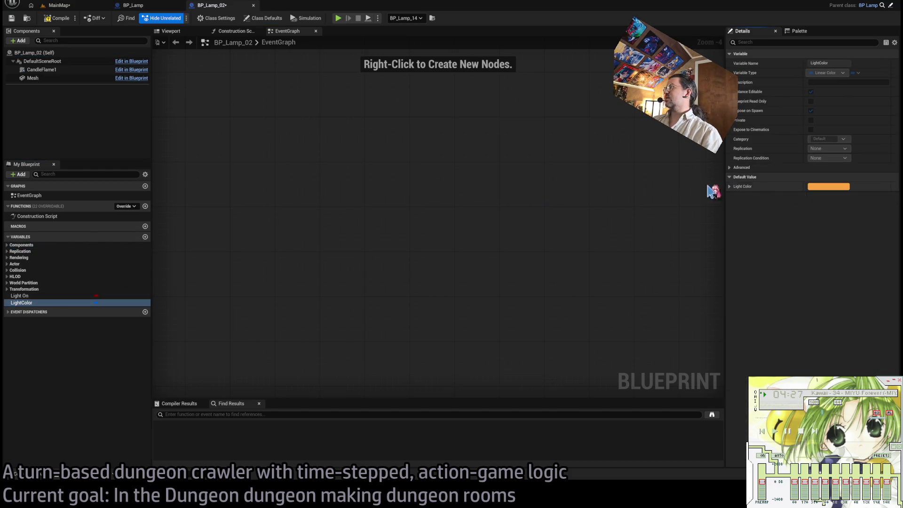
left_click(50, 296)
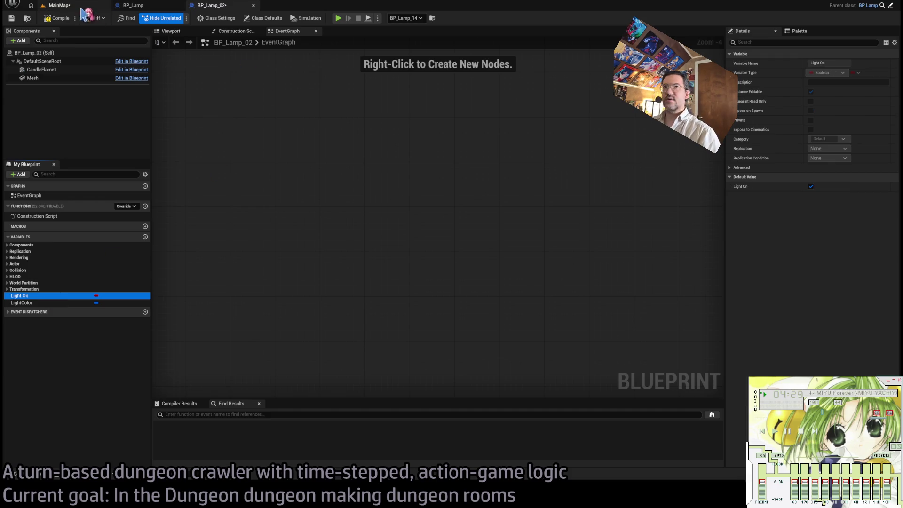
left_click(171, 31)
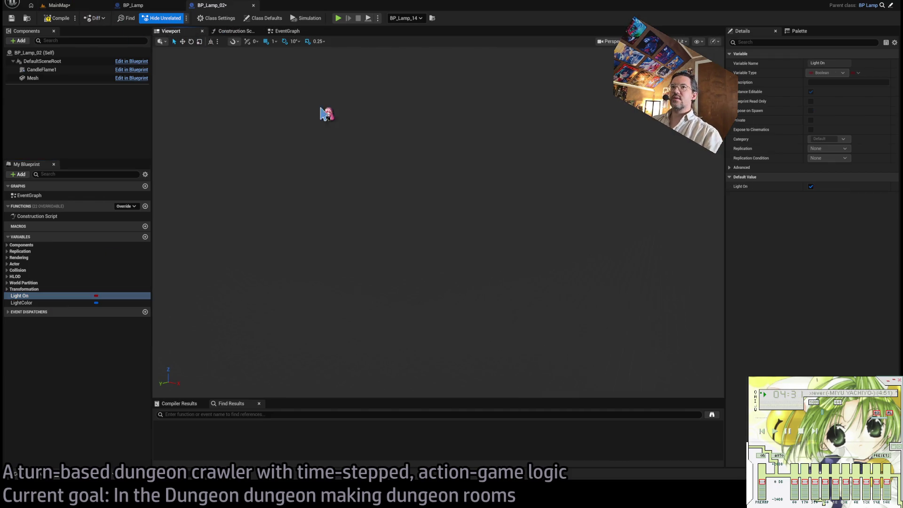
Step: Select CandleFlame1 and set its Location Y and Z to 0
double_click(42, 70)
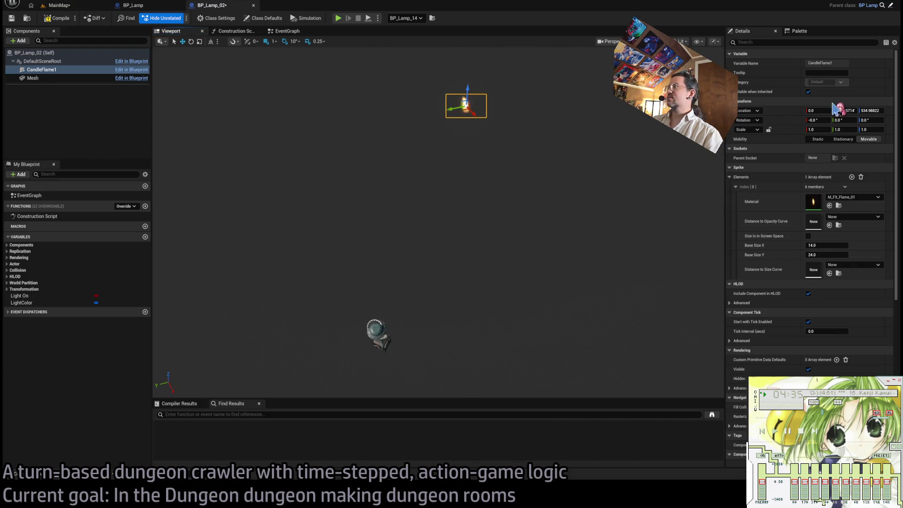
type("0")
key("Tab")
type("0")
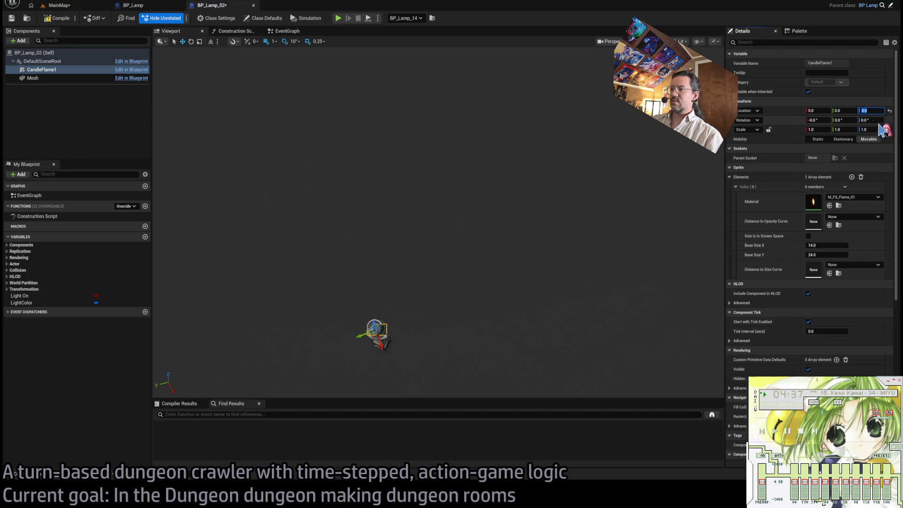
key("Return")
key("f")
Step: Lower the candle flame into the lamp cage at Z -94 and save the blueprint
scroll(527, 243, "down", 3)
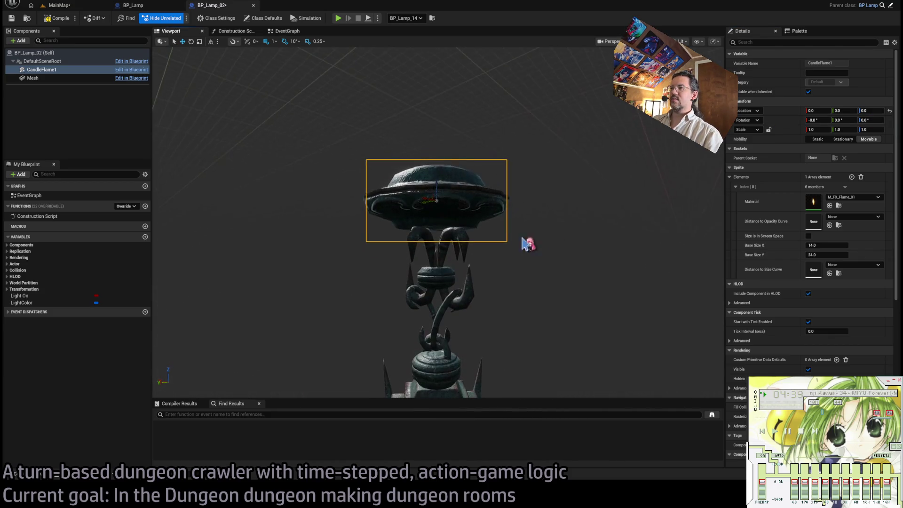
left_click_drag(437, 190, 437, 370)
key("f")
scroll(459, 99, "down", 3)
scroll(459, 99, "up", 3)
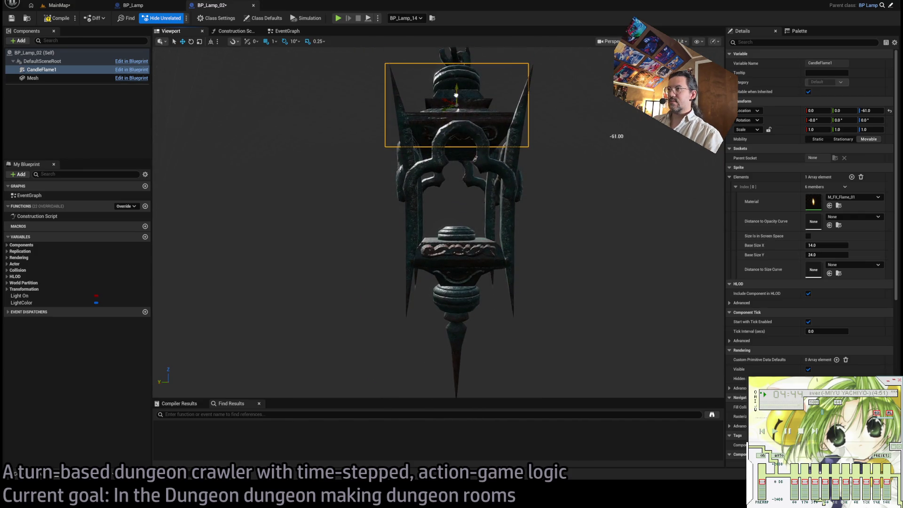
left_click_drag(456, 95, 454, 191)
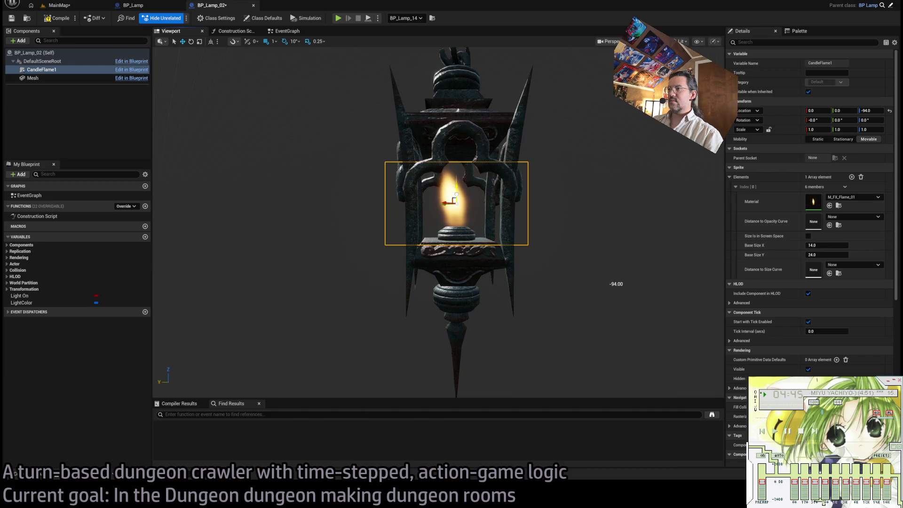
key("f")
key("ctrl+s")
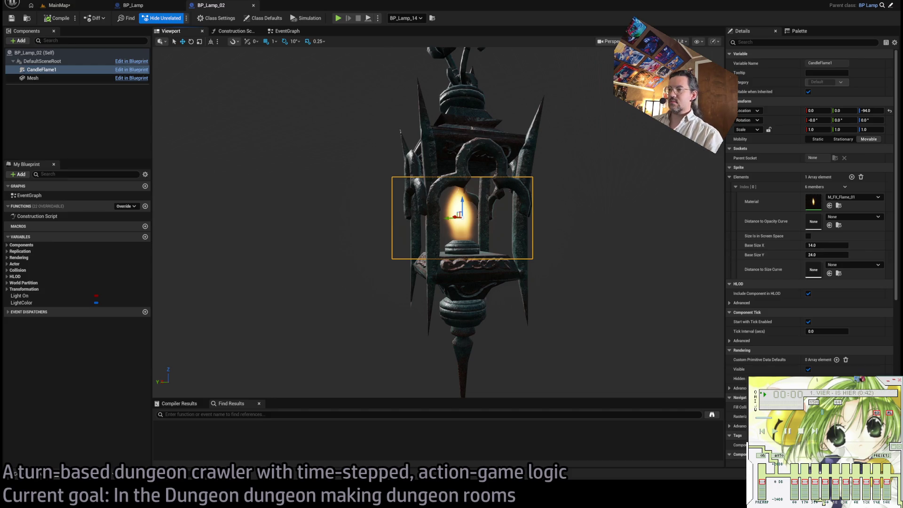
scroll(512, 127, "down", 5)
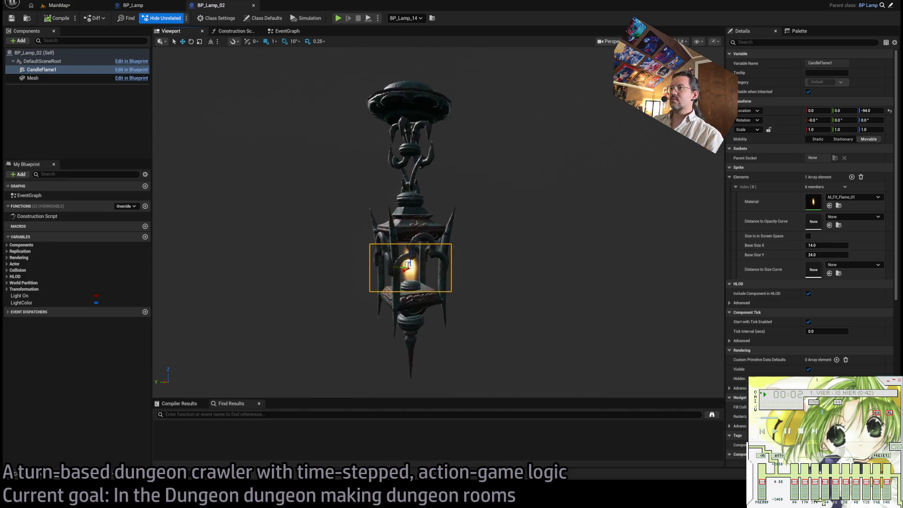
Step: Close BP_Lamp_02 and pan the BP_Lamp construction script to Set Vector Parameter Value
middle_click(219, 9)
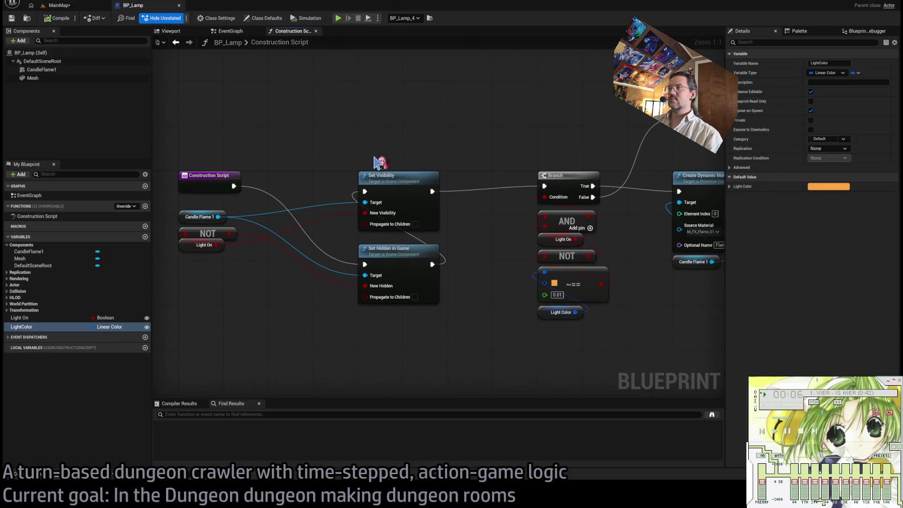
scroll(307, 174, "up", 1)
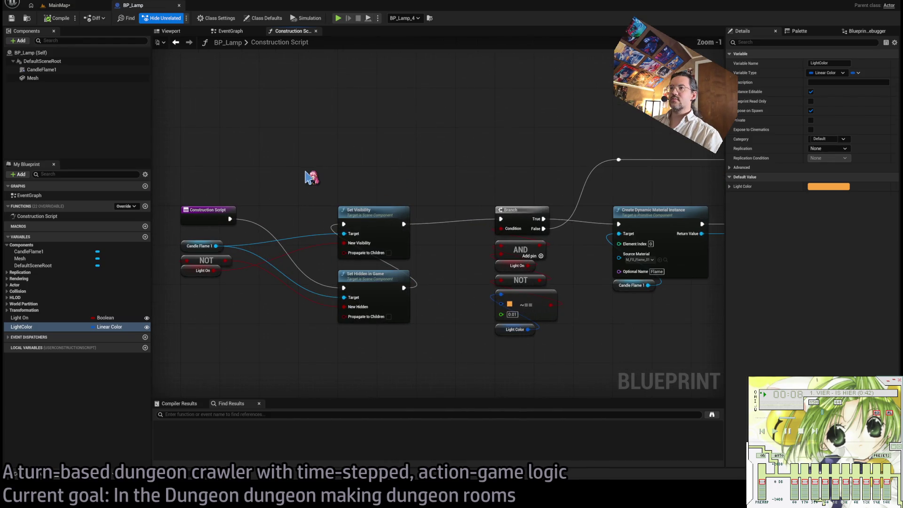
mouse_move(425, 228)
left_mouse_down()
mouse_move(155, 221)
mouse_move(638, 225)
mouse_move(261, 206)
mouse_move(613, 202)
left_mouse_up()
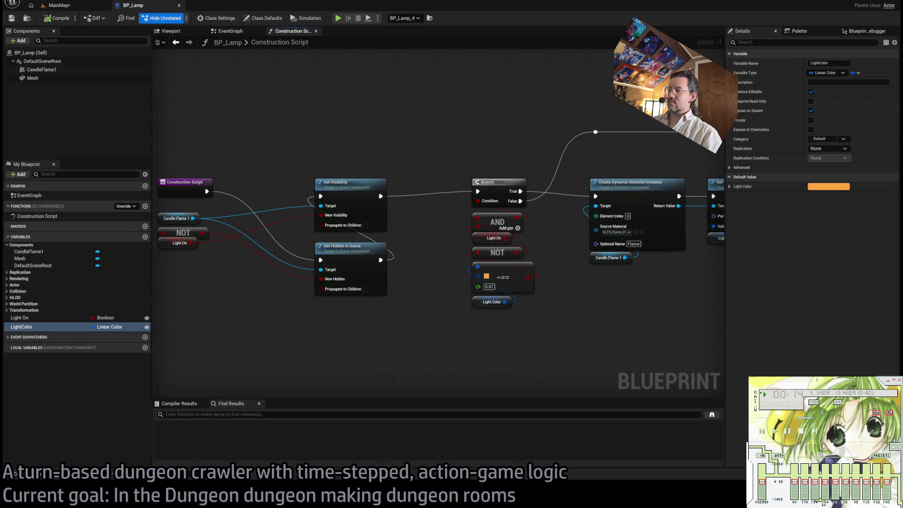
mouse_move(611, 321)
left_mouse_down()
mouse_move(302, 284)
mouse_move(594, 308)
left_mouse_up()
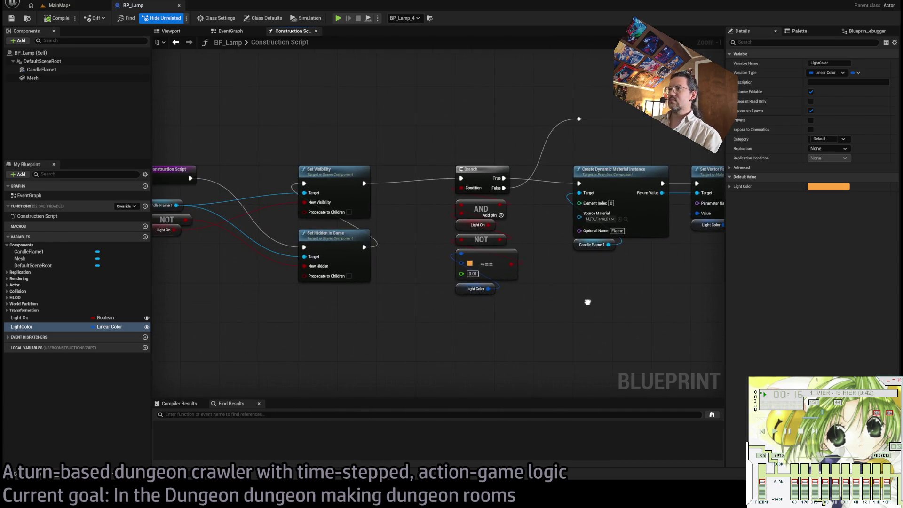
left_click(86, 9)
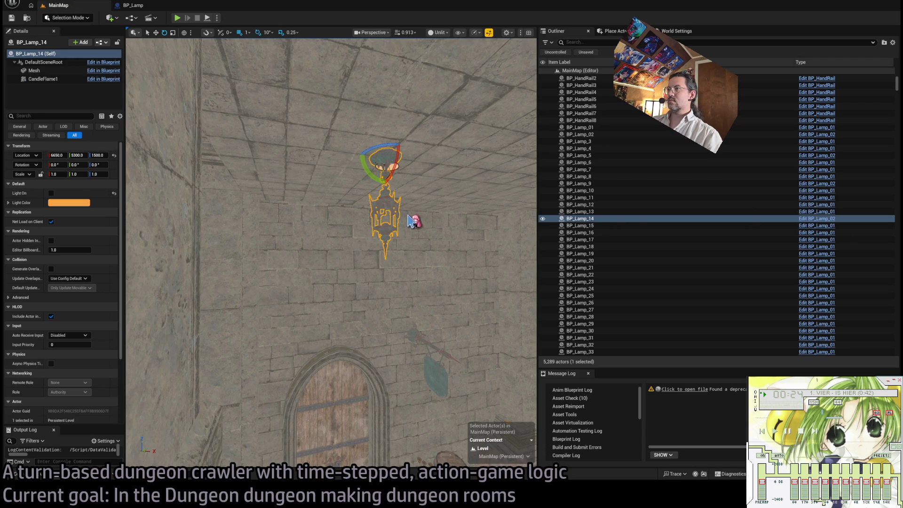
Step: Turn on BP_Lamp_14's light, try a blue flame colour, then cancel to keep orange
key("f")
left_click(50, 193)
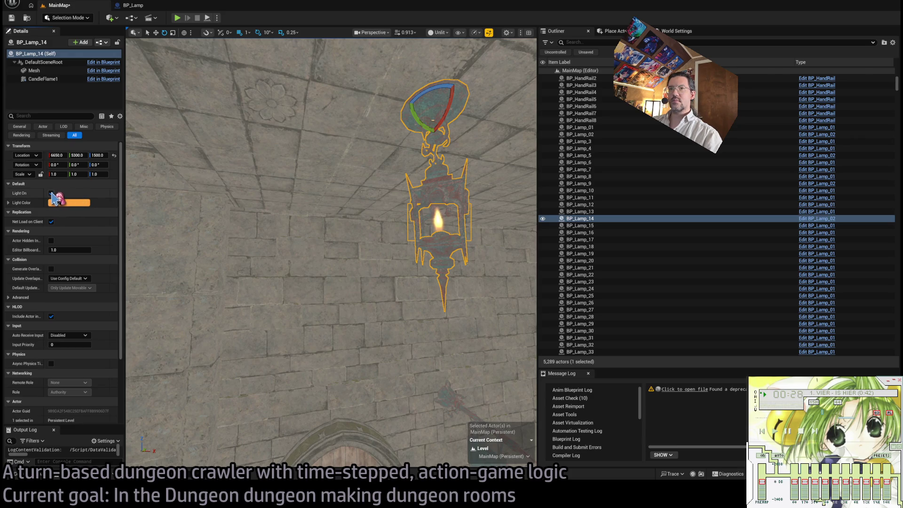
mouse_move(329, 254)
left_mouse_down()
mouse_move(377, 221)
mouse_move(377, 174)
left_mouse_up()
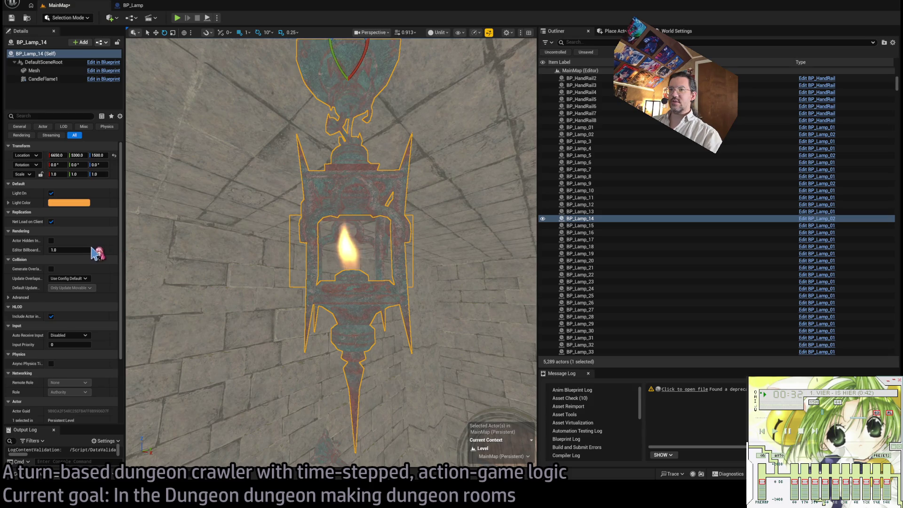
key("ctrl+z")
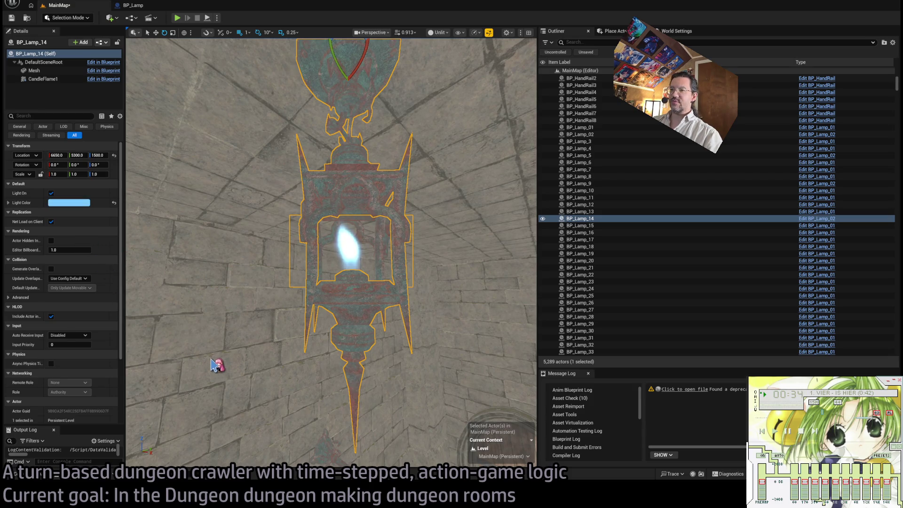
key("Escape")
mouse_move(213, 364)
left_mouse_down()
mouse_move(214, 428)
mouse_move(214, 353)
left_mouse_up()
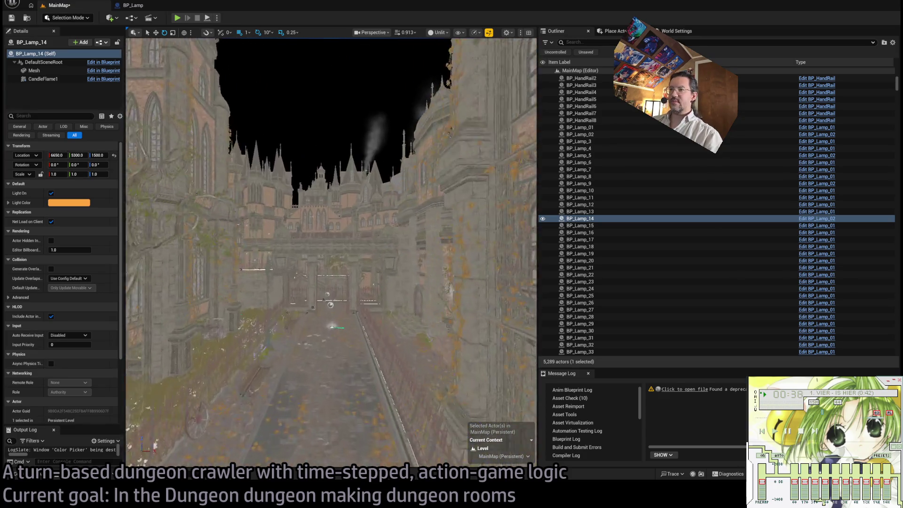
Step: Navigate past lantern BP_Lantern_8 and select and frame the BP_Roots4 ivy actor
left_click_drag(429, 292, 429, 284)
scroll(756, 265, "down", 15)
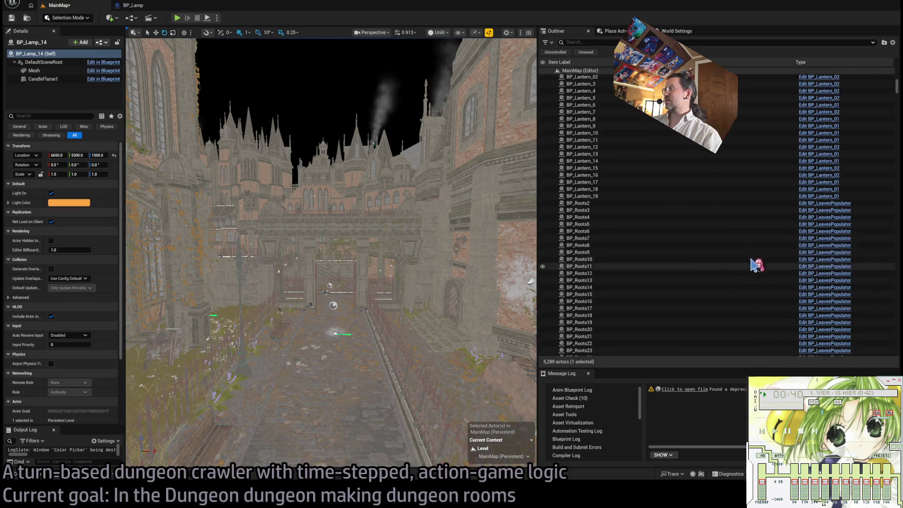
scroll(755, 265, "up", 2)
double_click(678, 164)
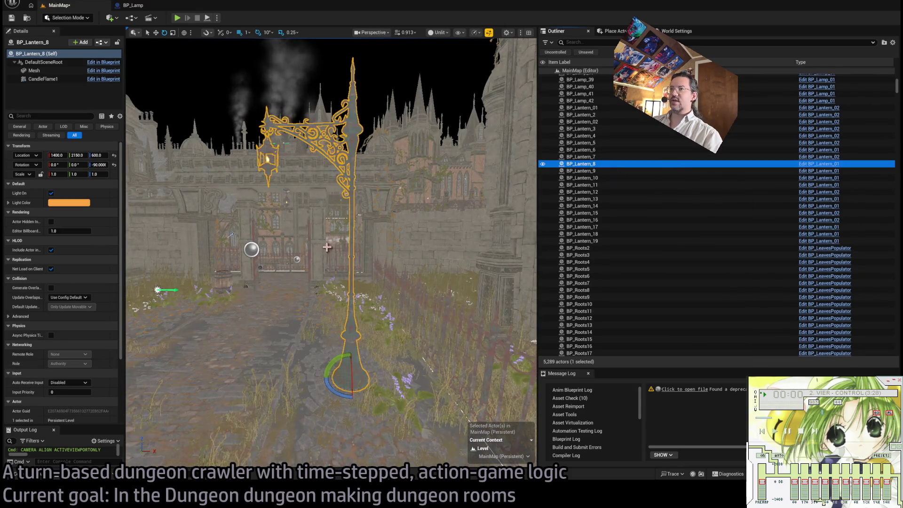
scroll(664, 262, "down", 2)
left_click(648, 228)
key("f")
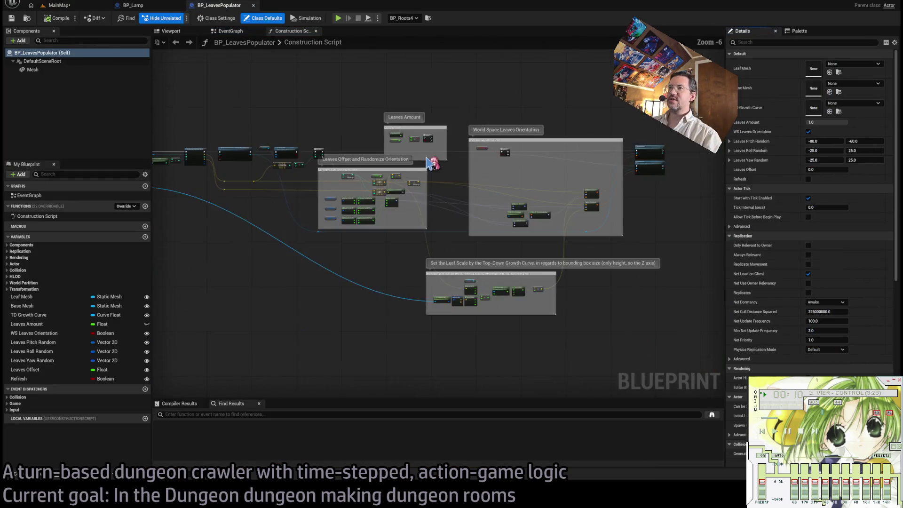
Step: Pan through BP_LeavesPopulator's leaf offset, scale, orientation and Add Instance nodes, then close it and BP_Lamp
left_click_drag(360, 190, 162, 211)
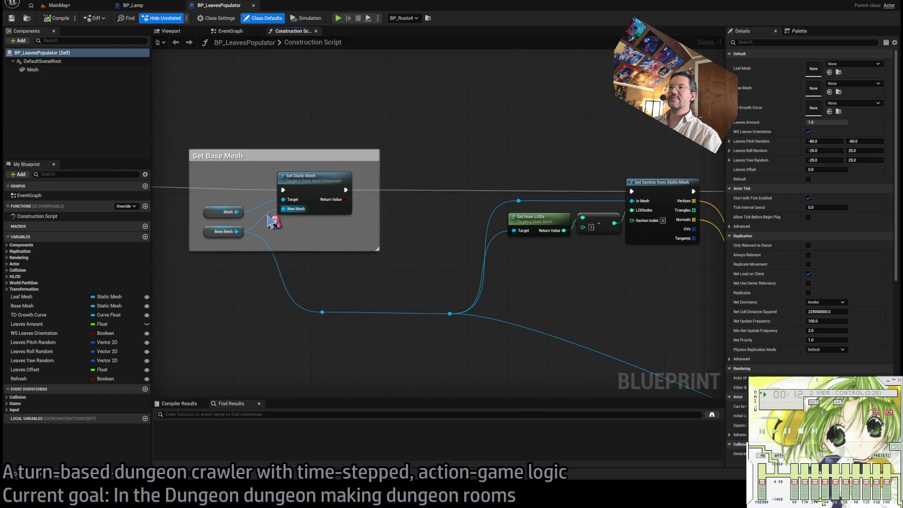
left_click_drag(271, 221, 280, 258)
mouse_move(520, 261)
left_mouse_down()
mouse_move(491, 210)
mouse_move(442, 215)
left_mouse_up()
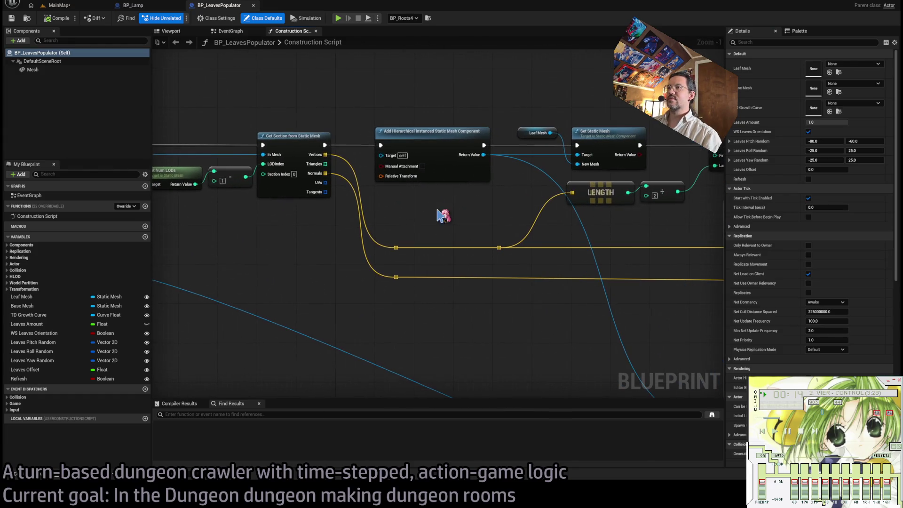
left_click_drag(466, 138, 383, 181)
scroll(359, 151, "down", 2)
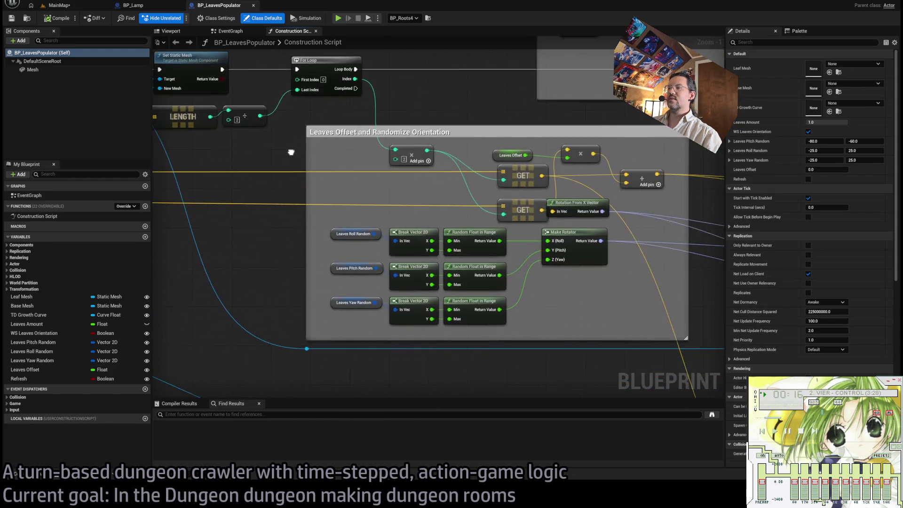
scroll(440, 167, "down", 1)
mouse_move(568, 203)
left_mouse_down()
mouse_move(409, 104)
mouse_move(377, 175)
left_mouse_up()
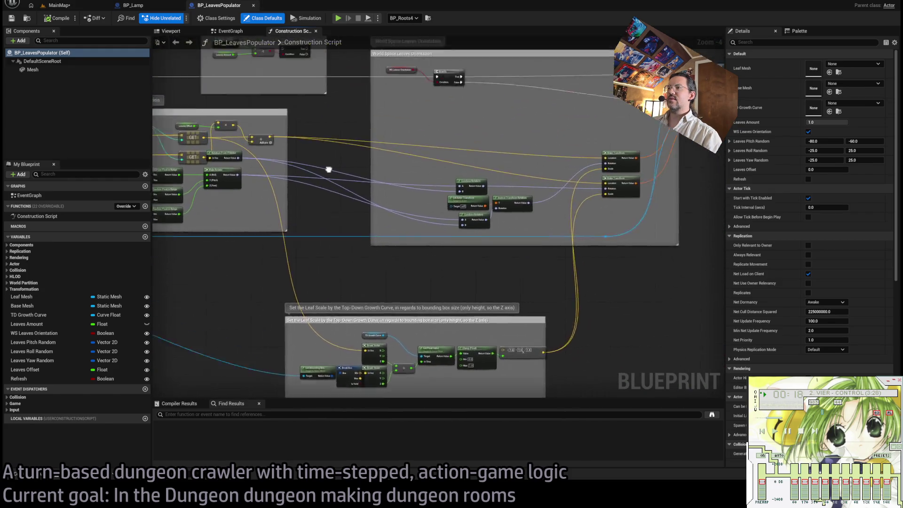
mouse_move(457, 121)
left_mouse_down()
mouse_move(433, 156)
mouse_move(267, 166)
mouse_move(329, 149)
left_mouse_up()
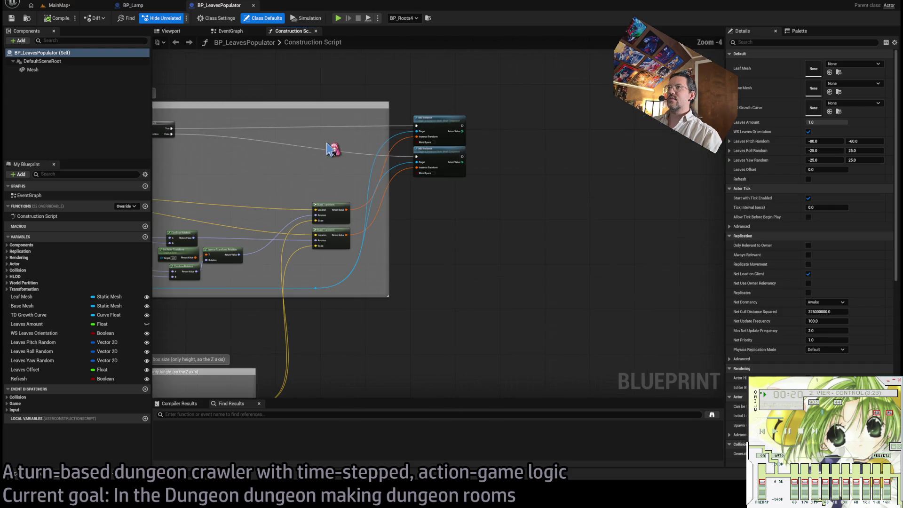
middle_click(218, 8)
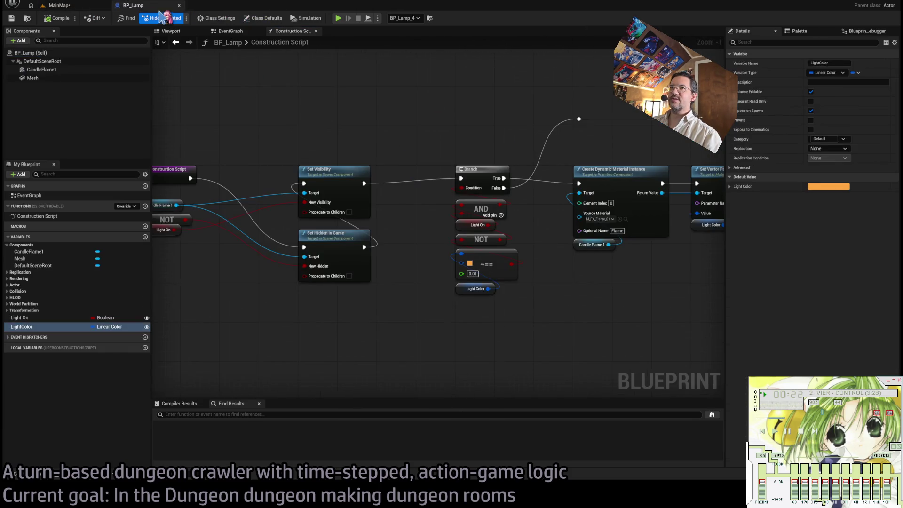
middle_click(150, 5)
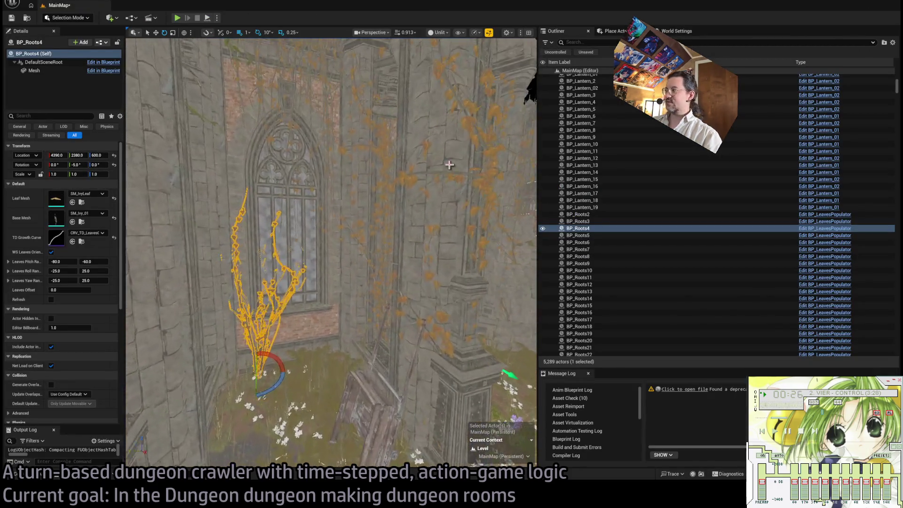
Step: Focus BP_SplineDuplicator4, fly along the fence spline, and open its Blueprint with Ctrl+E
scroll(670, 247, "down", 10)
scroll(670, 247, "down", 20)
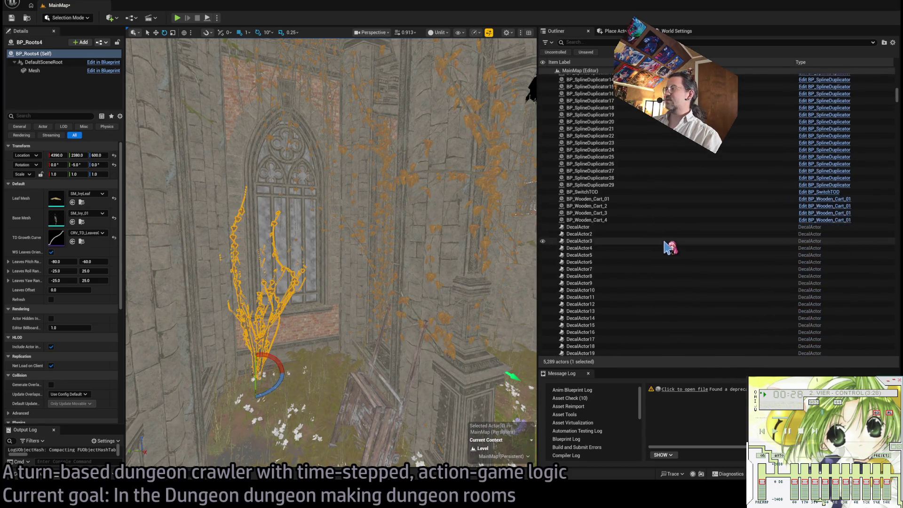
scroll(668, 246, "up", 3)
double_click(608, 212)
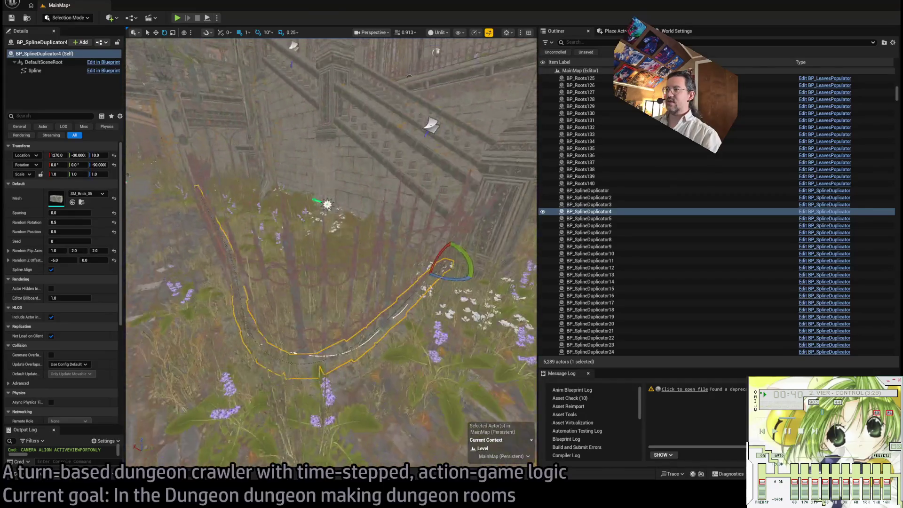
key("w")
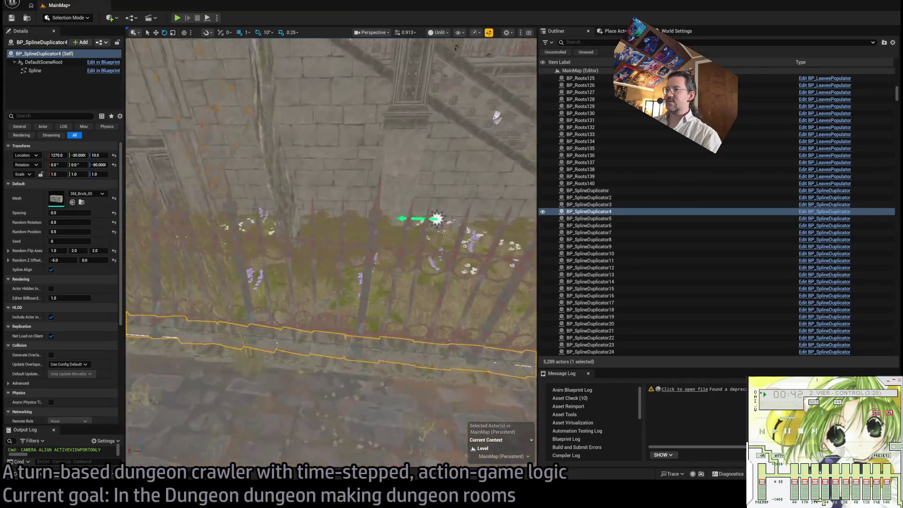
key("w")
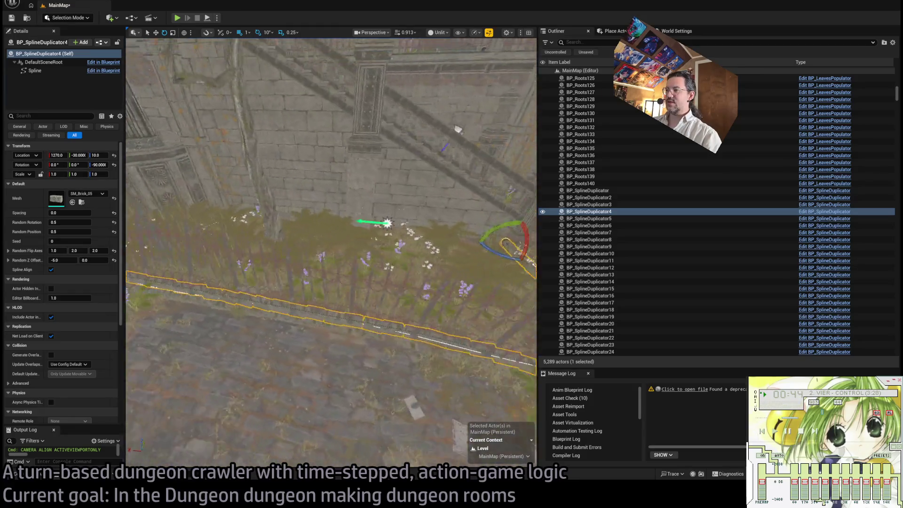
key("w")
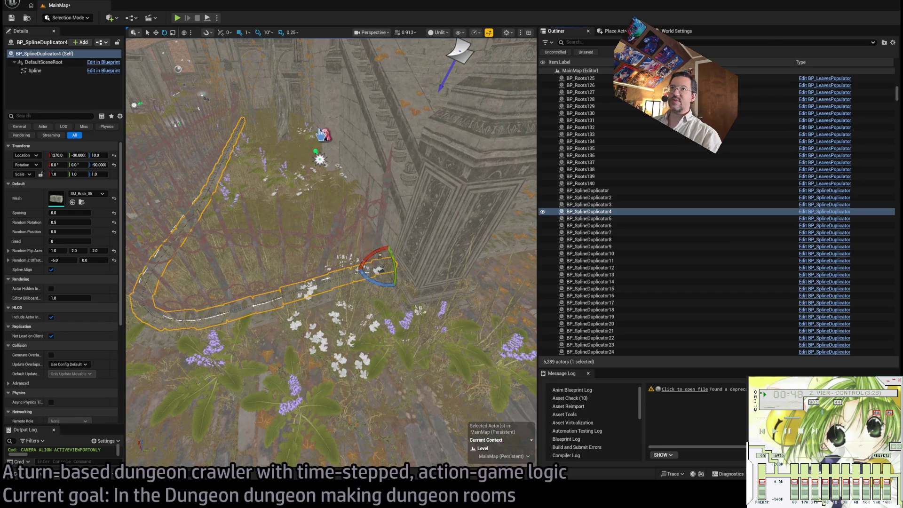
key("ctrl+e")
scroll(314, 189, "down", 3)
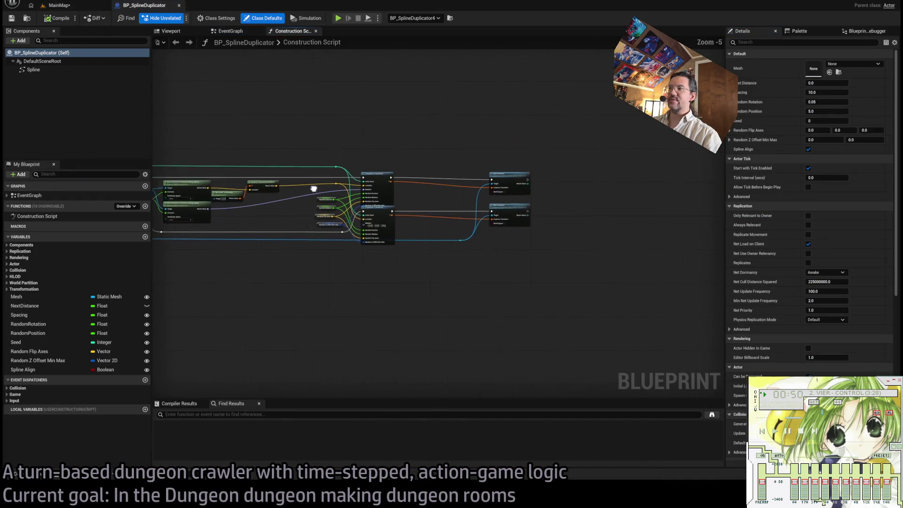
Step: Pan the spline duplicator's random transform and start nodes, then view its Class Settings
scroll(314, 189, "up", 3)
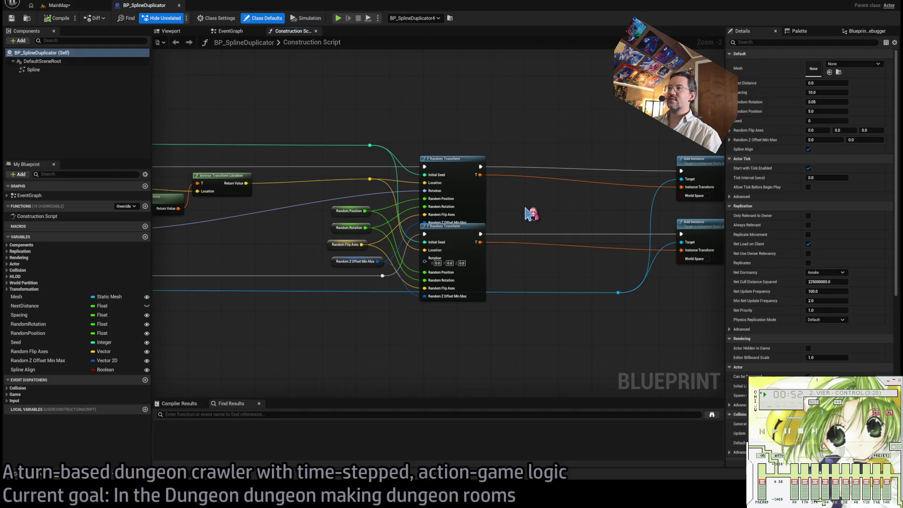
left_click_drag(531, 213, 657, 194)
mouse_move(415, 203)
left_mouse_down()
mouse_move(607, 212)
mouse_move(156, 224)
left_mouse_up()
left_click(227, 19)
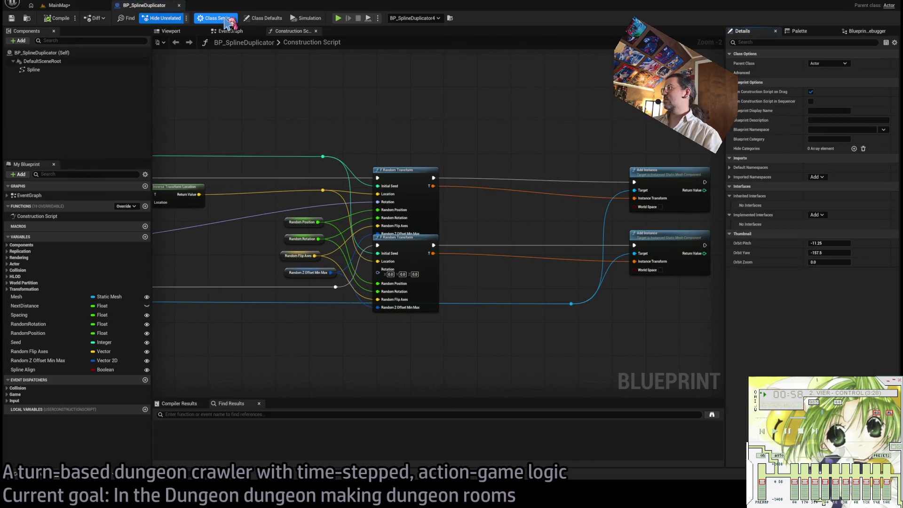
Step: Back on MainMap, locate BP_SwitchTOD in the Outliner and focus the view on it
left_click(59, 5)
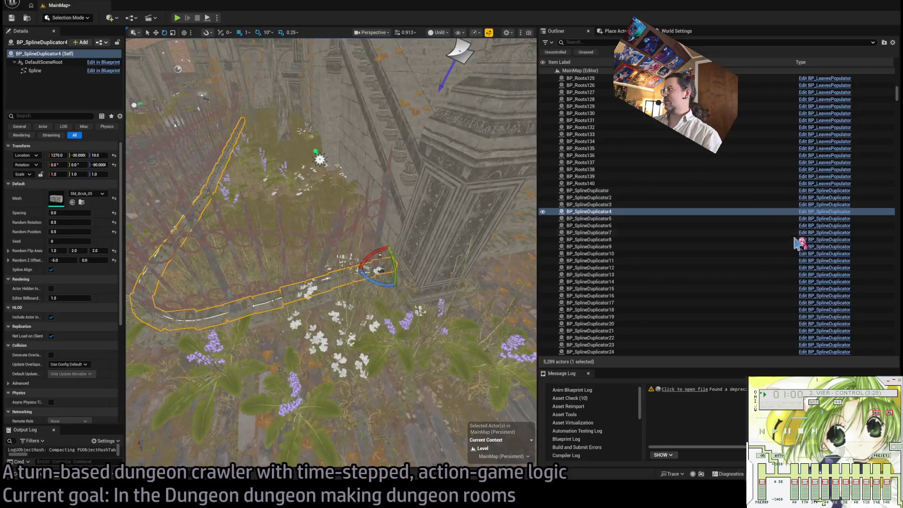
scroll(691, 188, "down", 5)
scroll(691, 188, "up", 5)
scroll(690, 188, "up", 3)
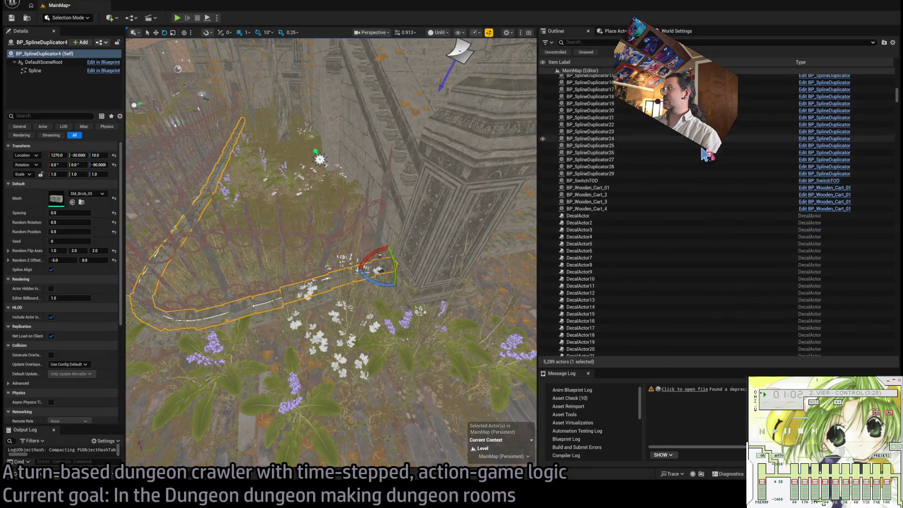
double_click(655, 248)
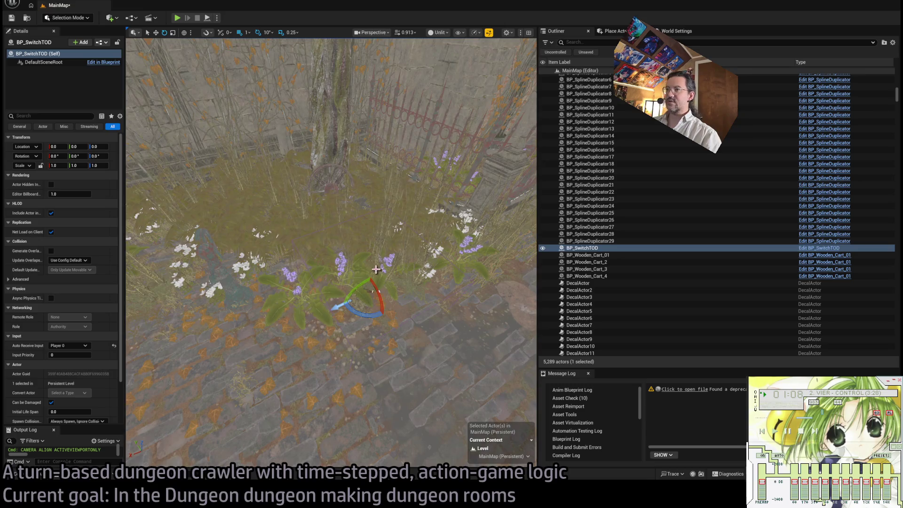
scroll(376, 269, "up", 6)
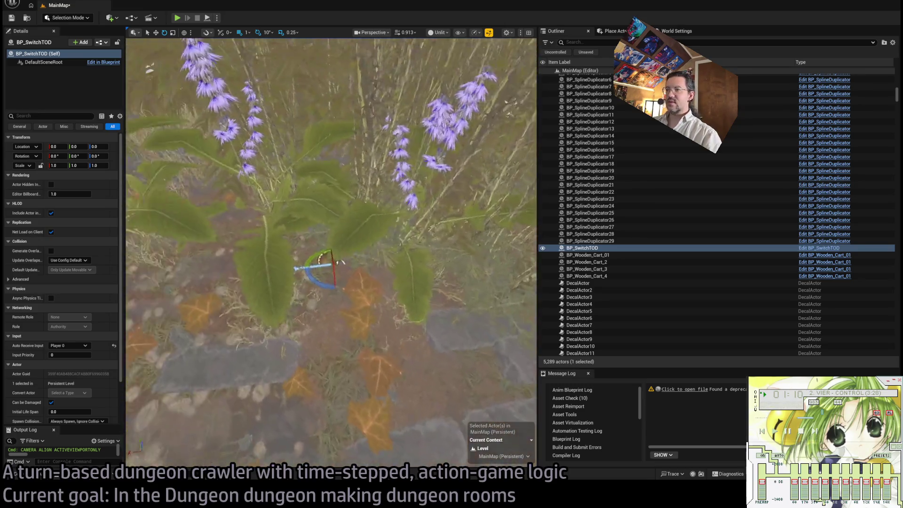
scroll(332, 253, "up", 3)
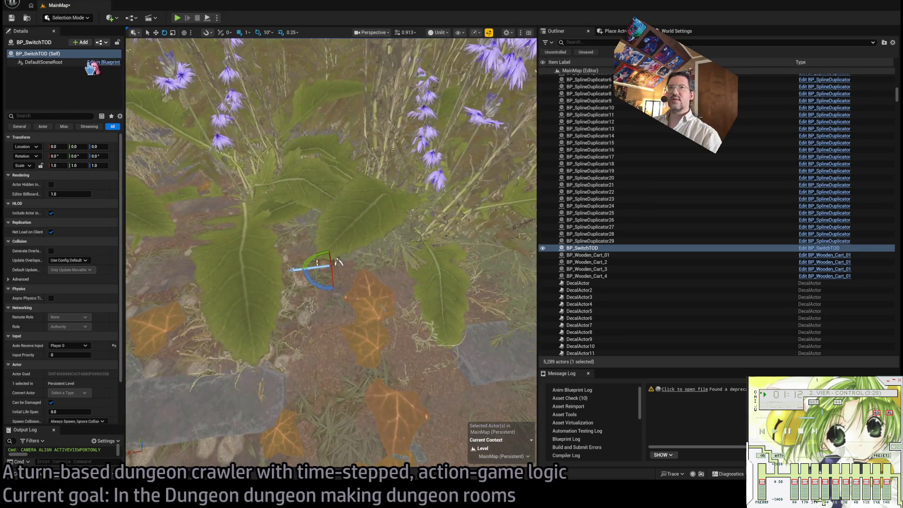
left_click(821, 248)
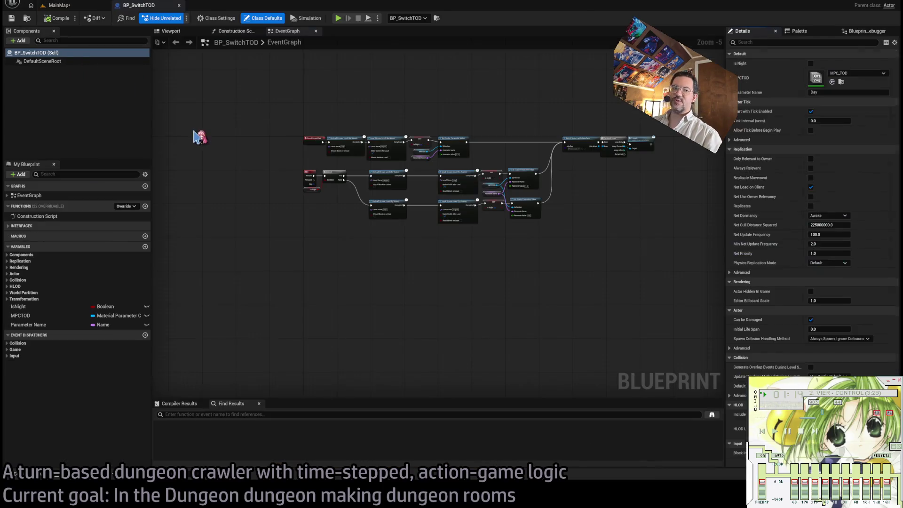
Step: Inspect the SET, MPCTOD and Set Scalar Parameter Value nodes in the BP_SwitchTOD EventGraph
scroll(342, 134, "up", 5)
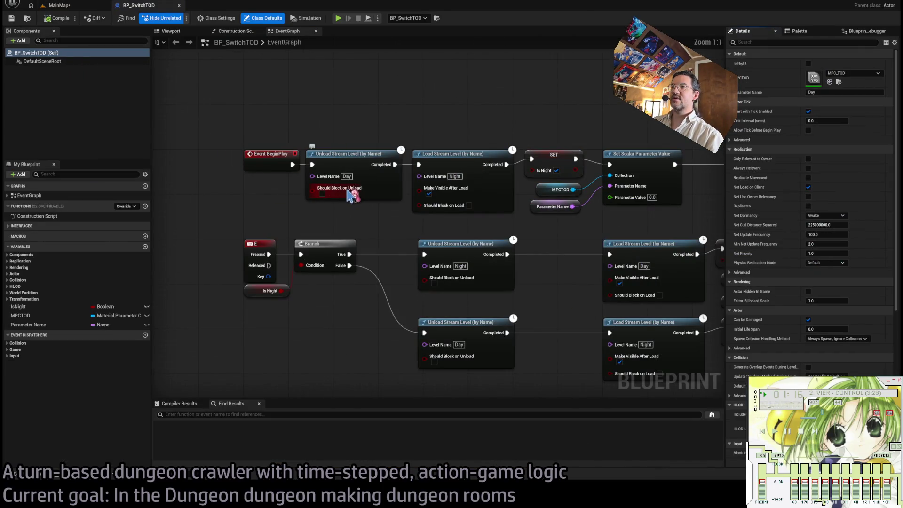
left_click_drag(586, 231, 523, 230)
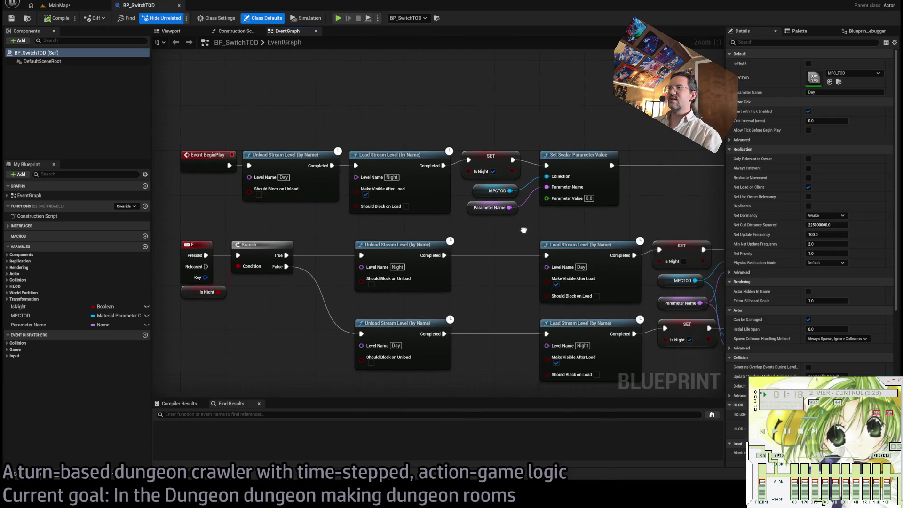
left_click(214, 146)
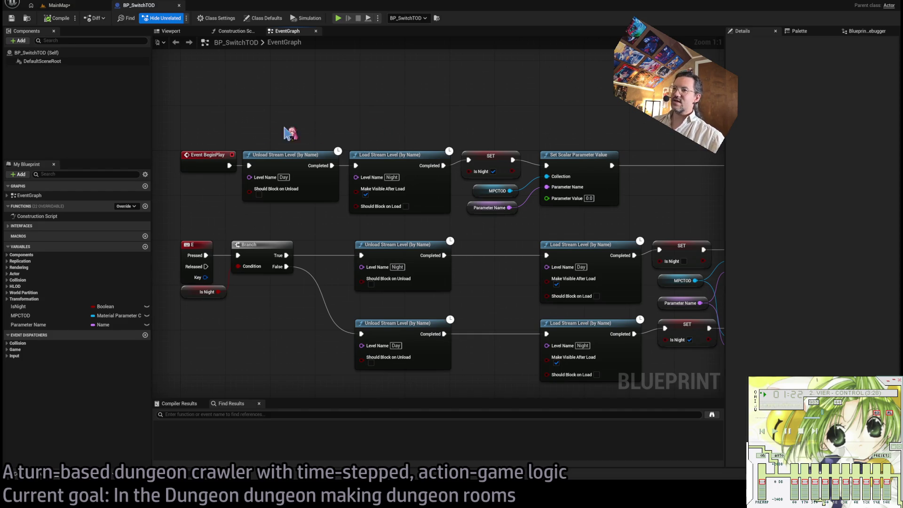
left_click_drag(480, 149, 466, 144)
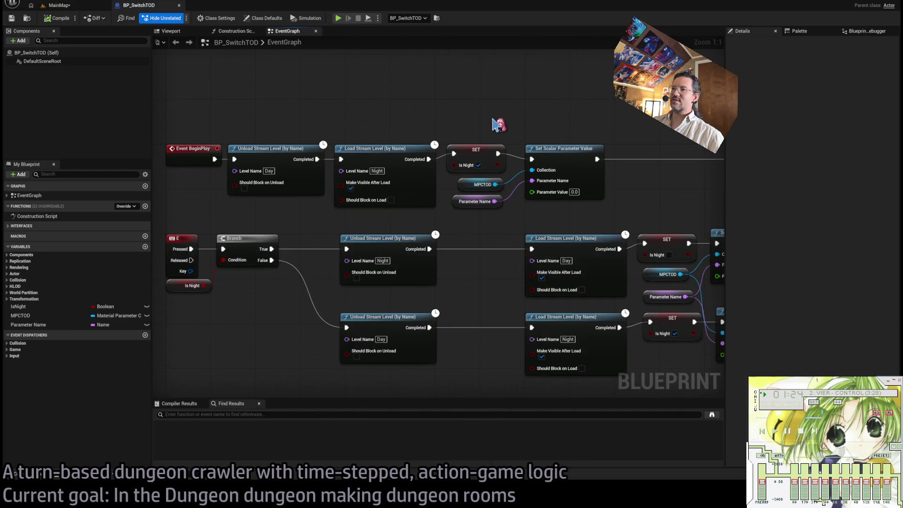
left_click_drag(560, 123, 465, 116)
left_click_drag(322, 119, 419, 115)
Step: Look over the Load Stream Level and Get All Actors with Interface nodes, then go back to MainMap
left_click(382, 151)
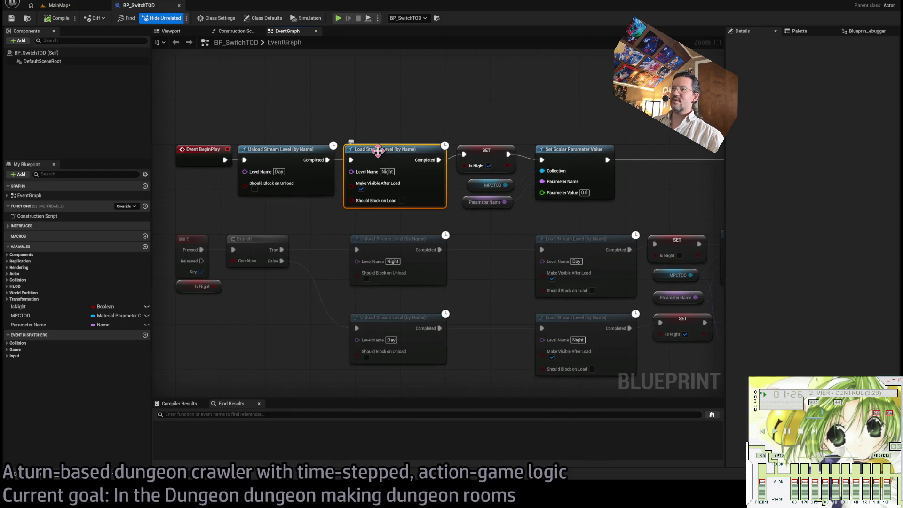
left_click(504, 125)
mouse_move(503, 125)
left_mouse_down()
mouse_move(37, 129)
mouse_move(294, 121)
left_mouse_up()
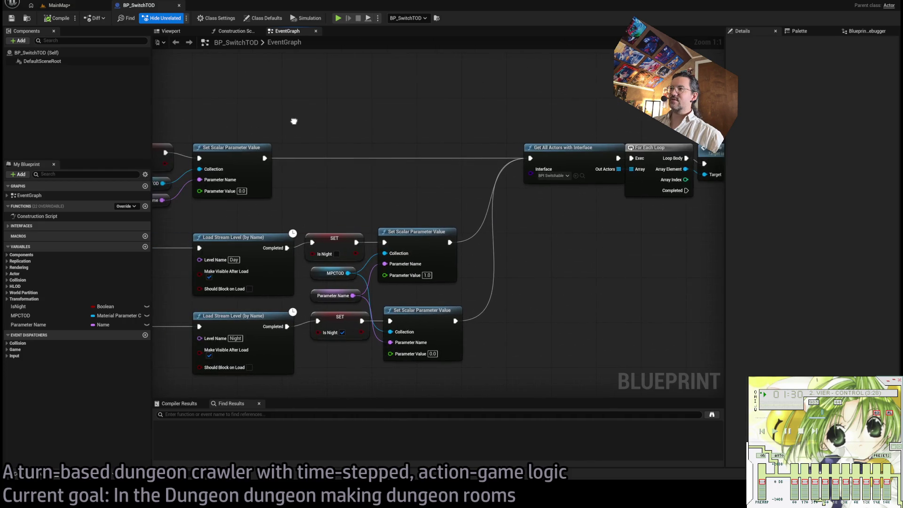
scroll(553, 191, "down", 1)
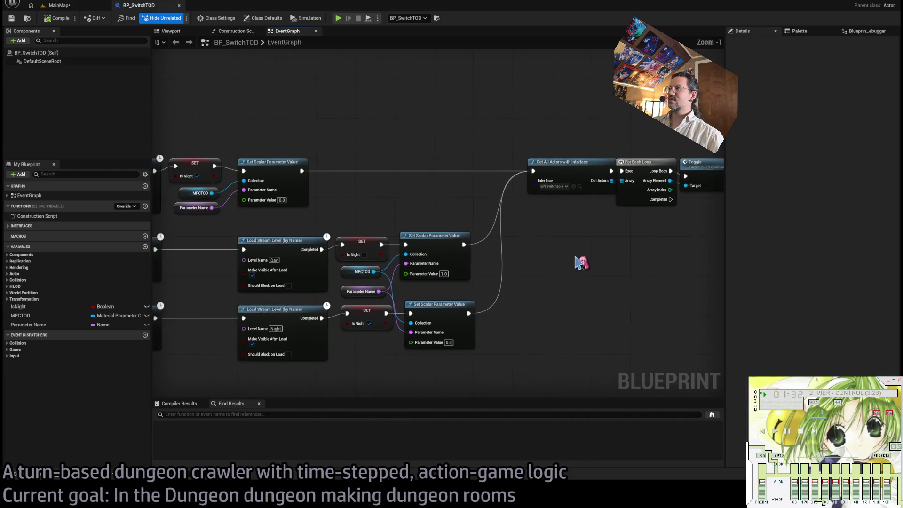
mouse_move(440, 227)
left_mouse_down()
mouse_move(527, 246)
mouse_move(303, 232)
left_mouse_up()
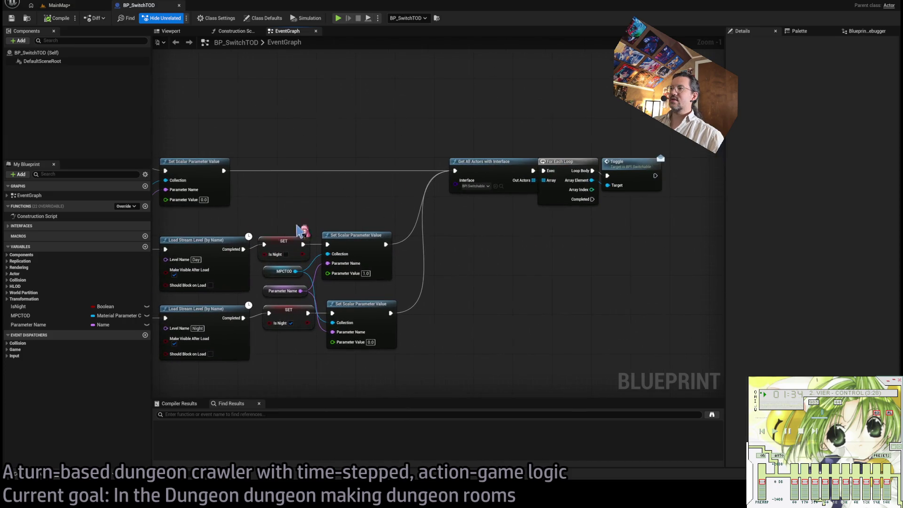
left_click(489, 183)
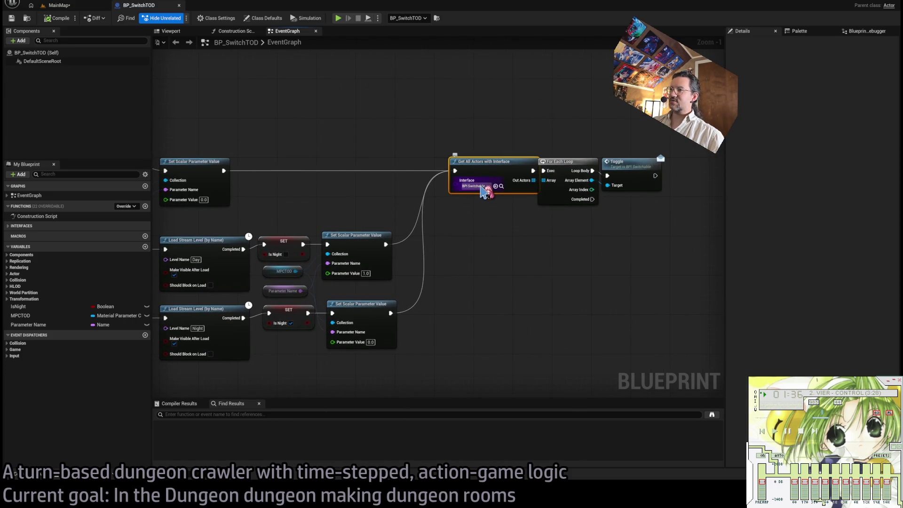
scroll(227, 117, "down", 5)
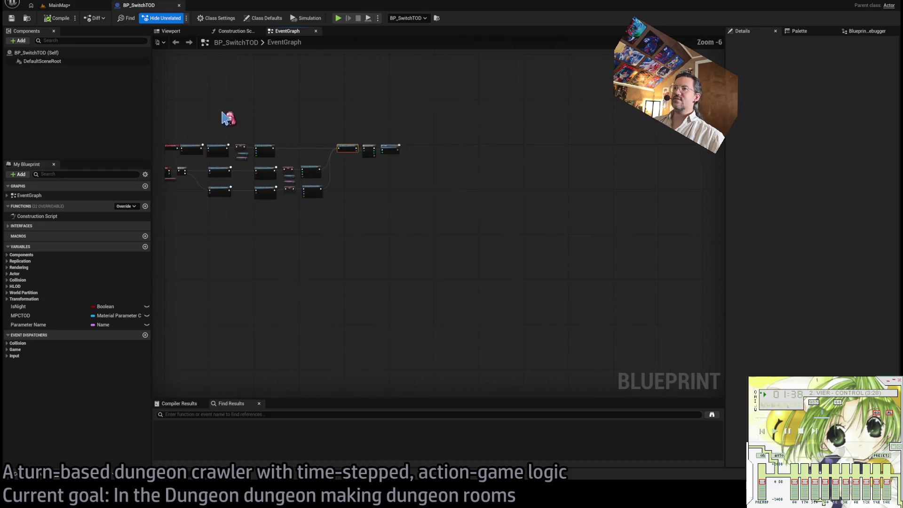
left_click(59, 5)
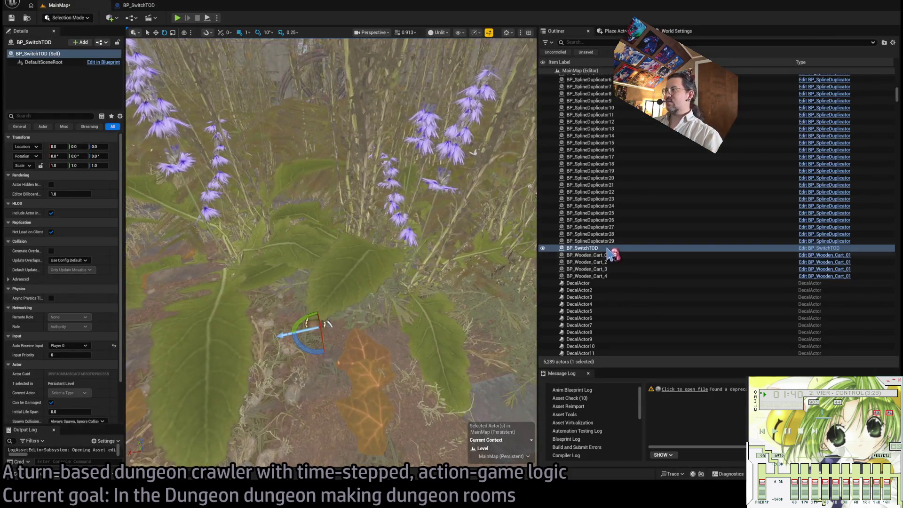
Step: Frame the BP_SwitchTOD actor in the viewport and glance at the FX content folder
double_click(607, 247)
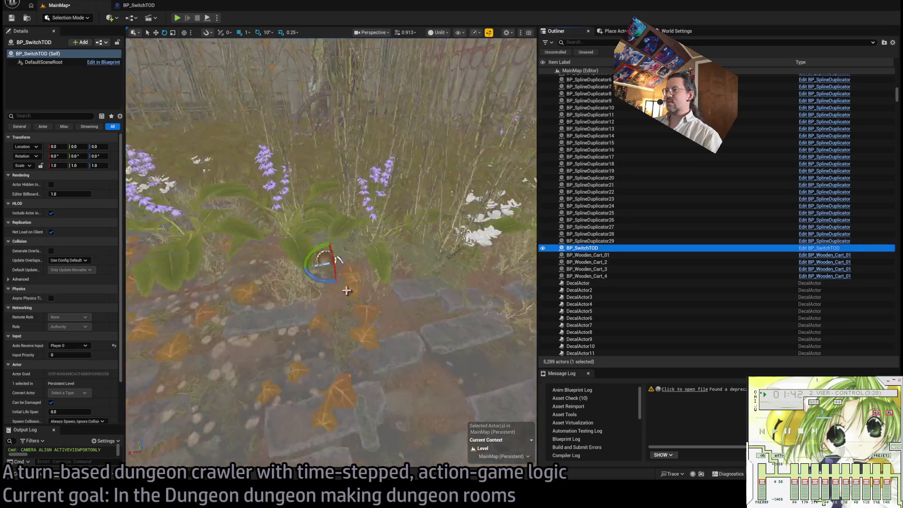
left_click(21, 478)
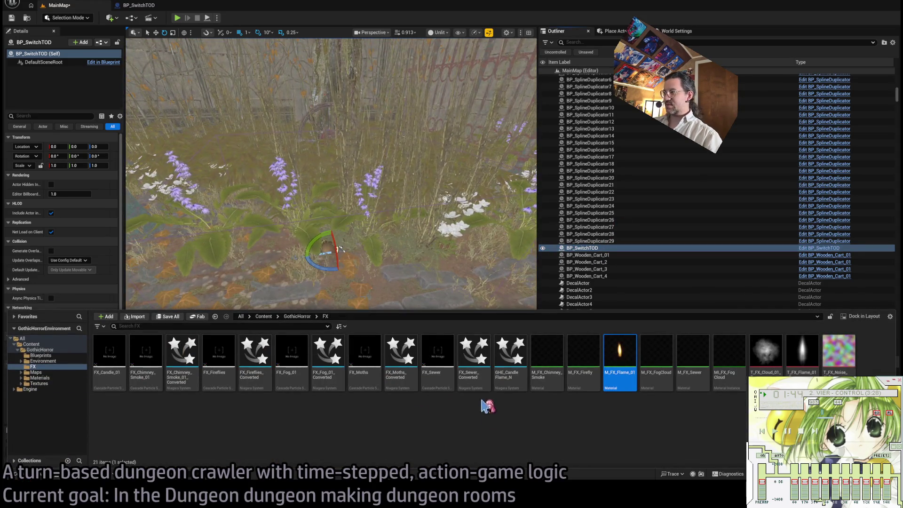
key("ctrl+space")
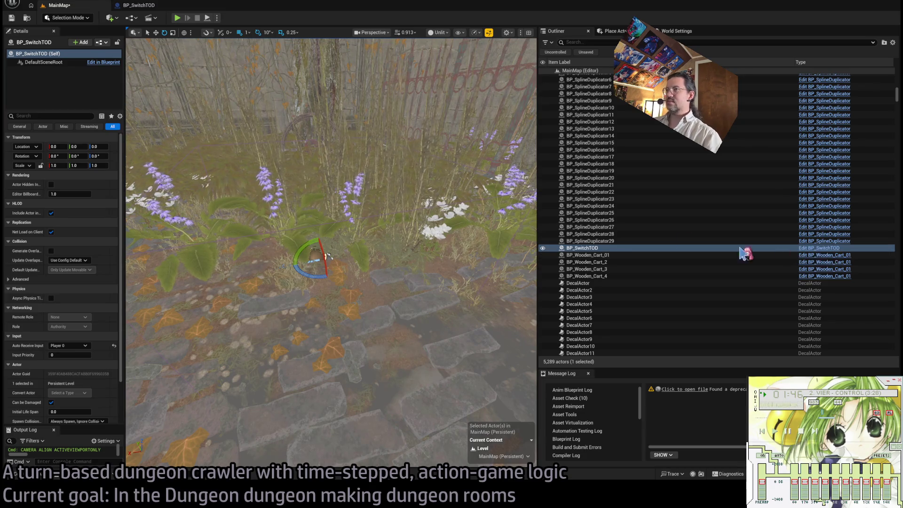
Step: Locate the BP_SwitchTOD asset via Browse to Asset, then close its Blueprint editor
left_click(126, 6)
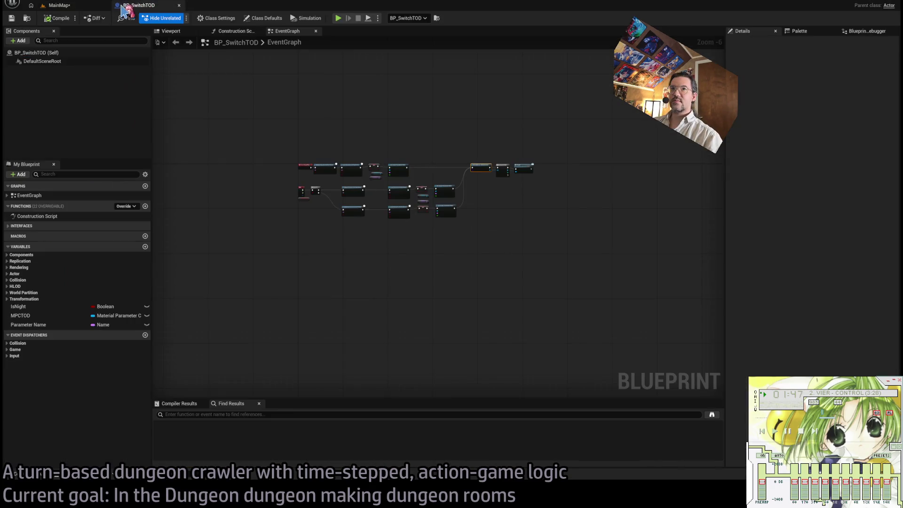
left_click(27, 19)
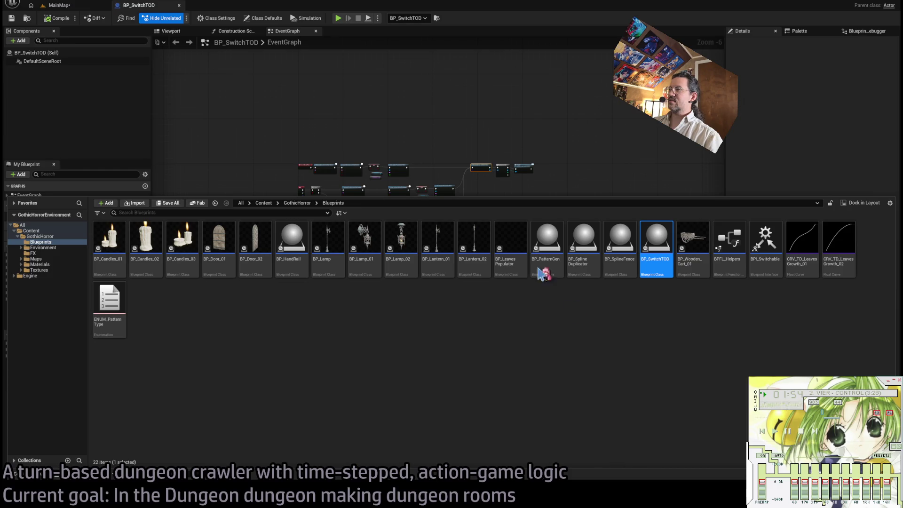
left_click(179, 5)
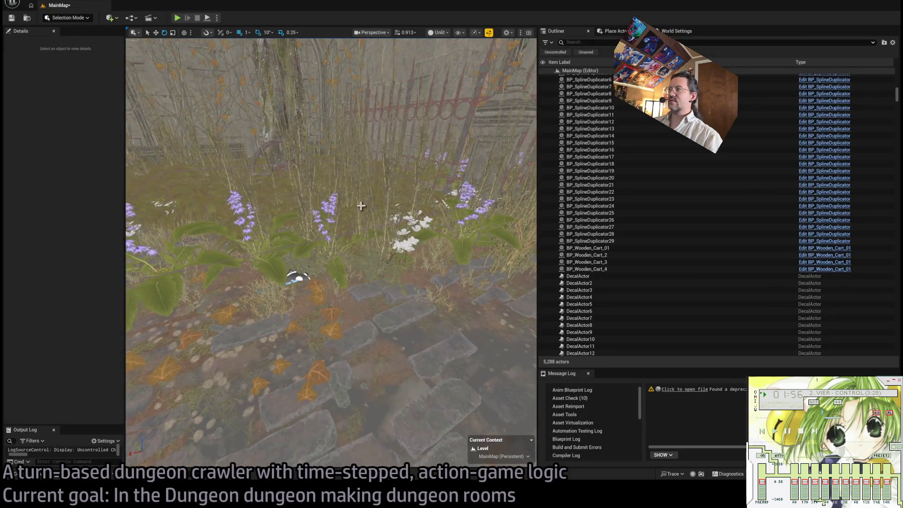
Step: Select and focus the viewport on FX_Fog_5, FX_Fog_16, FX_Cloud_01 and the MI_Decal_13 wall decal
left_click(329, 261)
key("f")
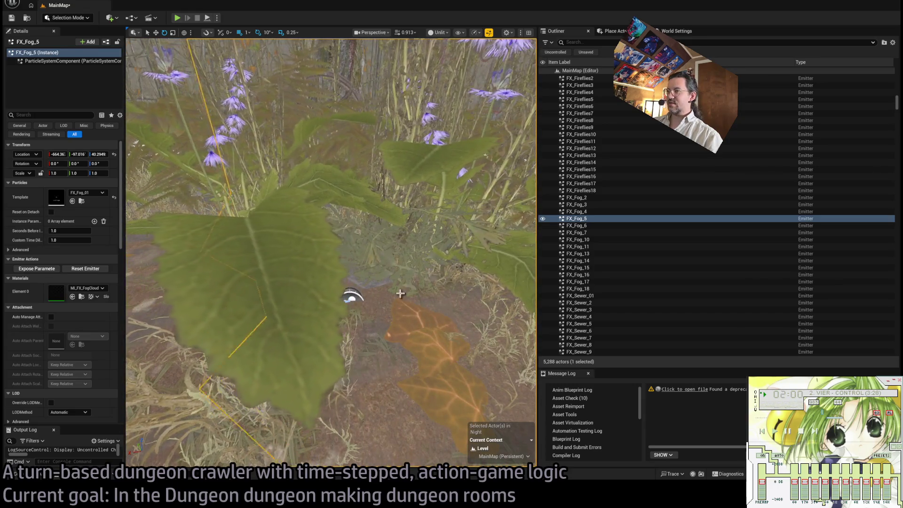
scroll(399, 295, "down", 5)
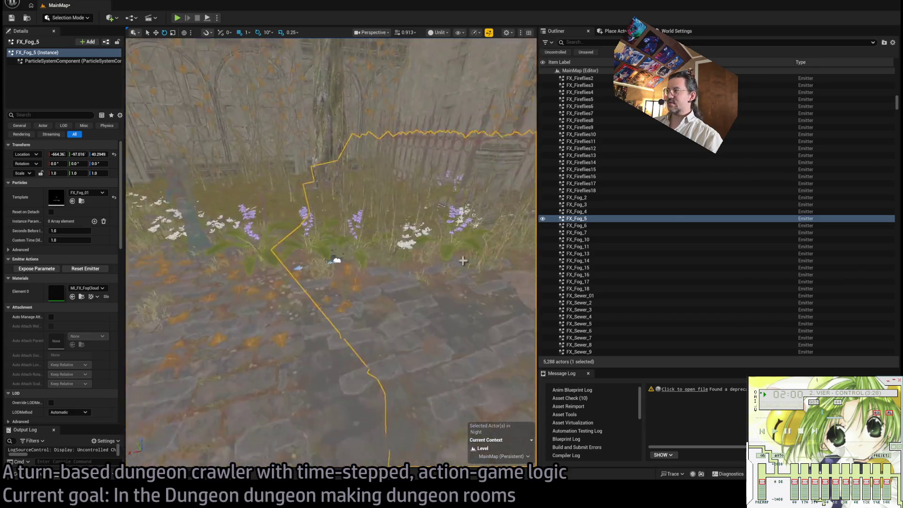
left_click(578, 274)
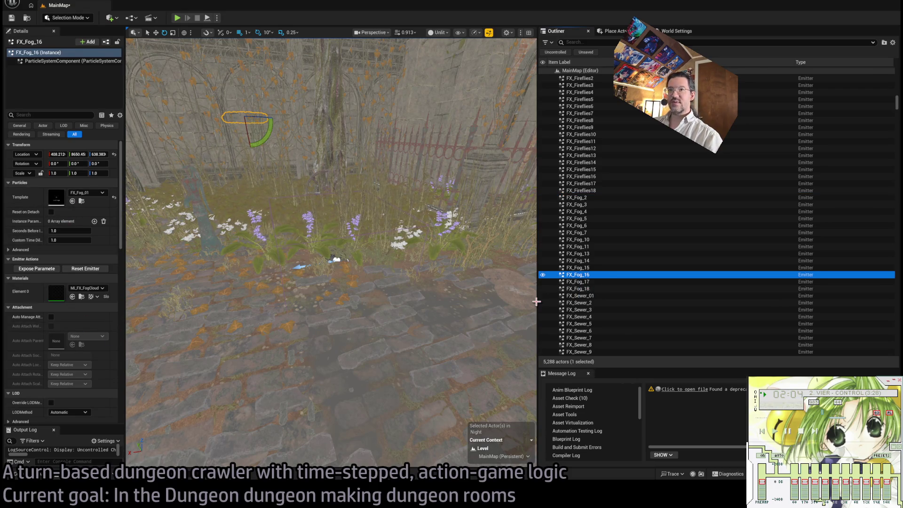
scroll(590, 279, "up", 10)
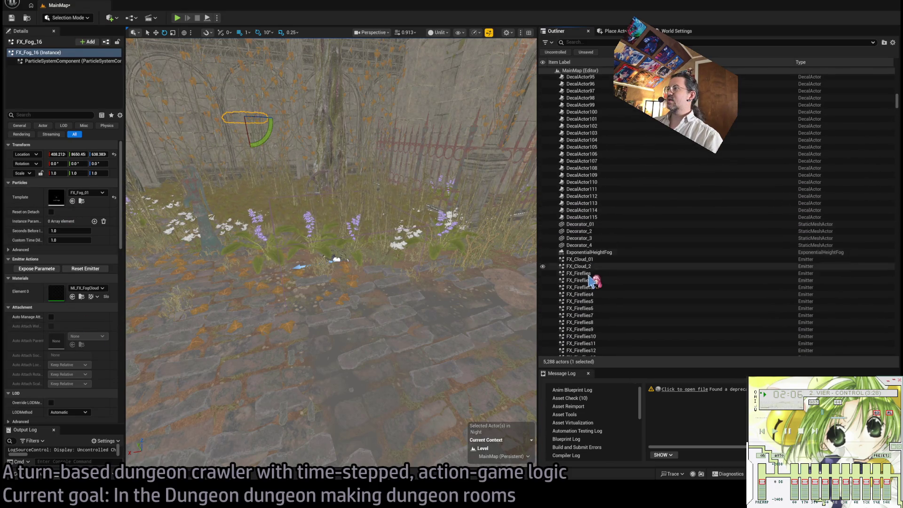
left_click(595, 260)
scroll(621, 301, "down", 15)
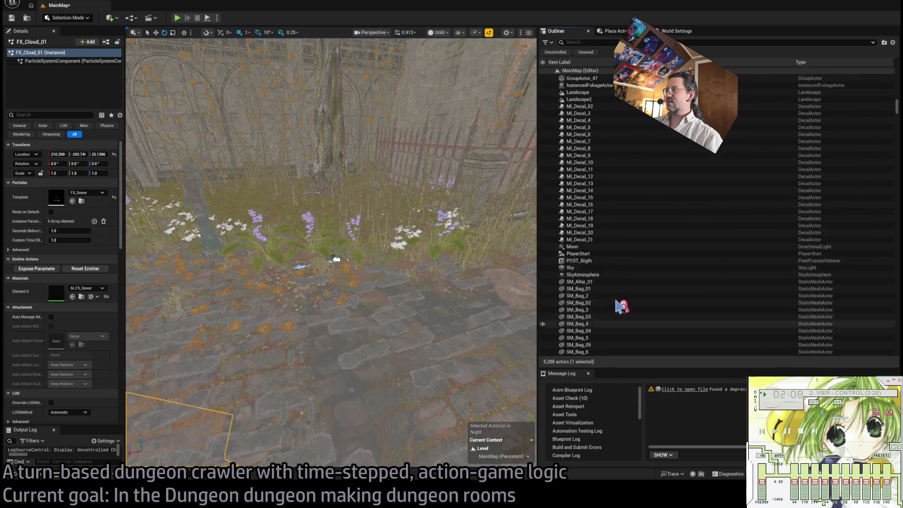
scroll(620, 282, "up", 2)
key("f")
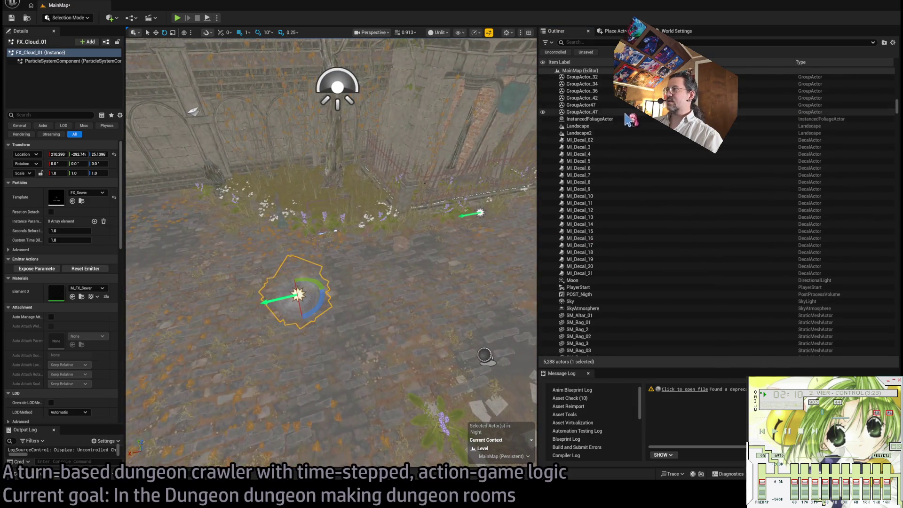
left_click(609, 217)
key("f")
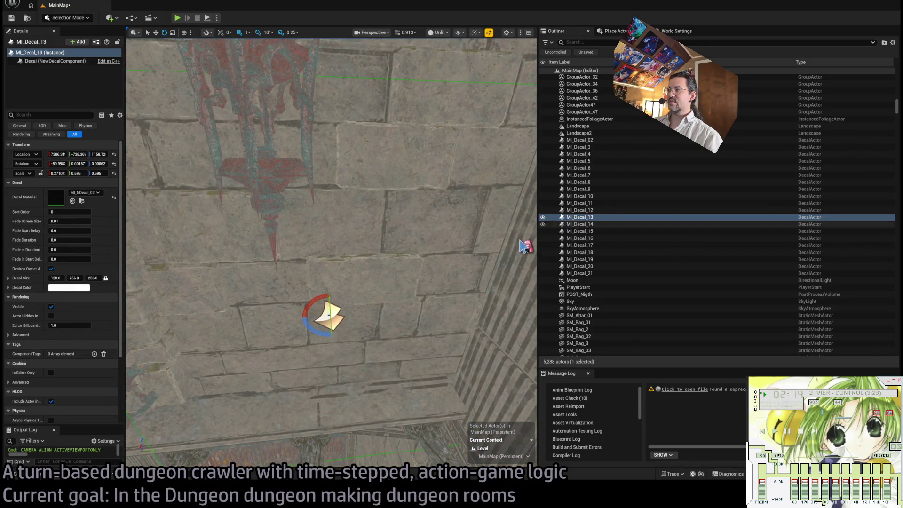
Step: Focus the viewport on the Moon light and step the selection through SkyAtmosphere to SM_Bag_2
left_click(542, 218)
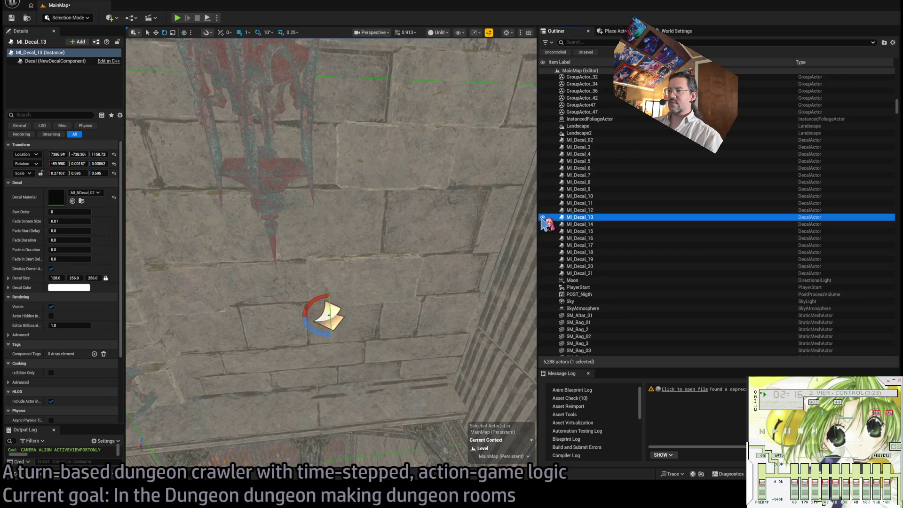
scroll(634, 244, "down", 3)
left_click(585, 213)
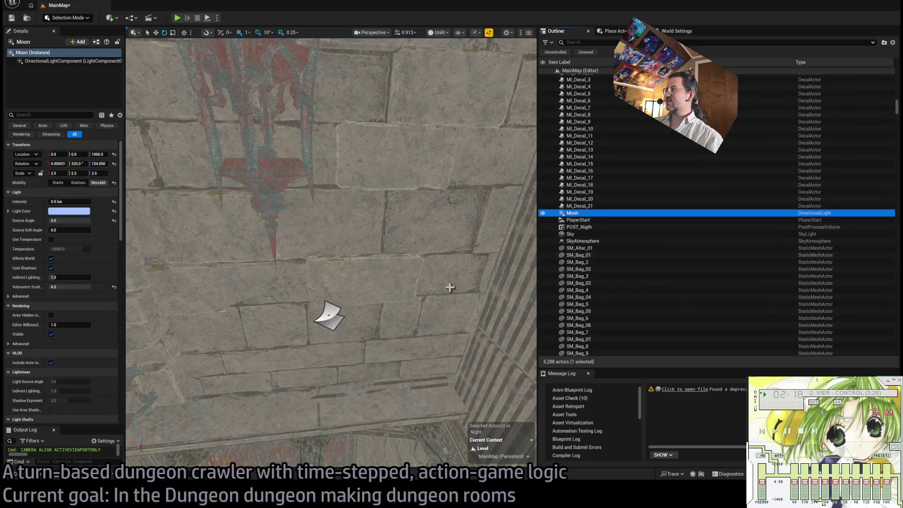
key("f")
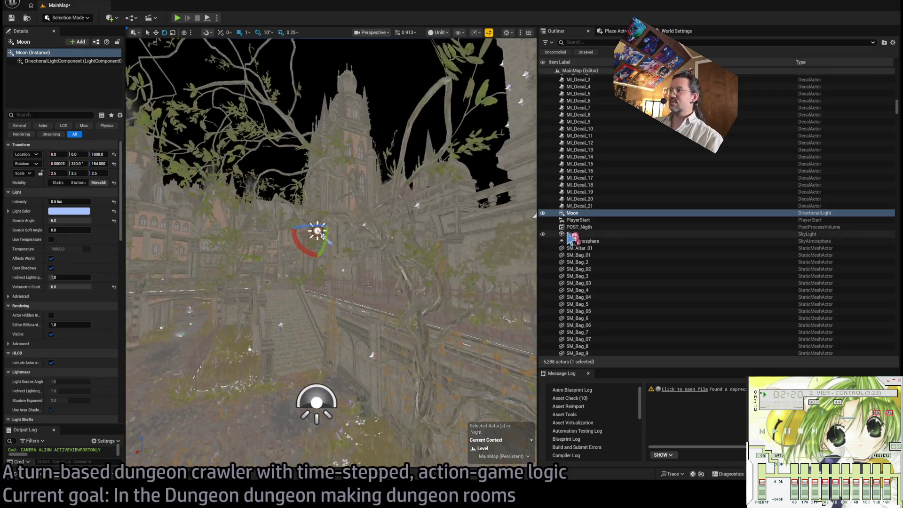
key("Down")
key("Down")
key("Down")
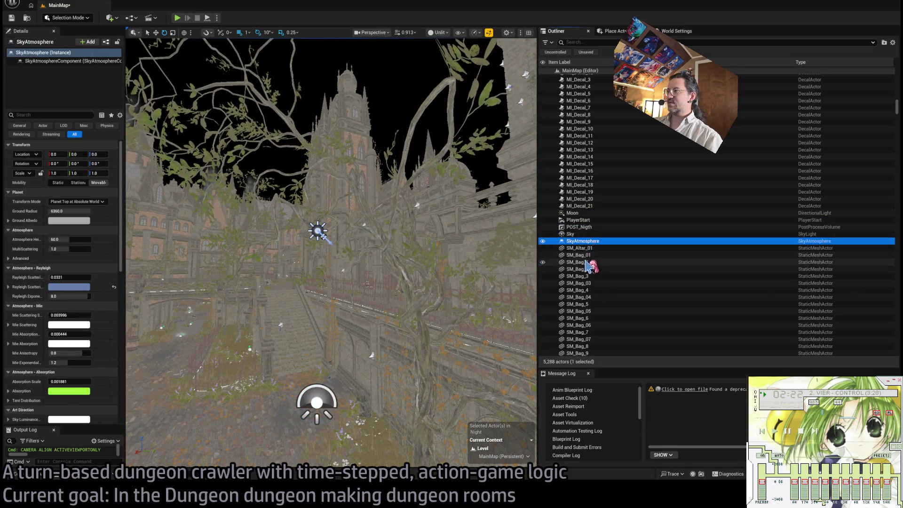
key("Down")
key("Down")
key("Down")
Step: Frame the SM_Bag_85 sack and scroll the Outliner down to the SM_Wooden_Cart rows
scroll(608, 309, "down", 3)
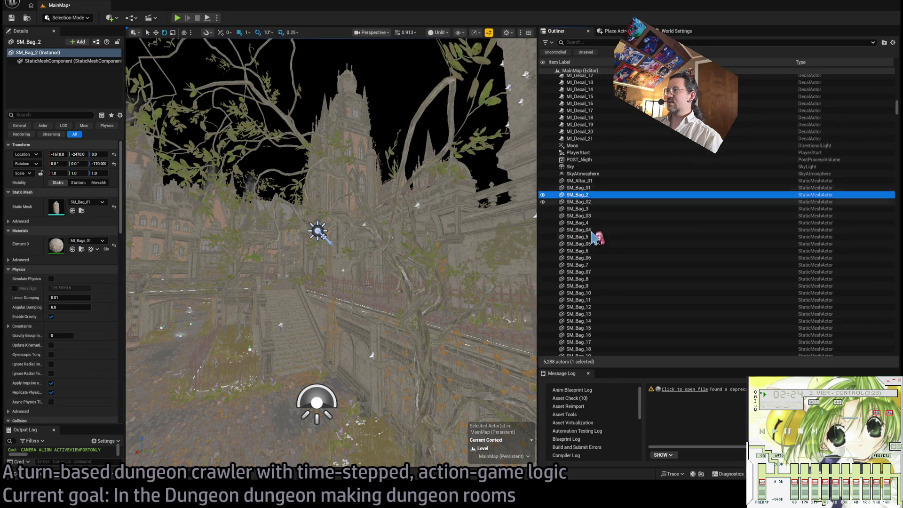
scroll(600, 286, "down", 20)
left_click(587, 225)
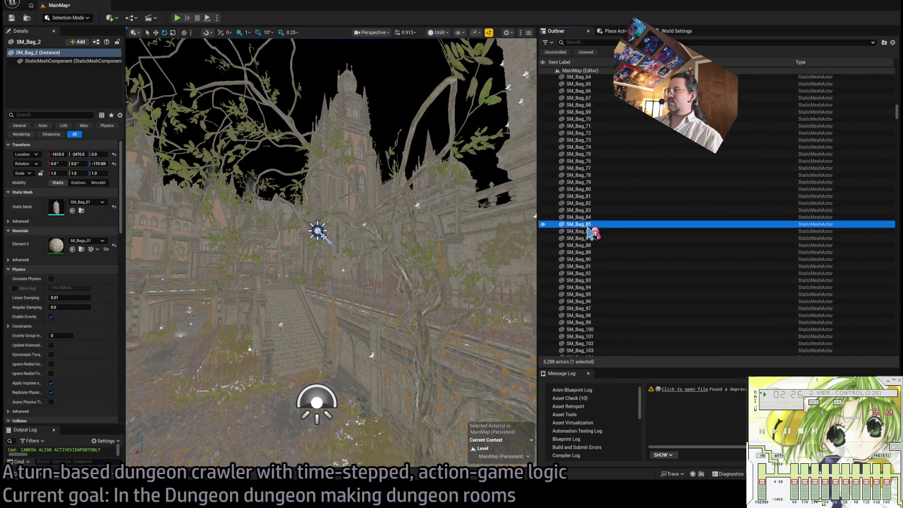
double_click(588, 225)
scroll(575, 241, "down", 4)
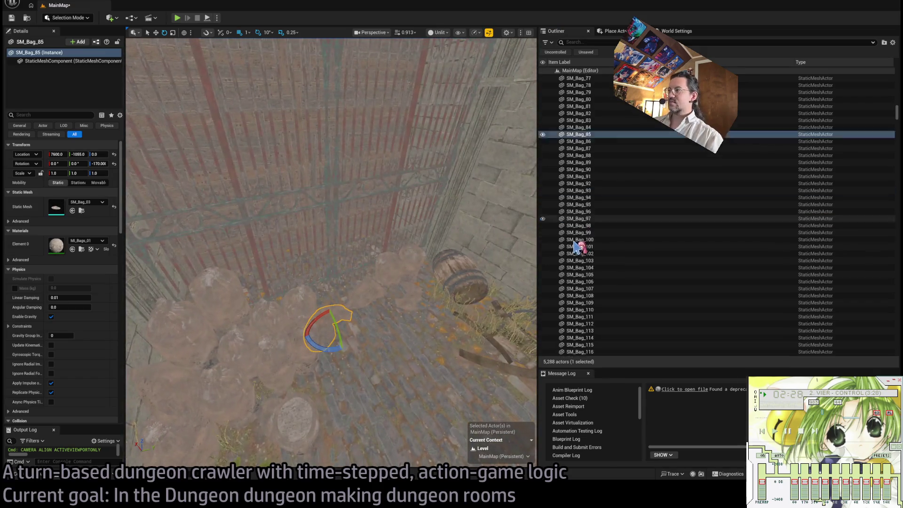
scroll(577, 245, "down", 20)
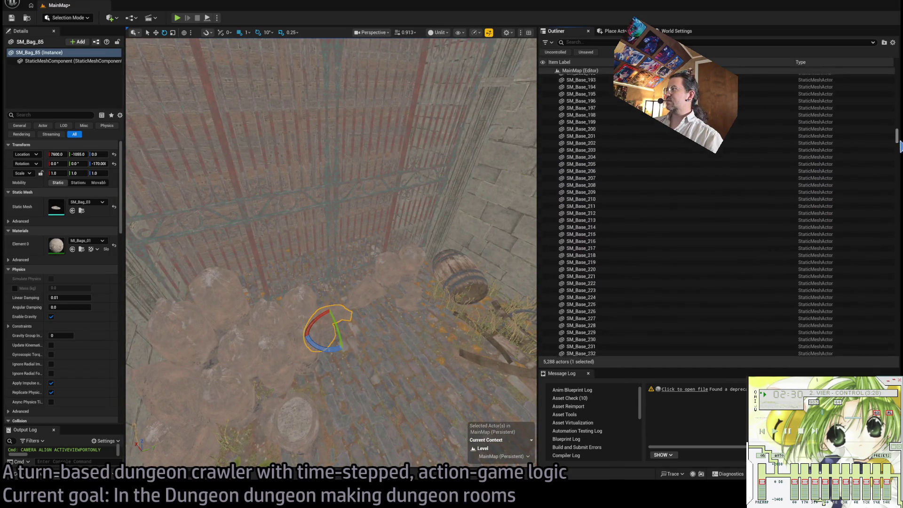
left_click_drag(899, 146, 899, 334)
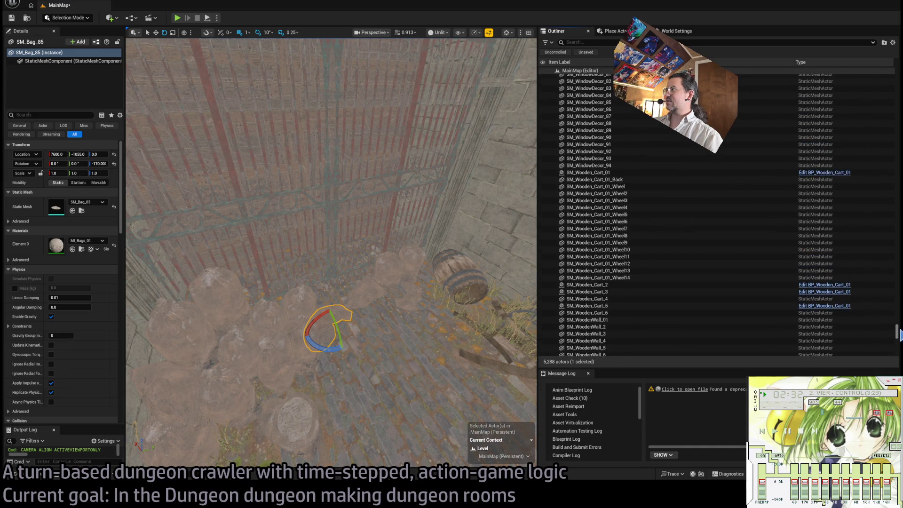
scroll(726, 179, "up", 2)
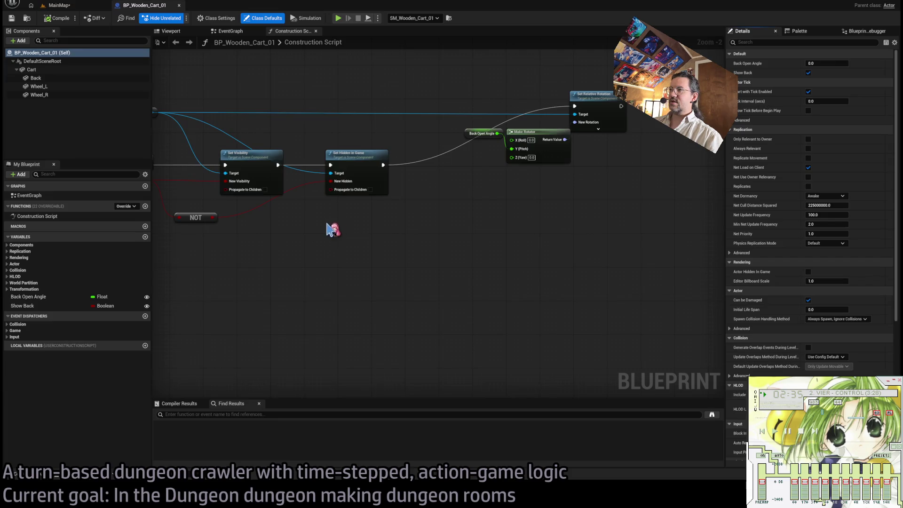
Step: Inspect BP_Wooden_Cart_01's Set Relative Rotation and Make Rotator nodes and Class Settings, then return to MainMap
mouse_move(328, 229)
left_mouse_down()
mouse_move(605, 278)
mouse_move(438, 276)
left_mouse_up()
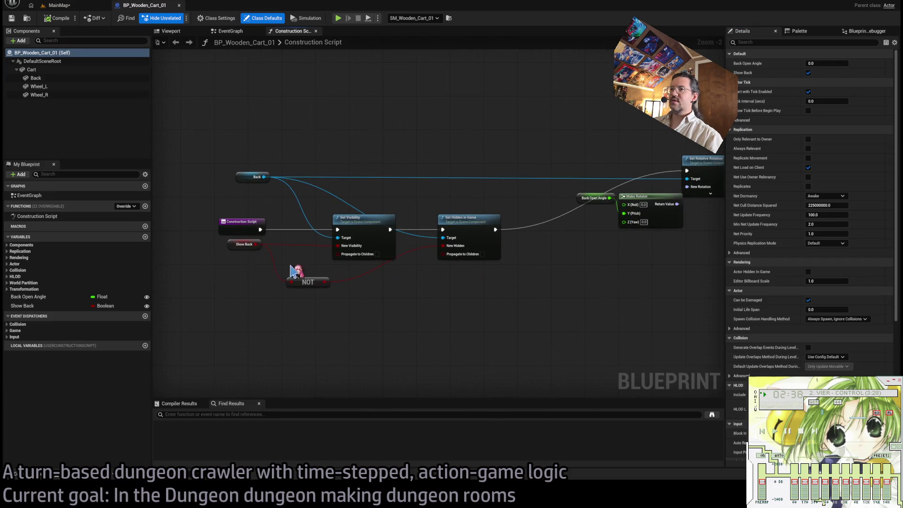
left_click_drag(296, 271, 371, 231)
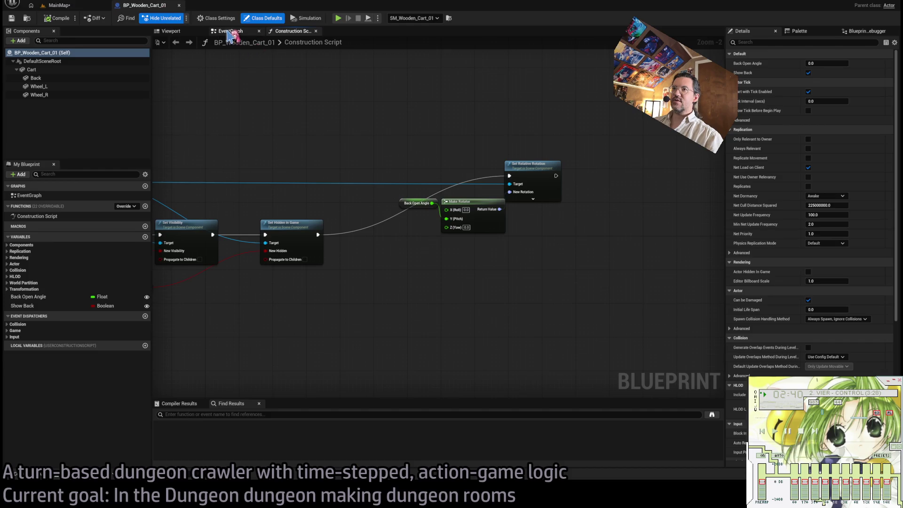
left_click(207, 19)
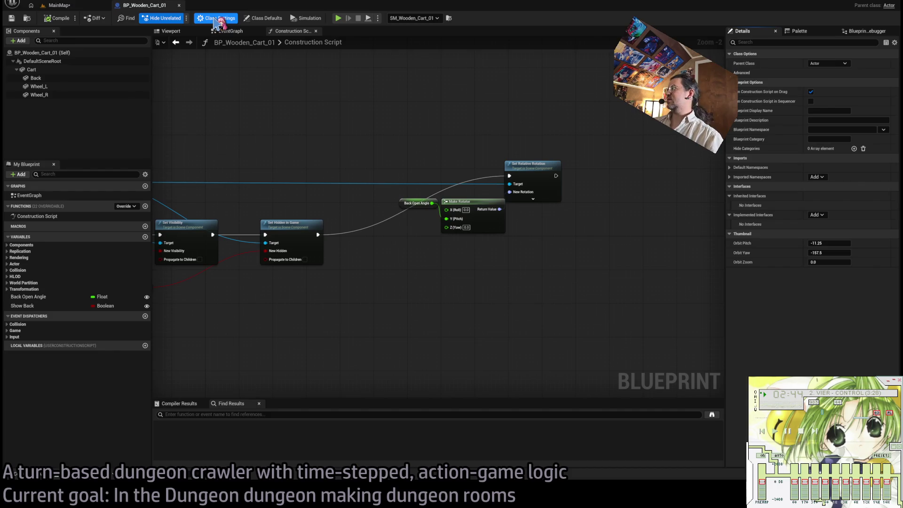
left_click(59, 5)
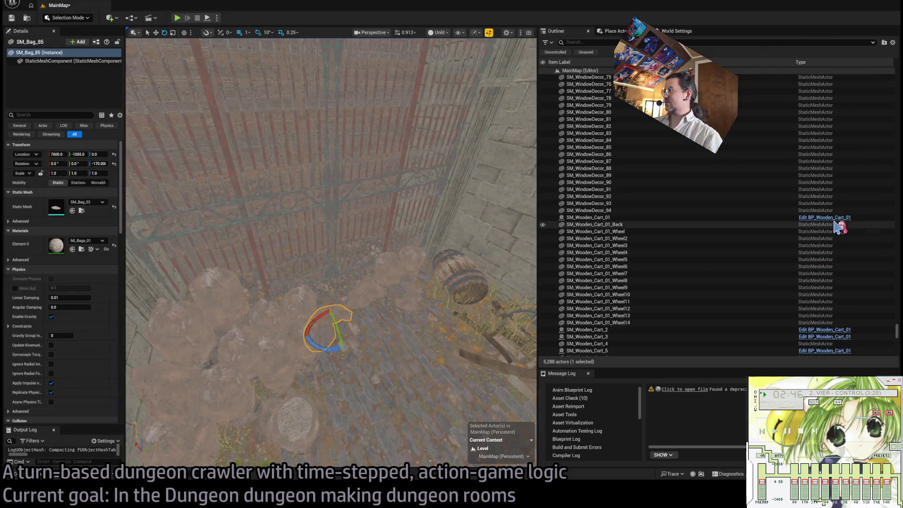
Step: Select SM_Wooden_Cart_01, frame it in the viewport, and turn the view slightly around the cart
left_click(588, 218)
double_click(587, 218)
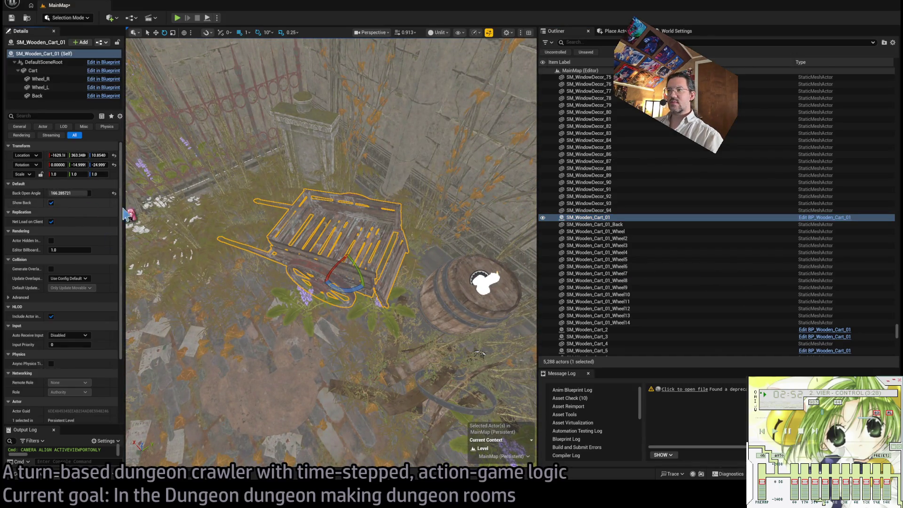
scroll(706, 277, "down", 15)
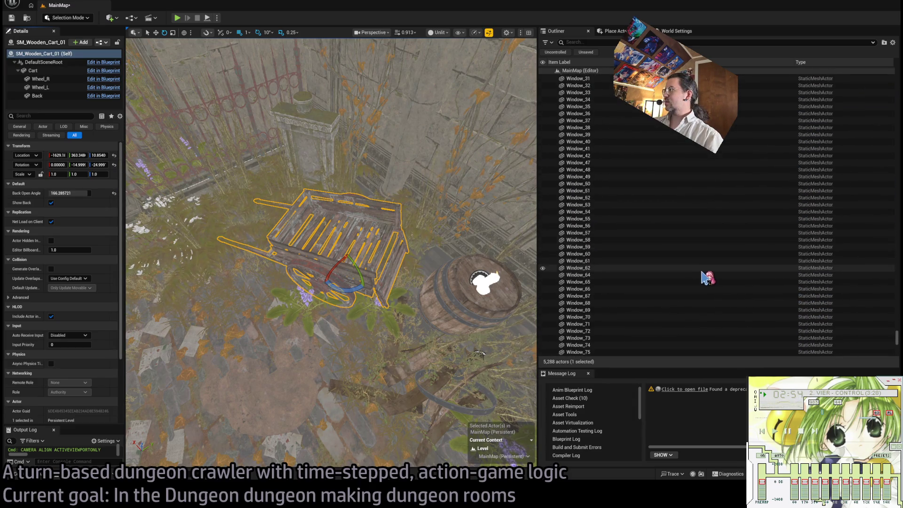
scroll(700, 276, "down", 20)
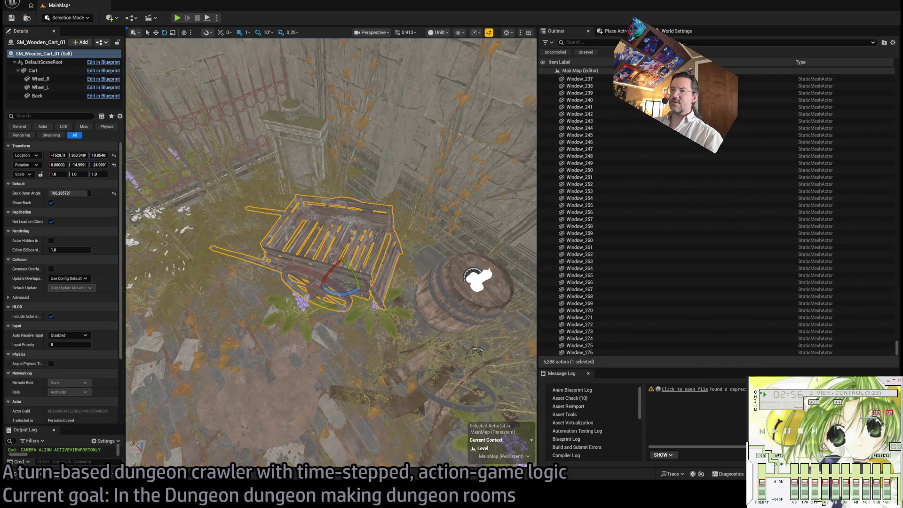
left_click_drag(280, 236, 279, 236)
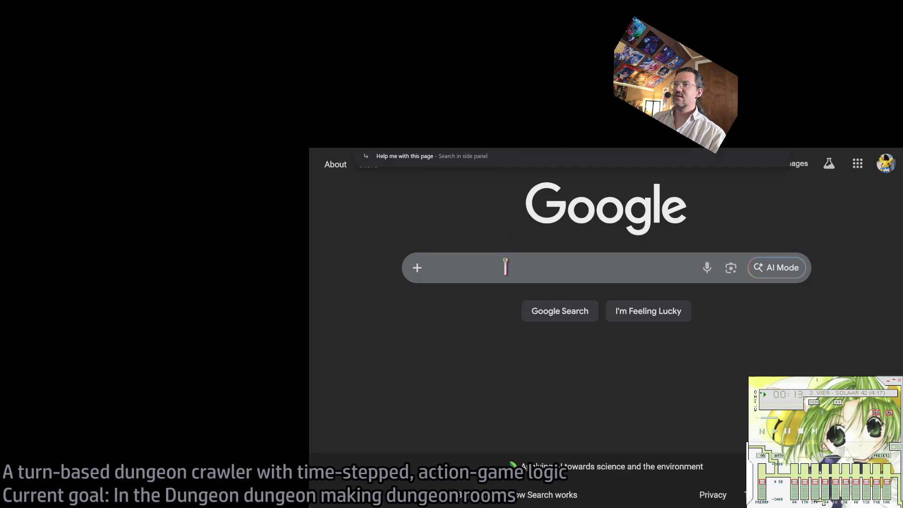
Step: Search Google for 'mongil star dive' and scroll through the results
left_click(506, 268)
type("mongil star")
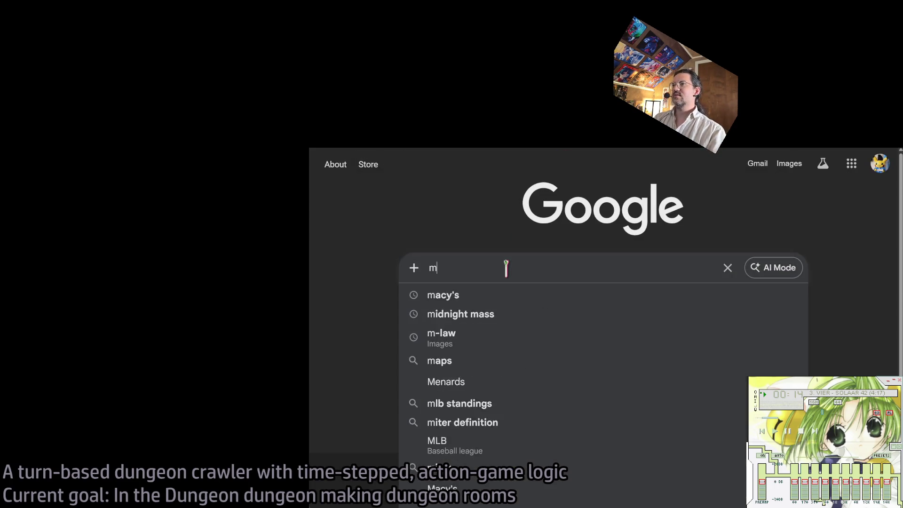
left_click(480, 321)
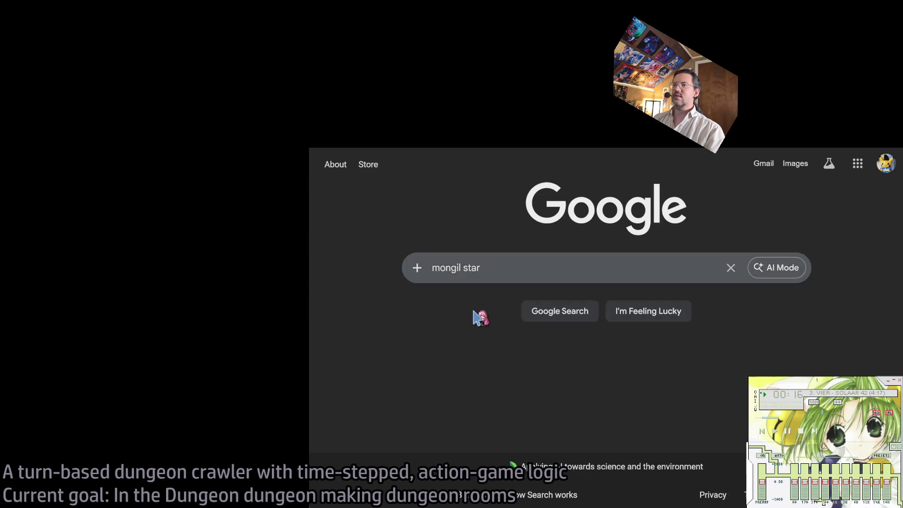
left_click(522, 176)
key("BackSpace")
key("BackSpace")
key("BackSpace")
key("Return")
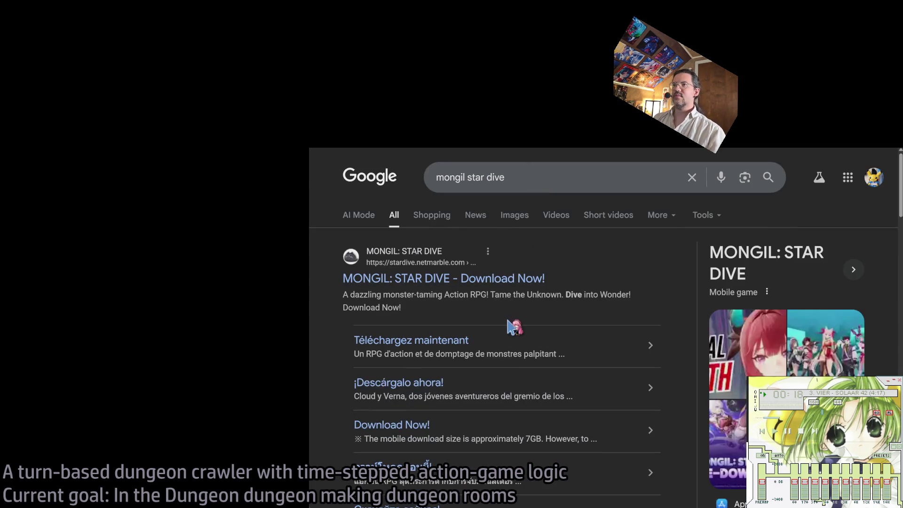
scroll(529, 316, "down", 5)
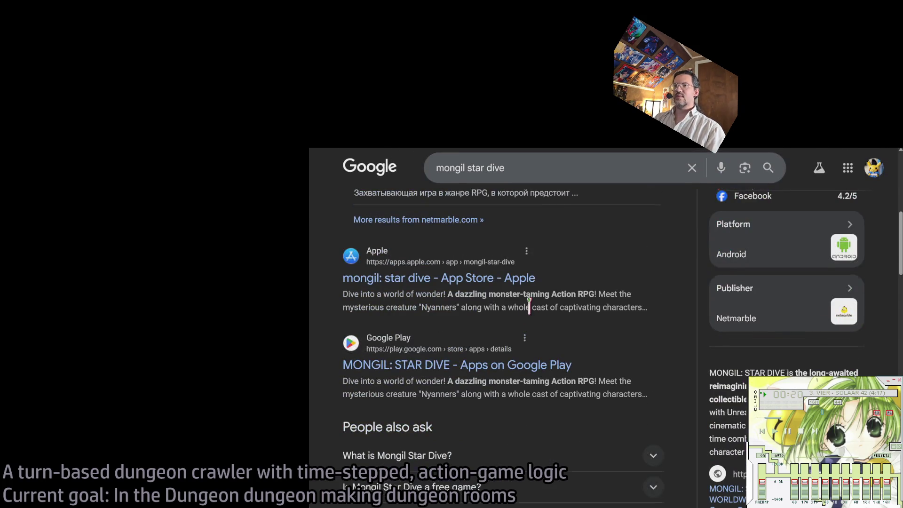
scroll(529, 316, "down", 10)
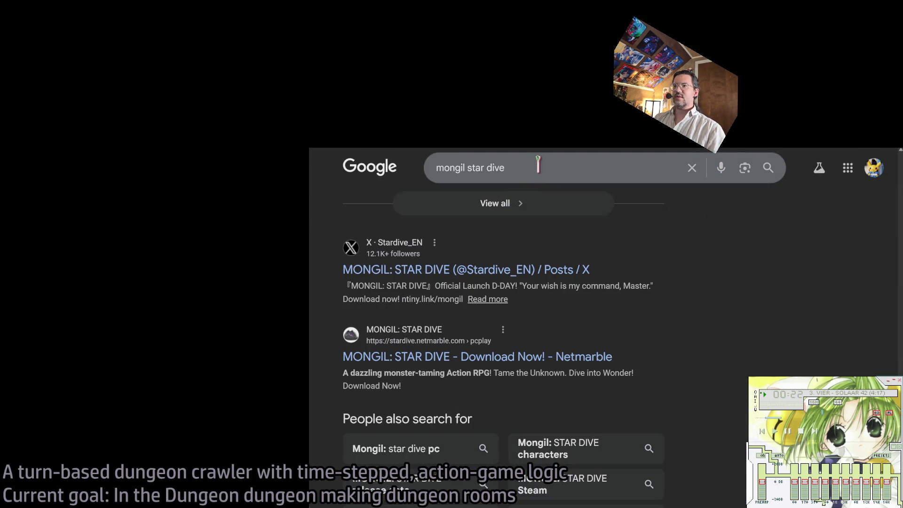
Step: Extend the query to 'mongil star dive wikipedia' and look over the results
left_click(538, 162)
type("wikiepd")
key("BackSpace")
key("BackSpace")
key("BackSpace")
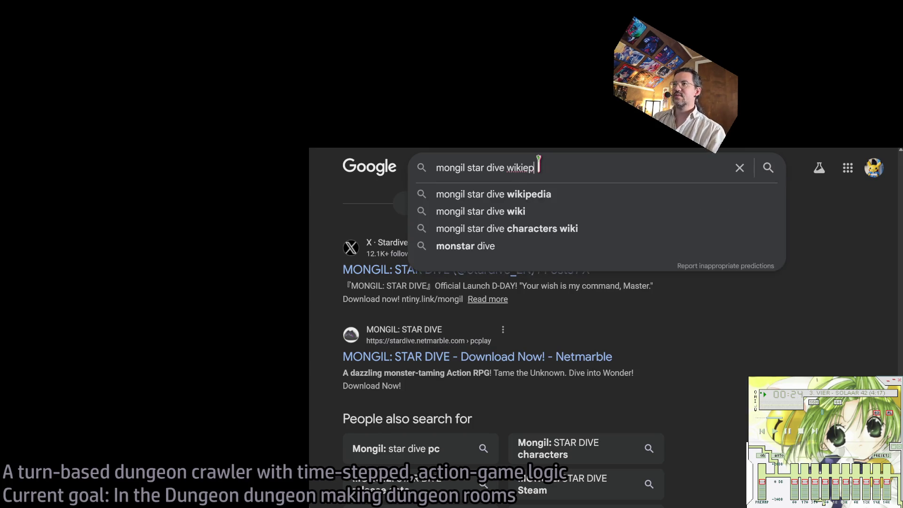
type("pedia")
key("Return")
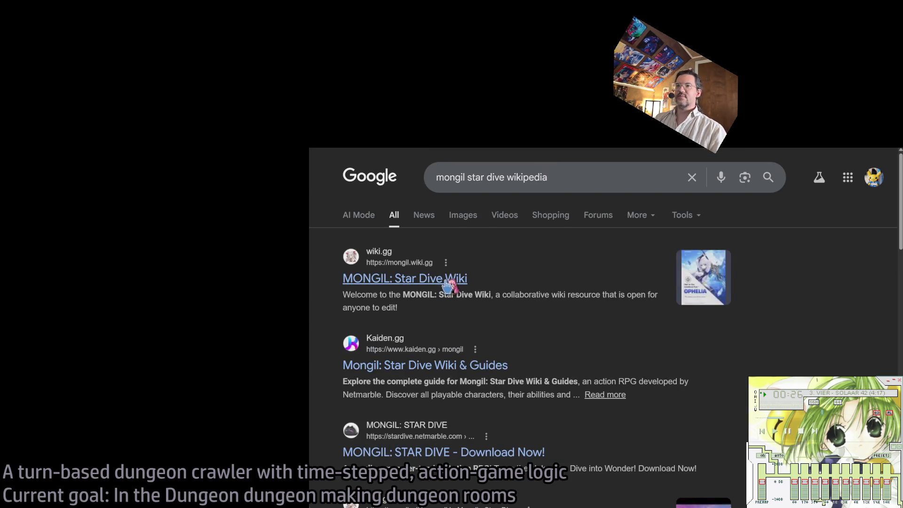
scroll(585, 309, "down", 4)
scroll(586, 309, "down", 5)
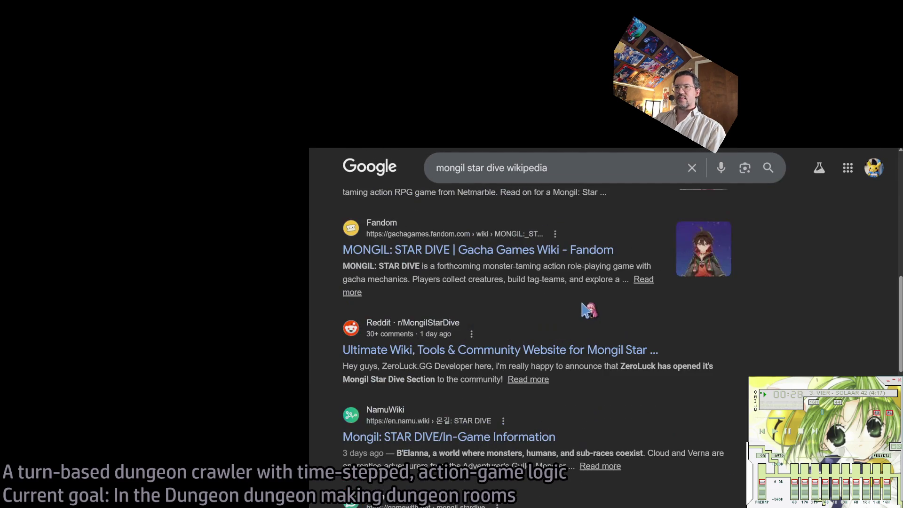
scroll(597, 311, "up", 10)
Step: In a new tab, search Wikipedia for the game, open List of video games released in 2026, then go back
key("ctrl+t")
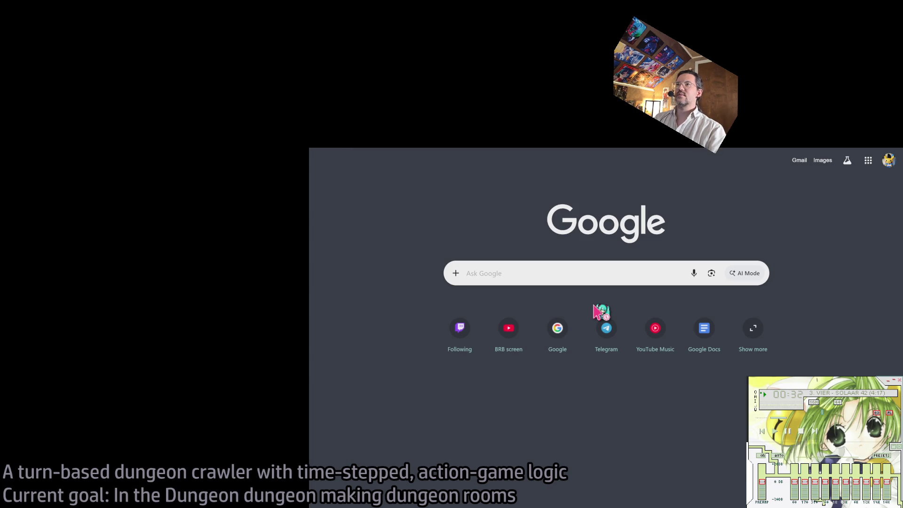
key("Return")
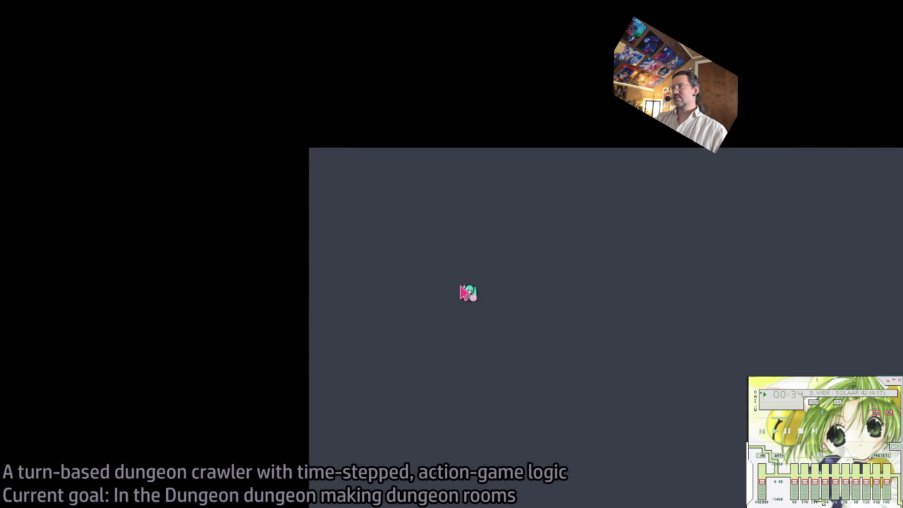
scroll(562, 311, "down", 1)
scroll(562, 312, "down", 1)
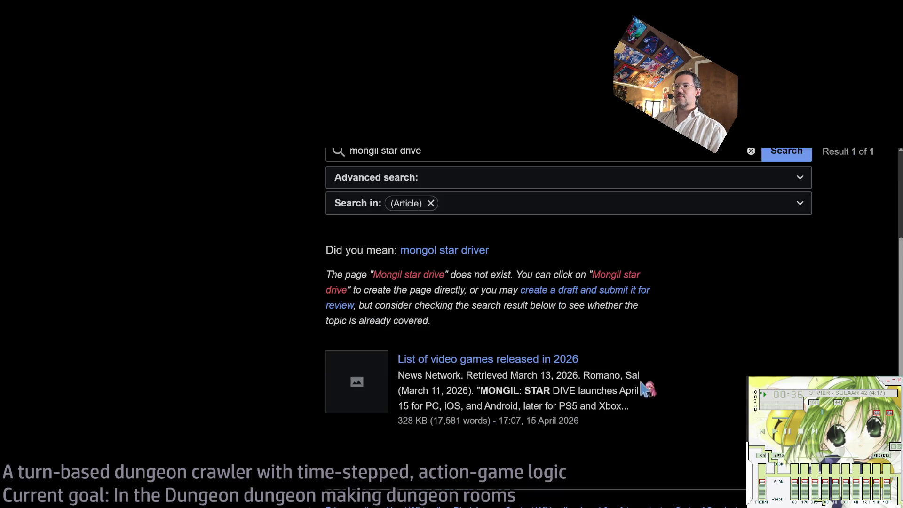
scroll(550, 364, "down", 1)
scroll(550, 363, "up", 2)
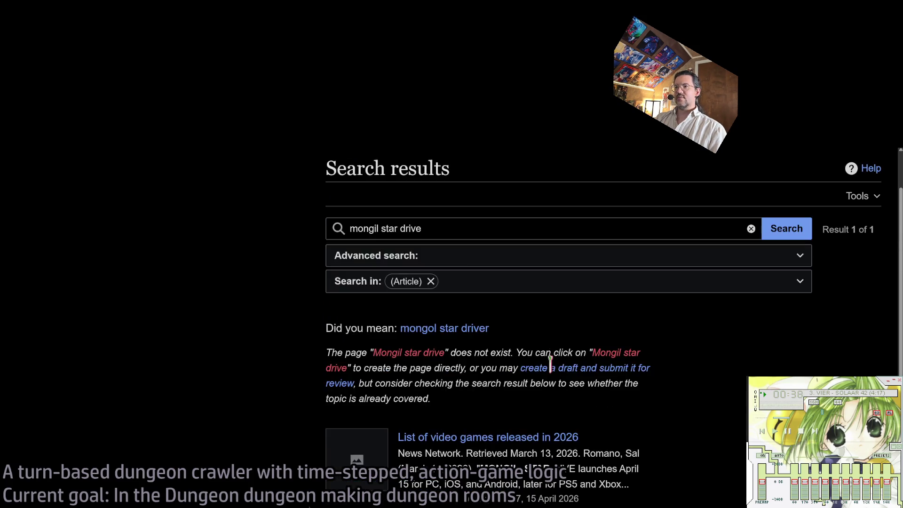
scroll(548, 329, "down", 2)
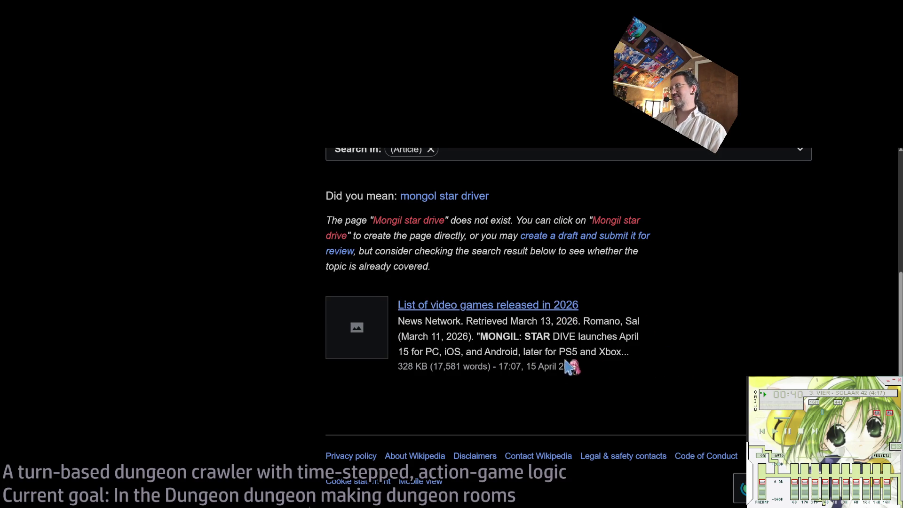
left_click(553, 305)
scroll(541, 306, "down", 5)
scroll(487, 313, "up", 1)
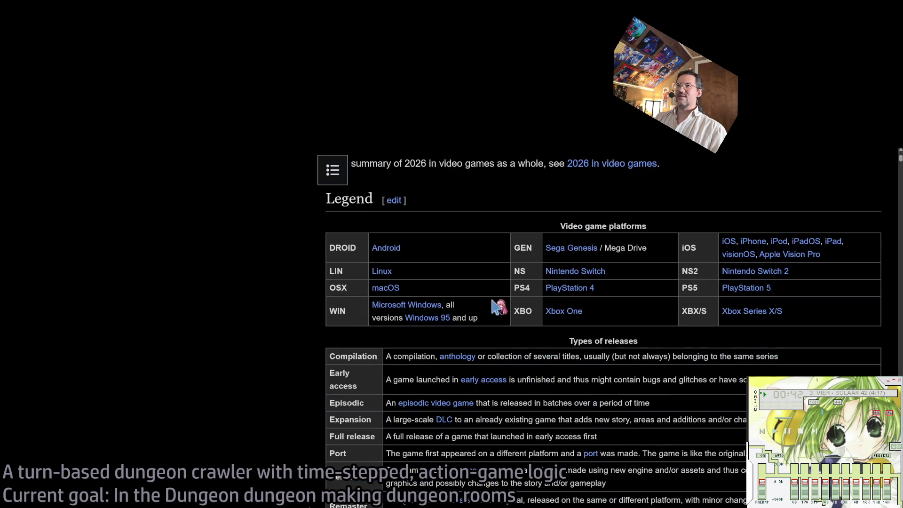
key("alt+Left")
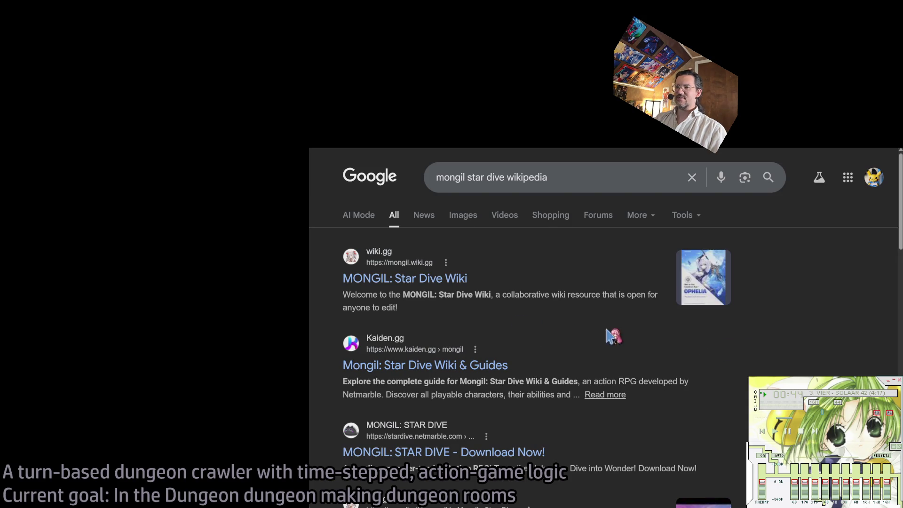
Step: Open the MONGIL: Star Dive Wiki result on wiki.gg, then return to the results
left_click_drag(845, 345, 498, 214)
left_click(863, 338)
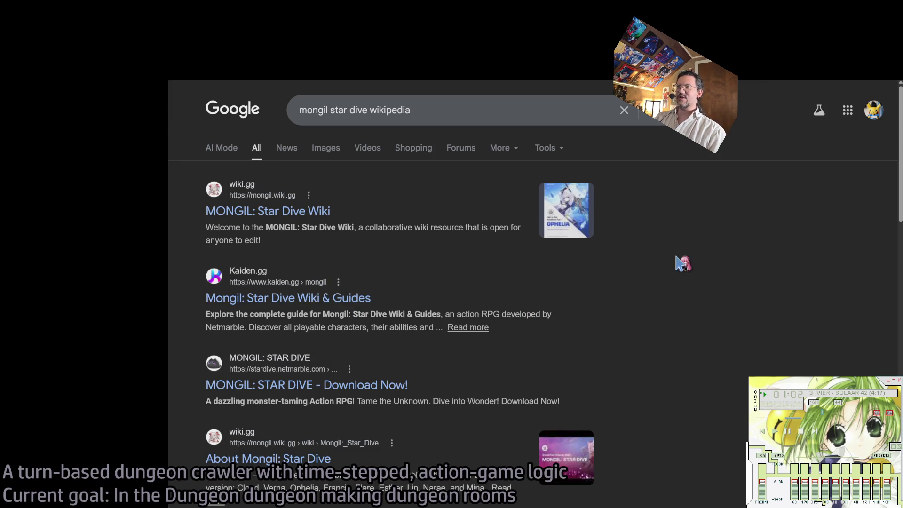
scroll(463, 318, "down", 4)
scroll(461, 319, "up", 4)
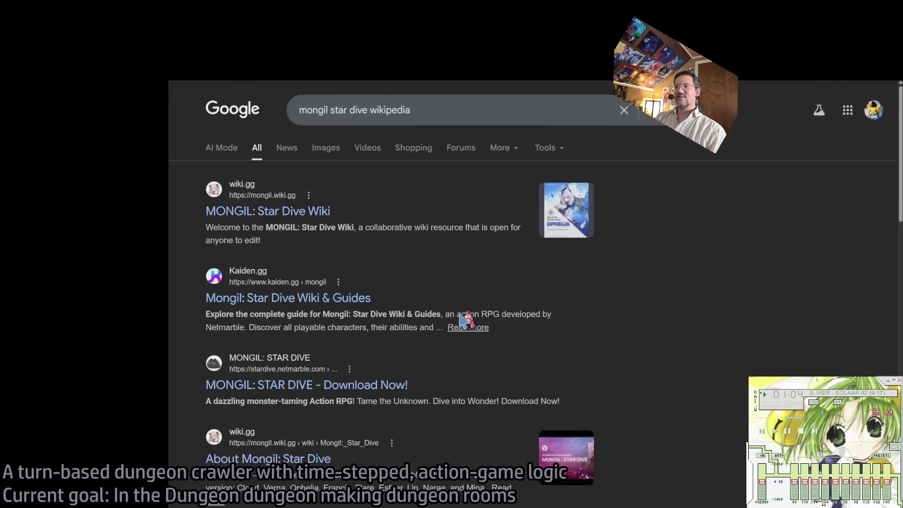
scroll(464, 320, "down", 5)
scroll(423, 264, "up", 5)
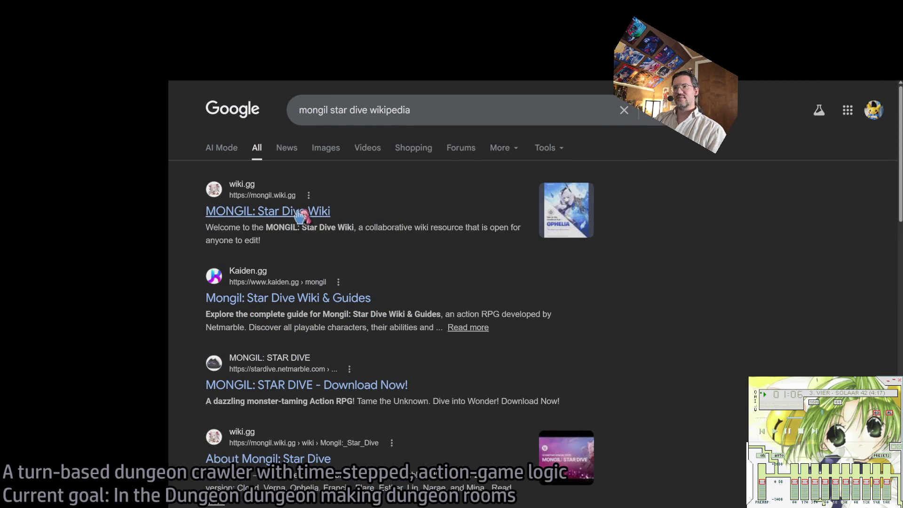
left_click(300, 216)
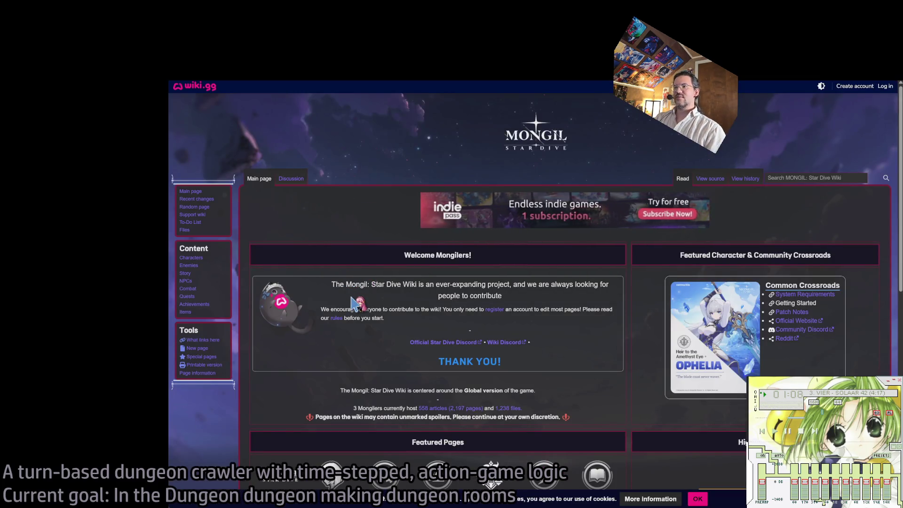
key("alt+Left")
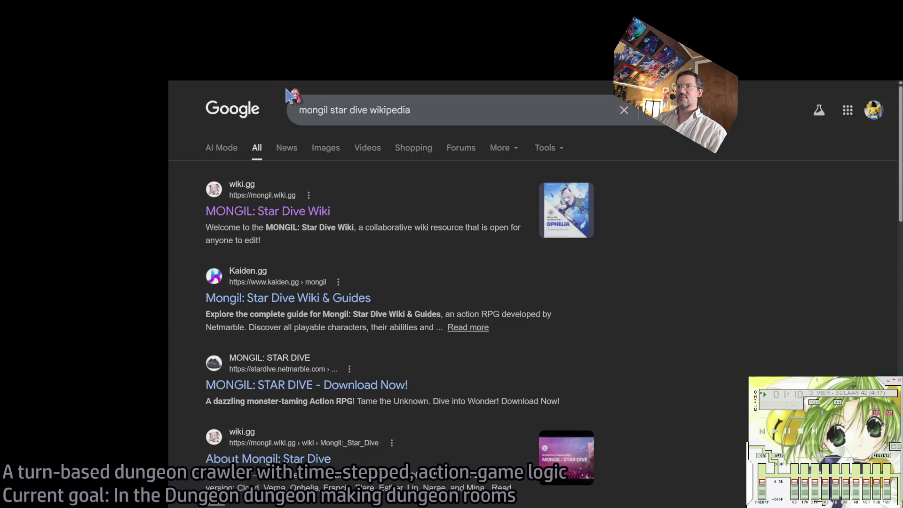
Step: Search 'when did mongil star dive release', select the word Netmarble, and open a new tab
left_click(310, 108)
key("ctrl+BackSpace")
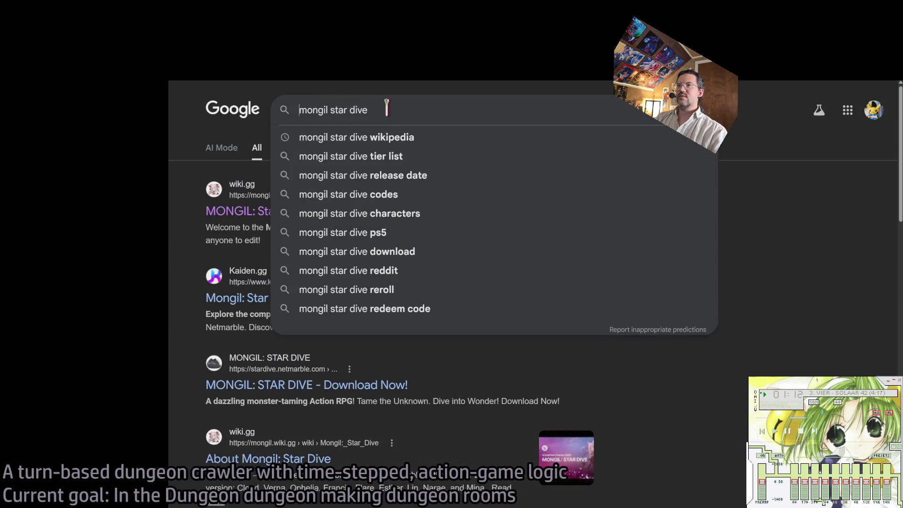
type("when did")
left_click(433, 110)
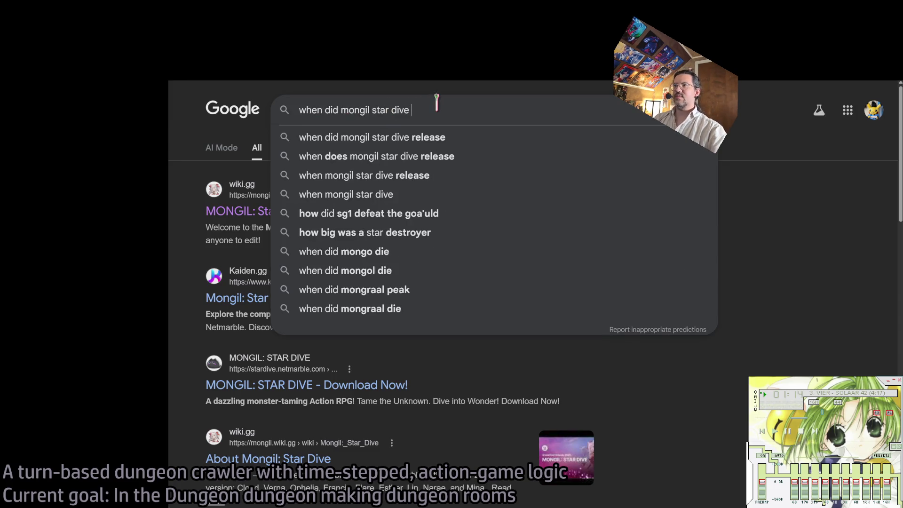
type("release")
key("Return")
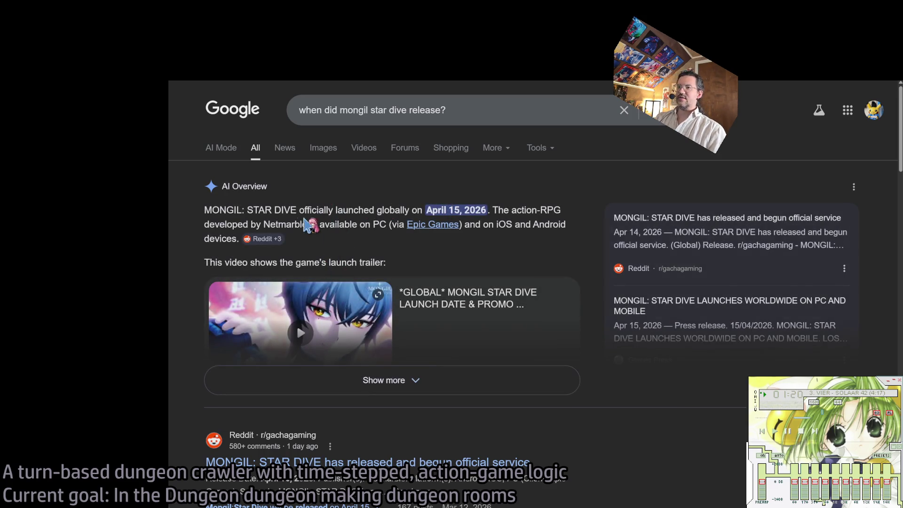
double_click(278, 224)
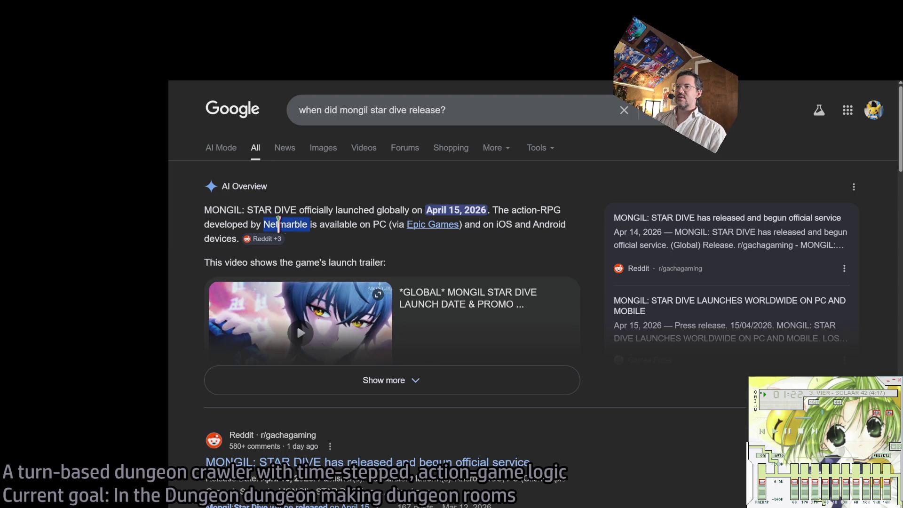
key("ctrl+t")
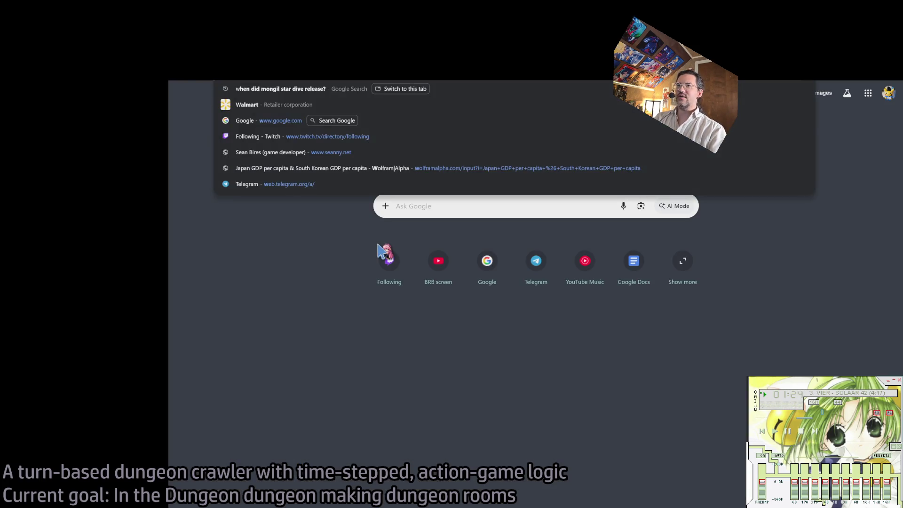
Step: Open the Netmarble Wikipedia article via 'wnet' and select its intro and founding sentences
type("wnet")
key("Return")
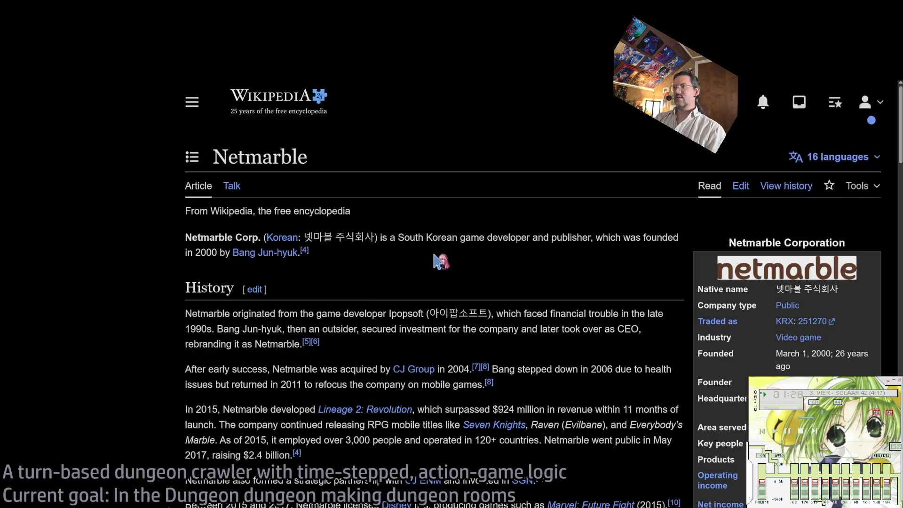
left_click_drag(398, 238, 422, 265)
left_click(421, 265)
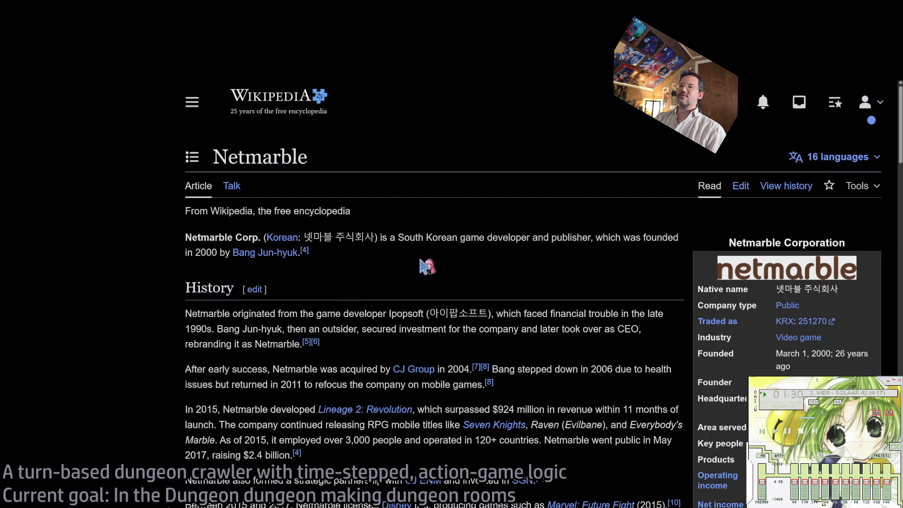
left_click_drag(398, 237, 426, 254)
left_click(433, 253)
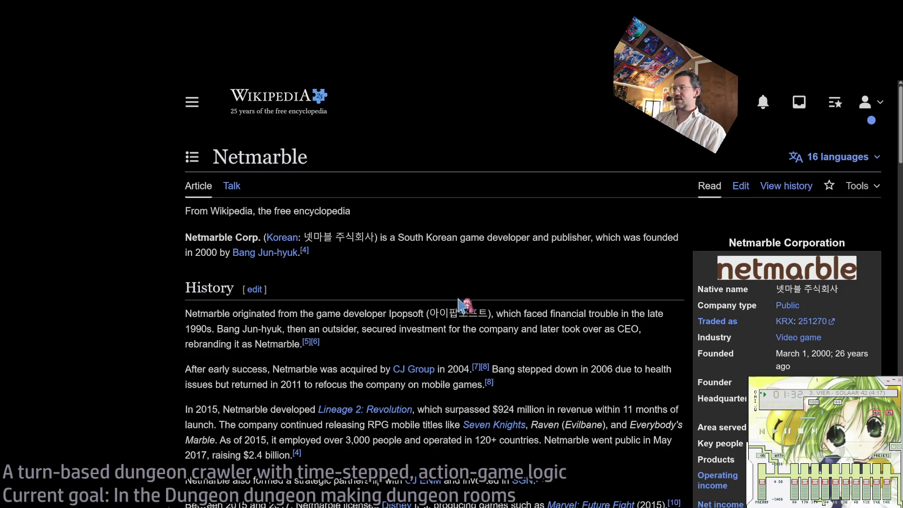
Step: Leave the article and go back to the YouTube search for 'mongil star drive'
left_click(471, 70)
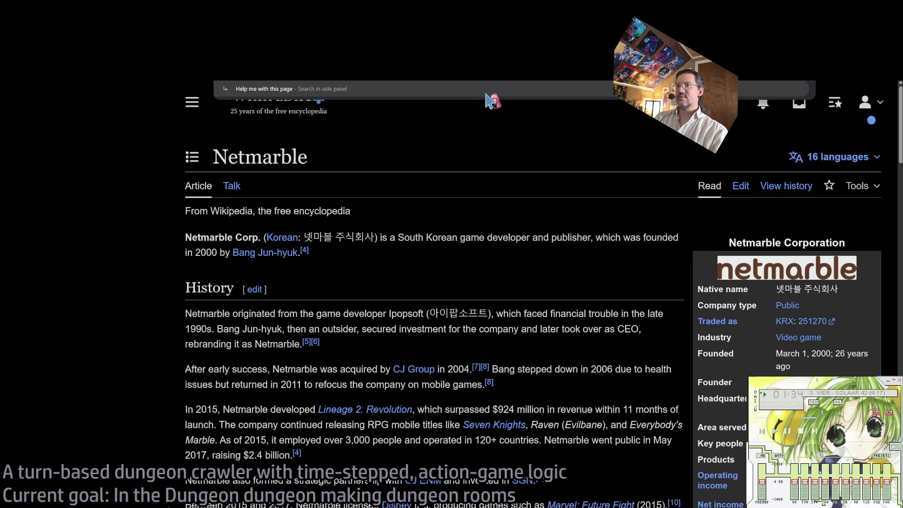
key("Escape")
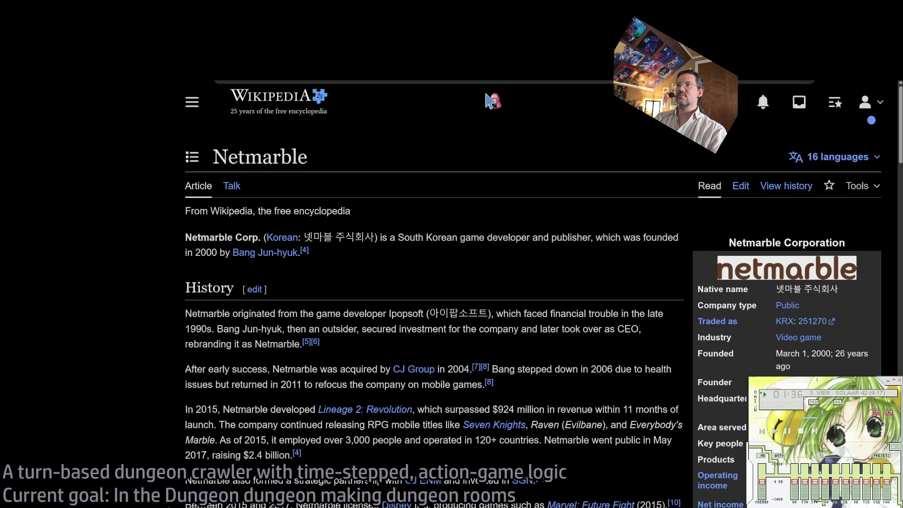
key("alt+Left")
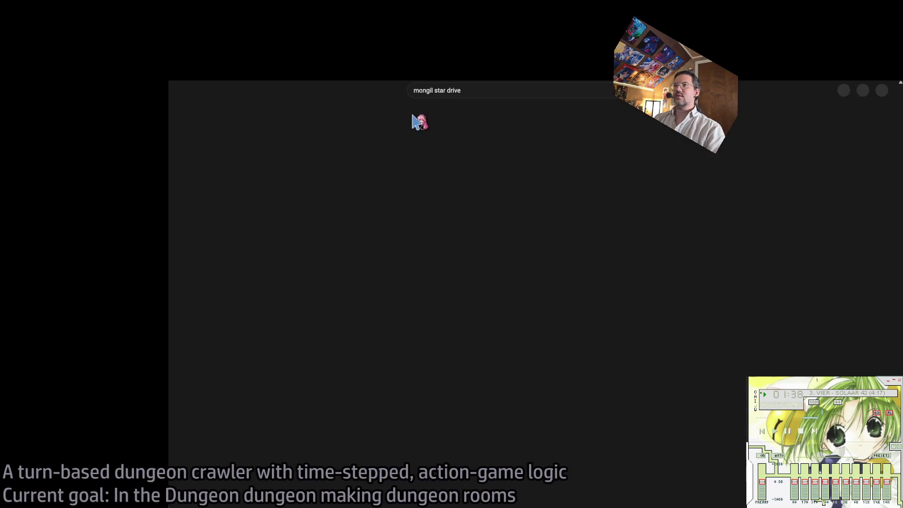
Step: Re-run the YouTube search as 'mongil star dive' and open the Launch PV video
left_click(492, 91)
left_click(491, 112)
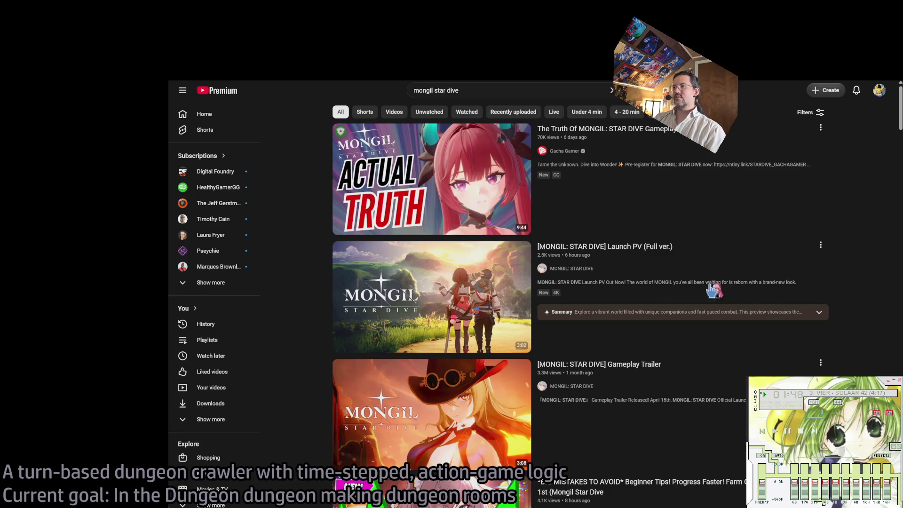
left_click(714, 263)
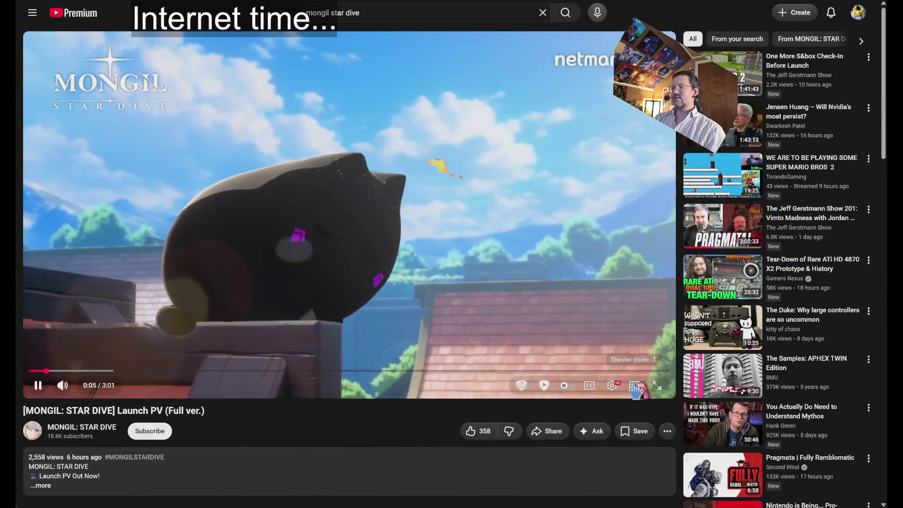
Step: Switch to theater mode, lower the volume, skip ahead to about 1:23 and 2:04, then return to results
left_click(634, 384)
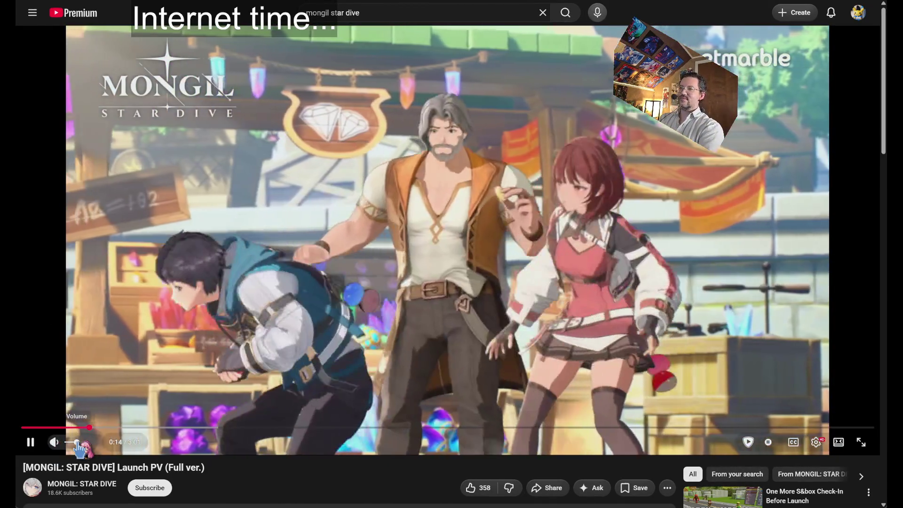
left_click(75, 442)
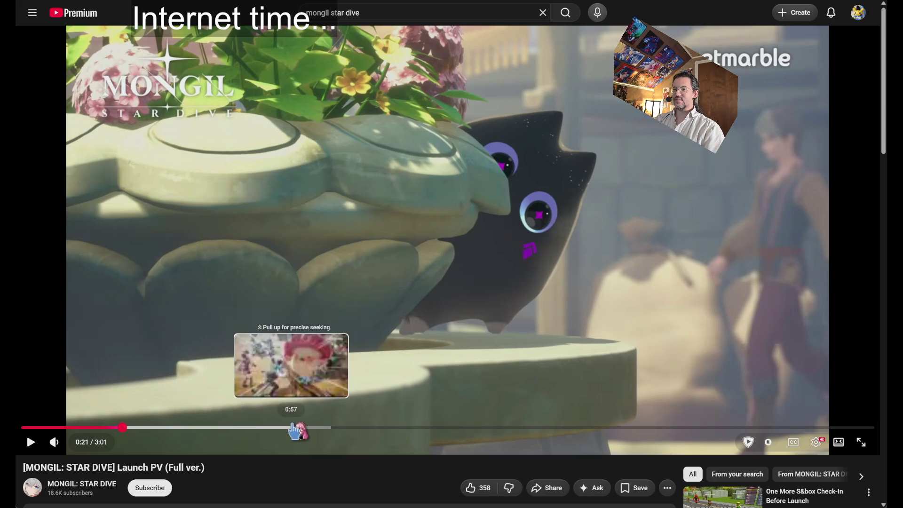
left_click(254, 428)
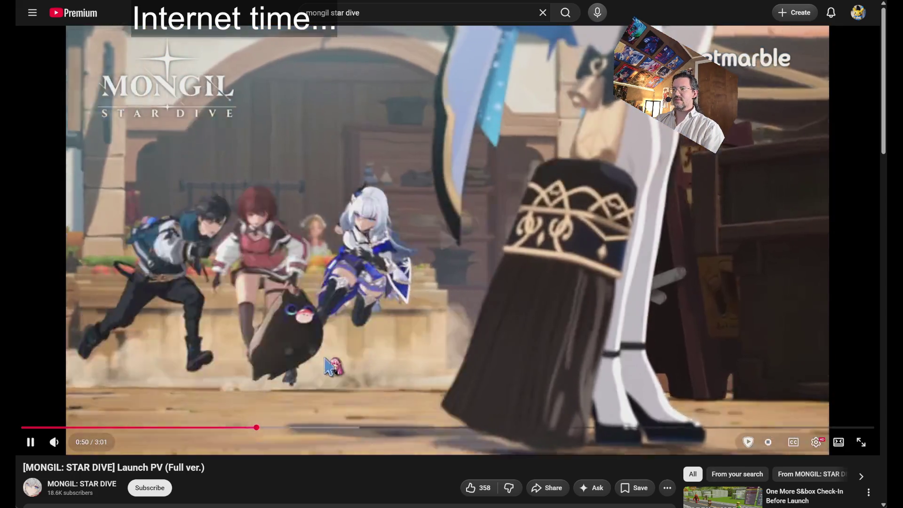
left_click_drag(255, 428, 412, 428)
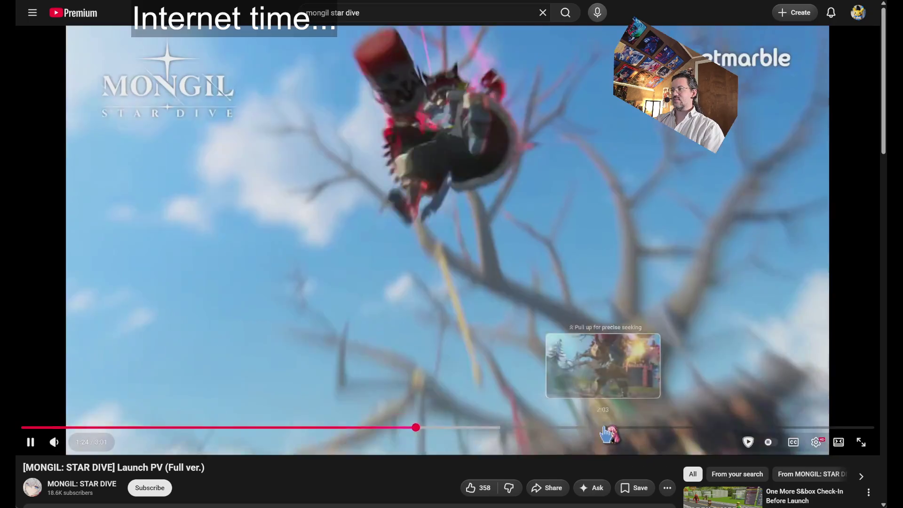
left_click(605, 428)
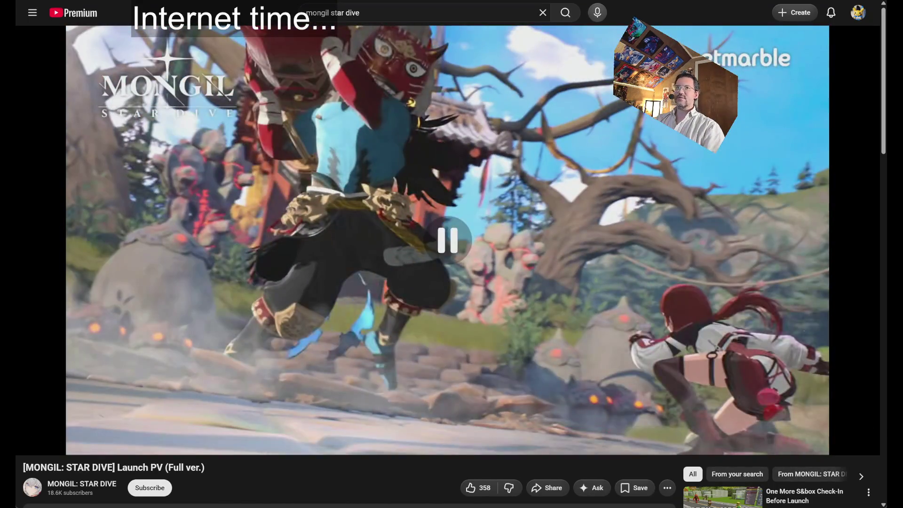
key("alt+Left")
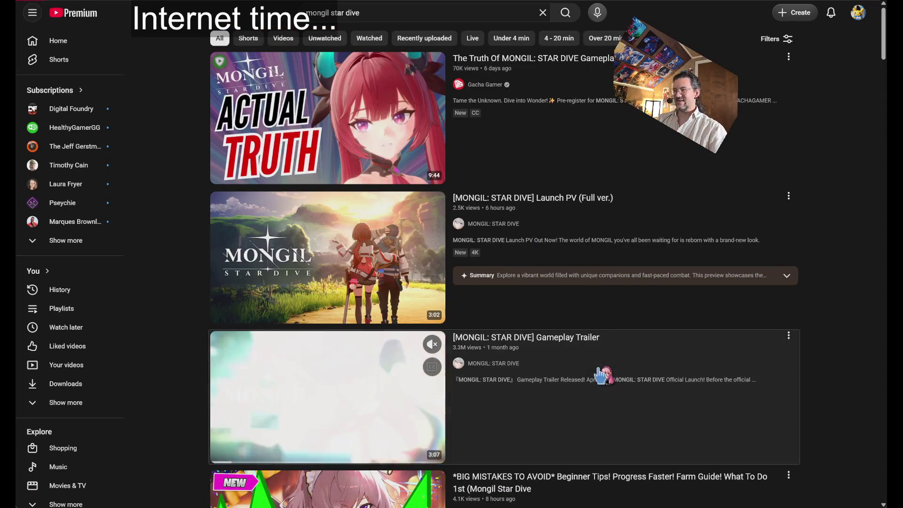
left_click(602, 364)
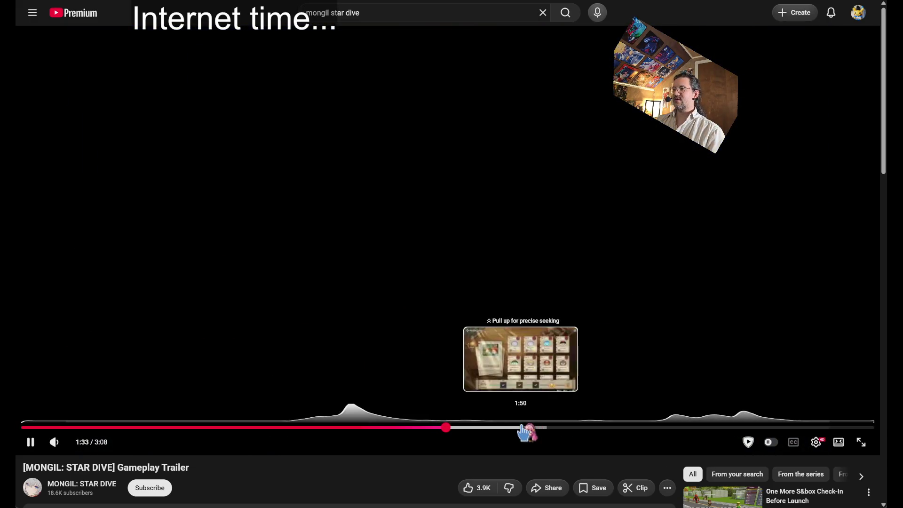
left_click(532, 428)
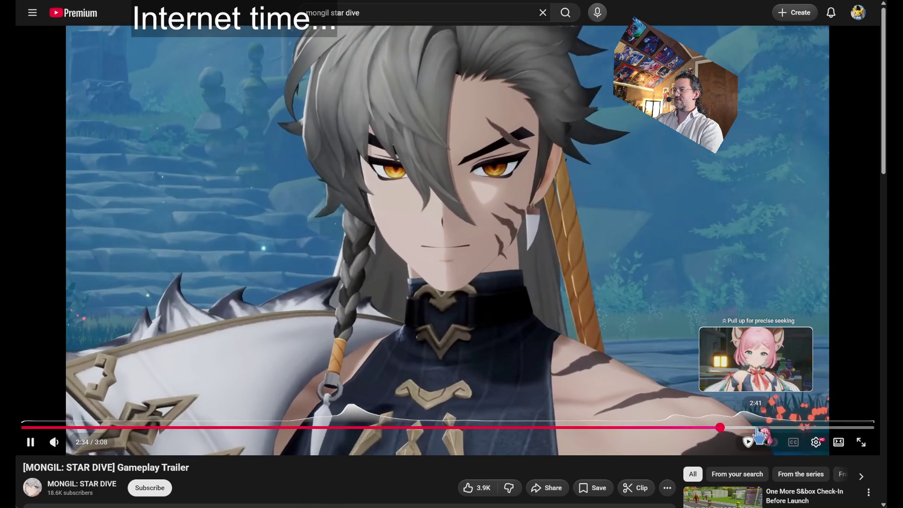
left_click(756, 427)
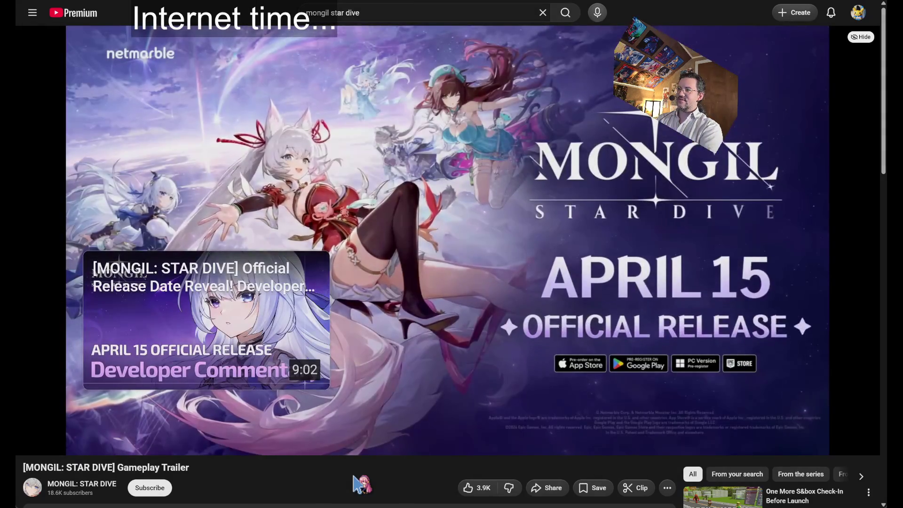
left_click(362, 419)
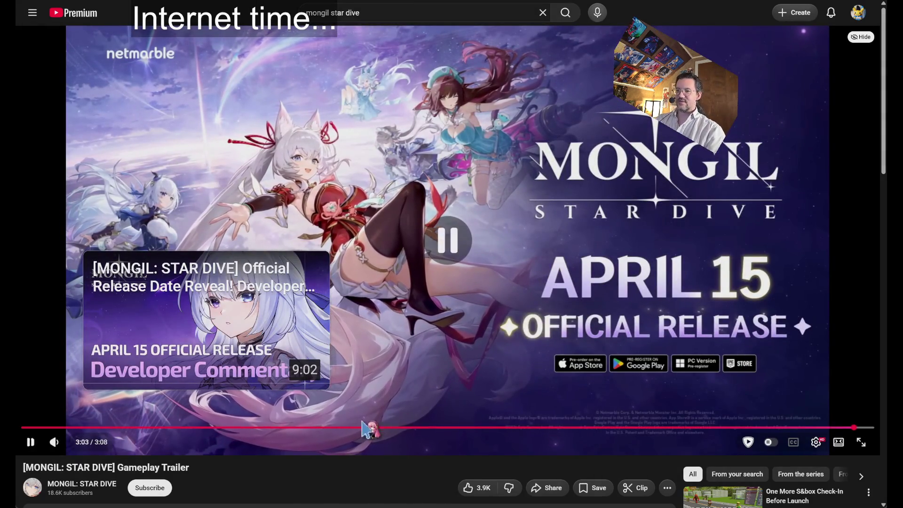
left_click_drag(287, 429, 288, 429)
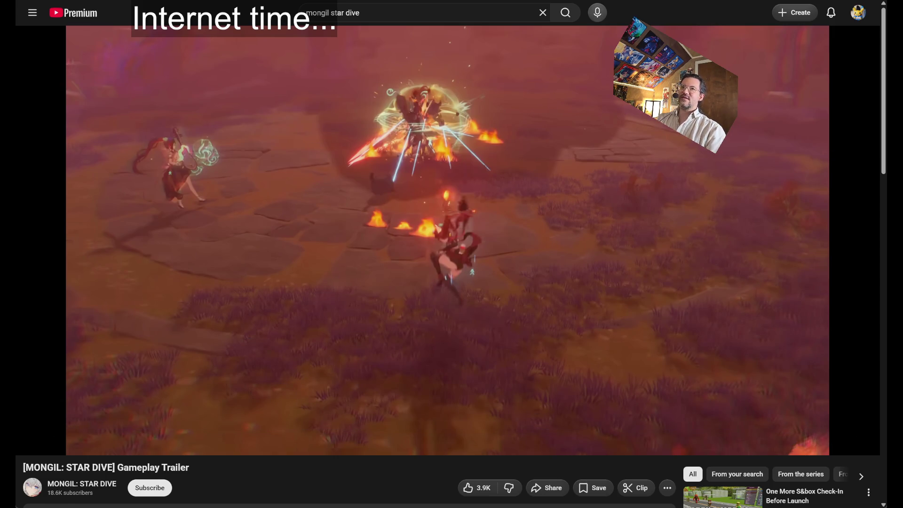
key("alt+Left")
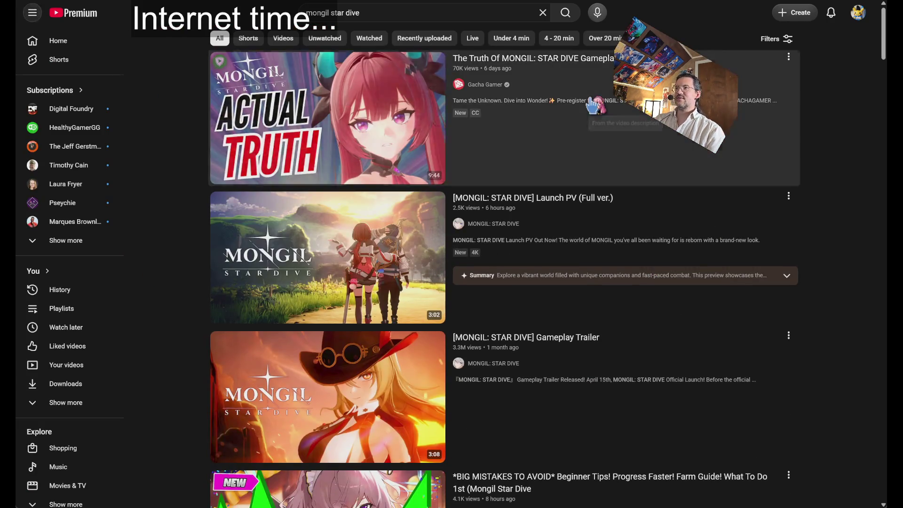
Step: Watch 'The Truth Of MONGIL' video from about 3:41, then go back to the mongil star dive results
left_click(593, 106)
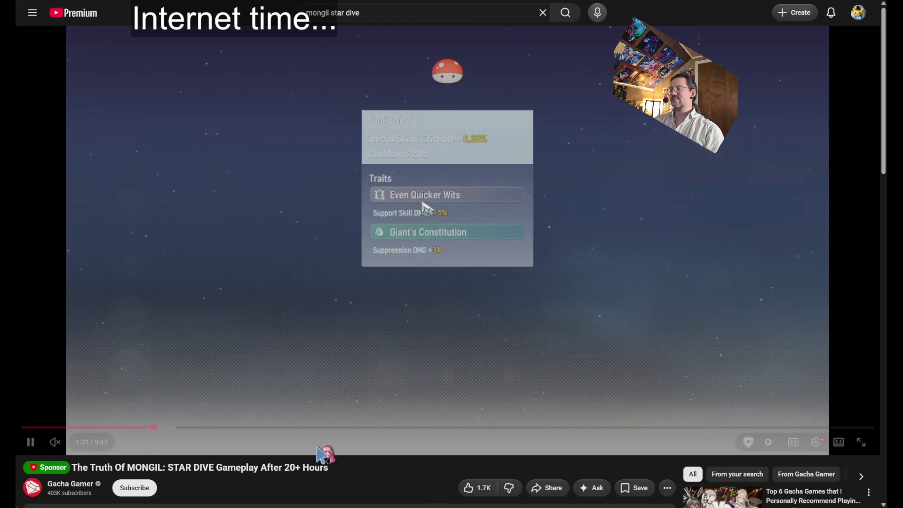
left_click(347, 428)
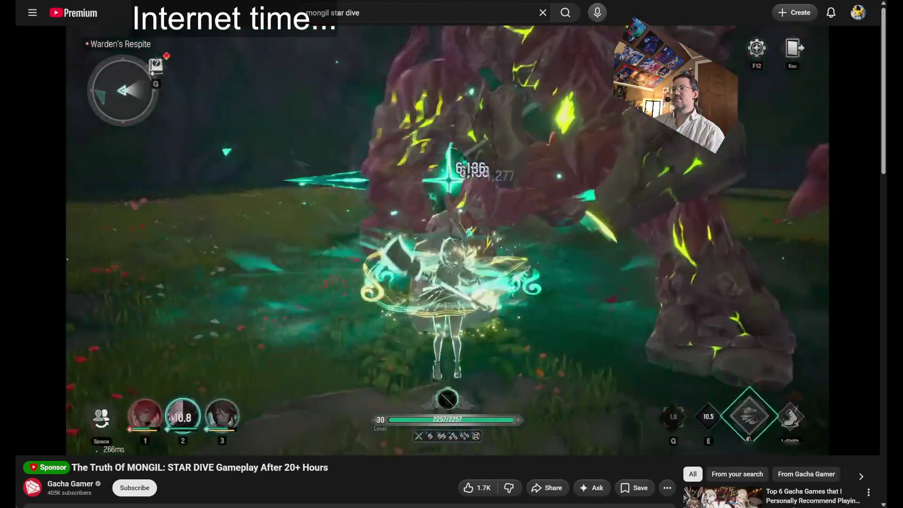
key("alt+Left")
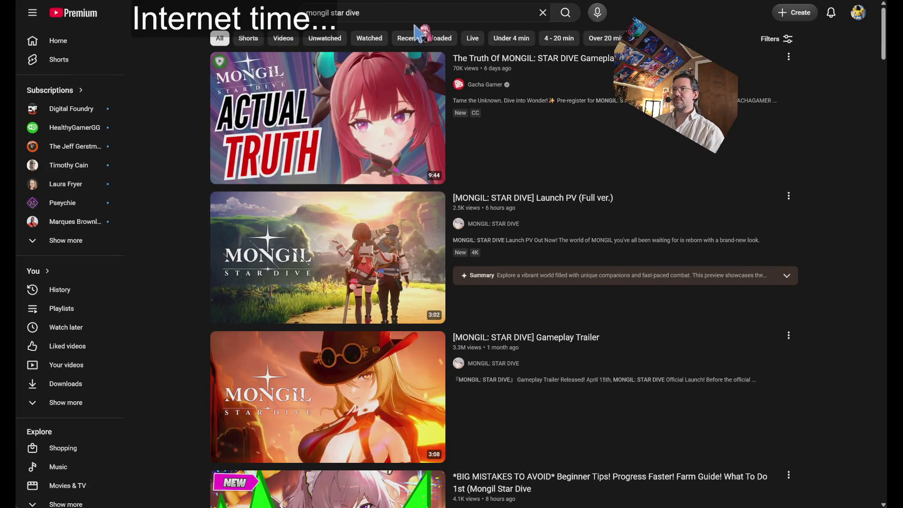
Step: Web-search 'neverness to everness' and open the official NTE website result
left_click(395, 12)
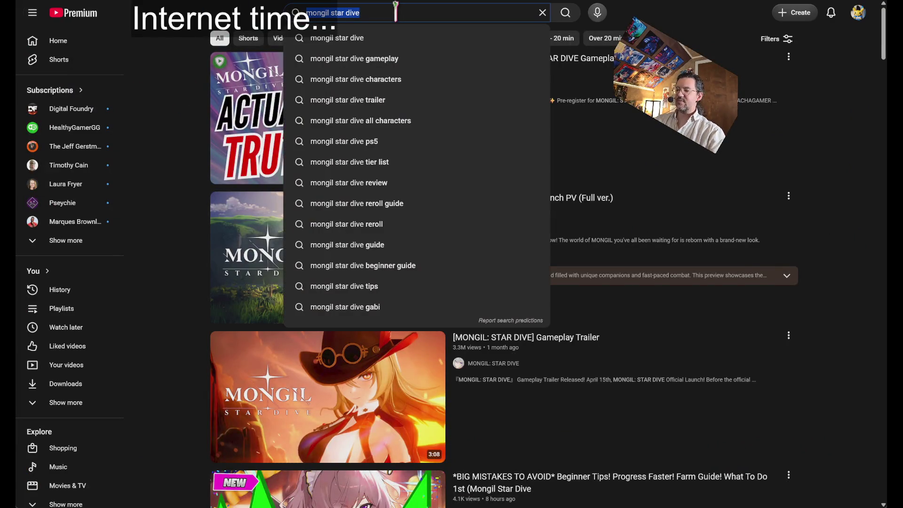
type("neverness")
key("ctrl+l")
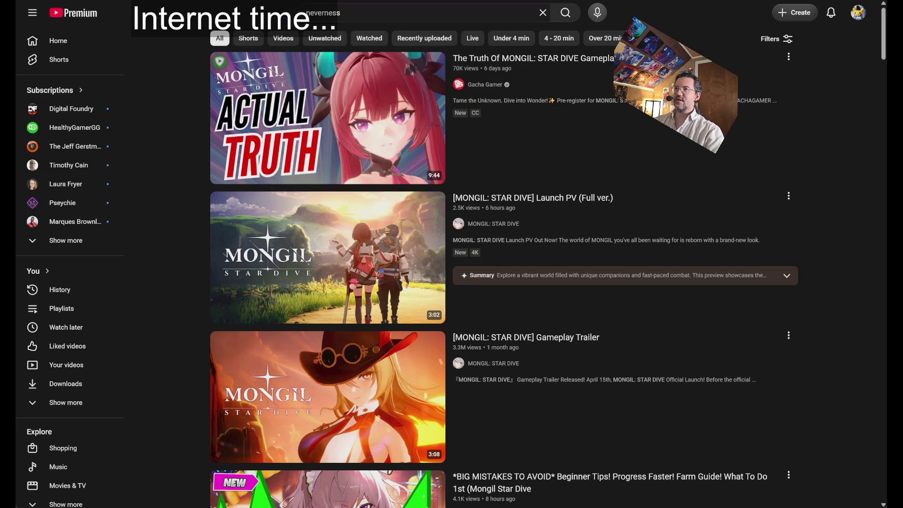
type("neverness to")
key("Return")
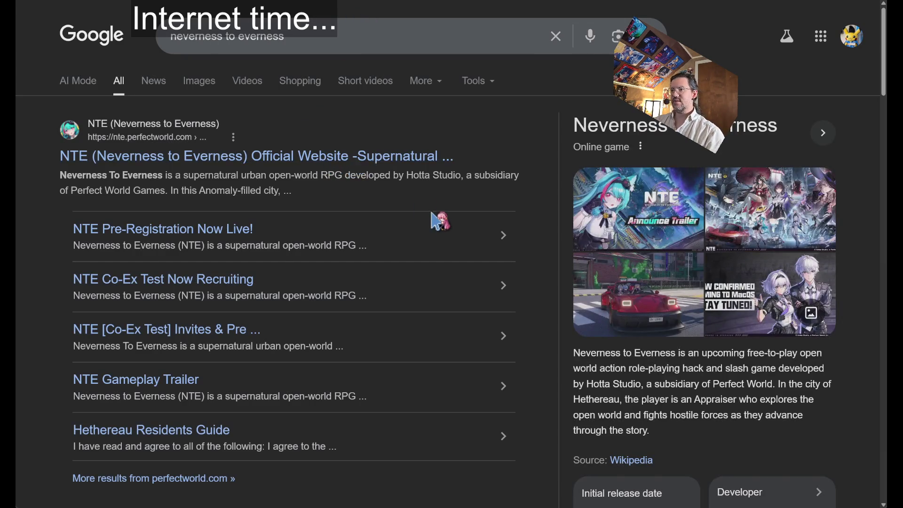
scroll(498, 235, "down", 5)
scroll(444, 232, "up", 5)
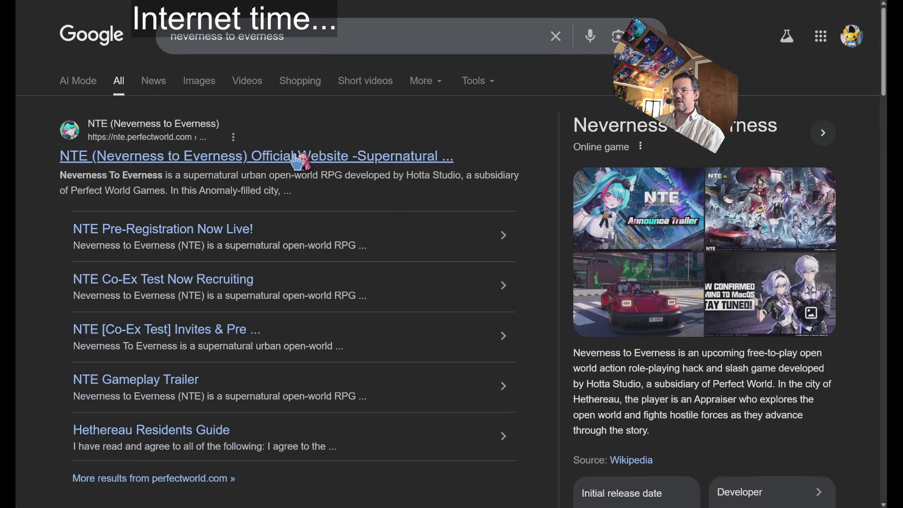
left_click(489, 325)
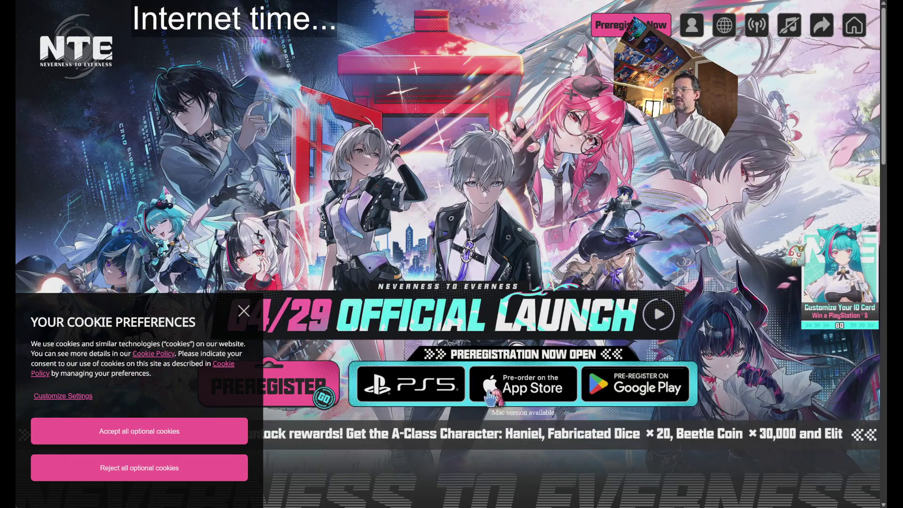
Step: Dismiss the NTE site's cookie preferences notice and mute its background music
left_click(249, 316)
scroll(409, 318, "down", 2)
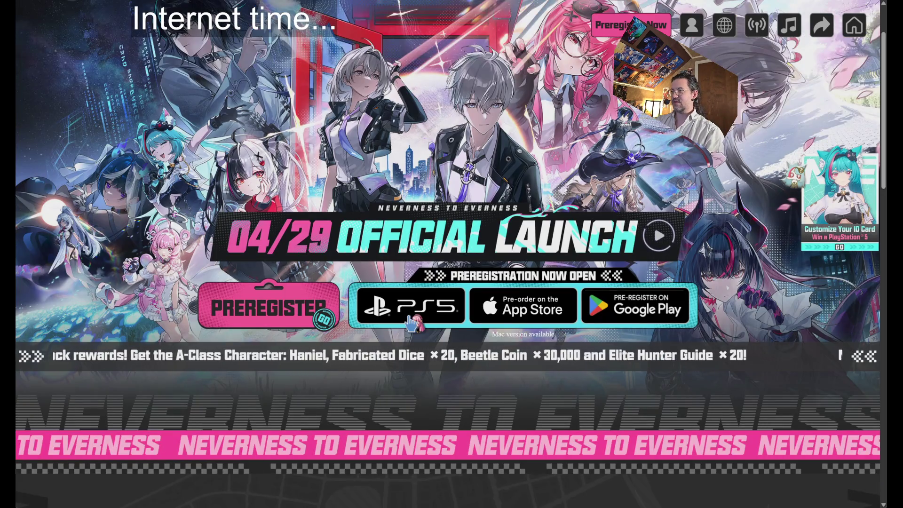
scroll(686, 324, "up", 2)
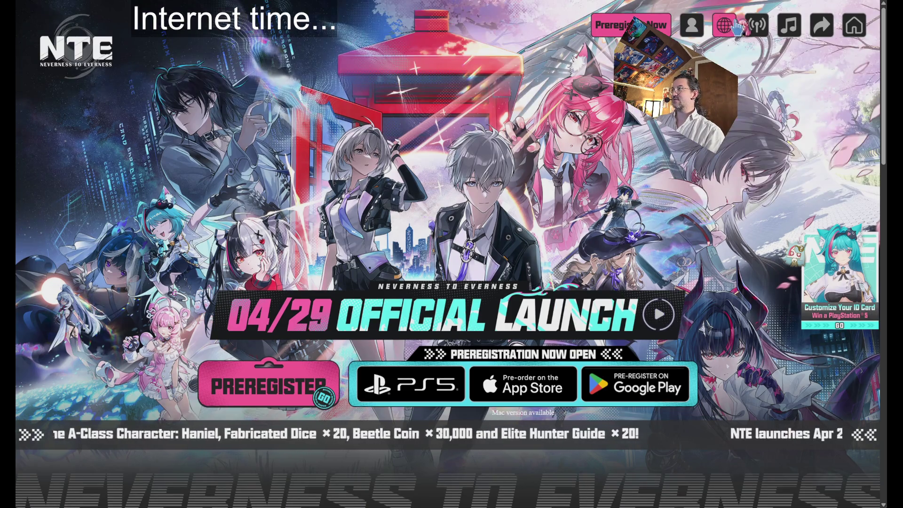
left_click(789, 26)
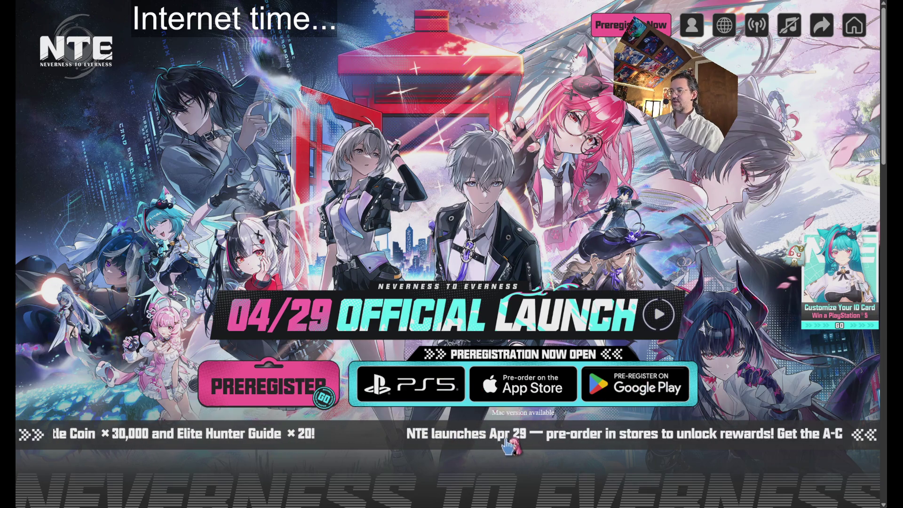
scroll(484, 442, "down", 15)
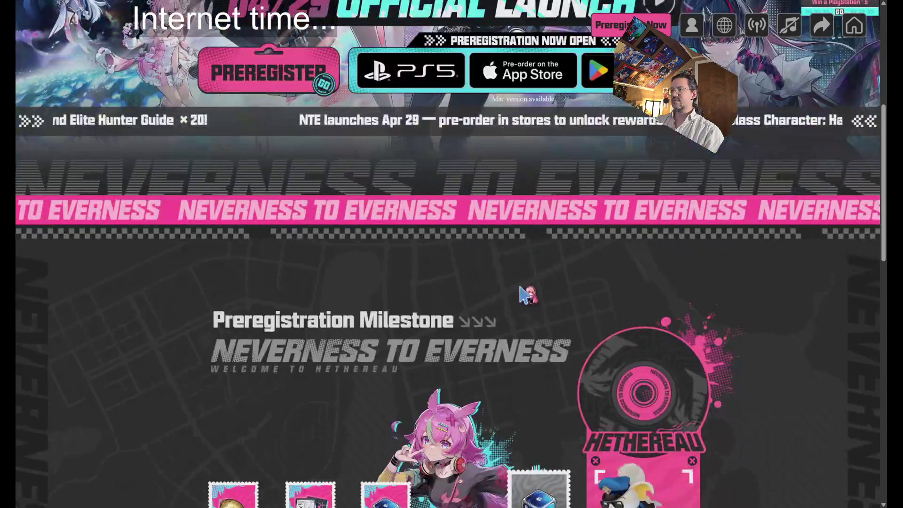
scroll(578, 304, "down", 5)
scroll(593, 282, "up", 20)
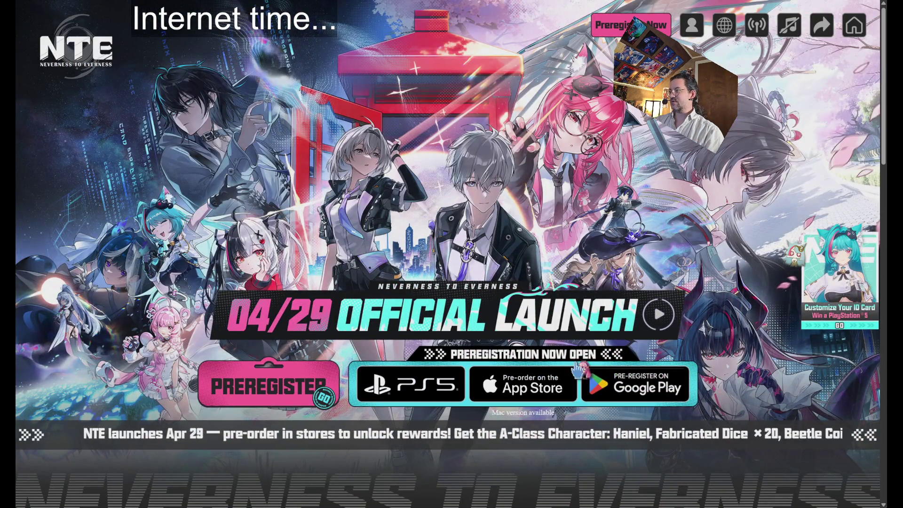
key("ctrl+l")
Step: Search Google for 'will Neverness to Everness have a PC version?' and read the answer
type("will ne")
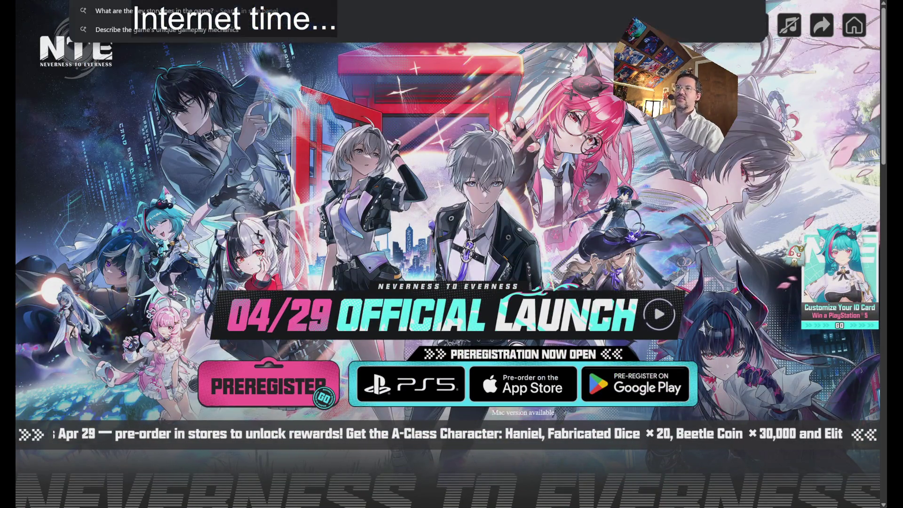
type("s to everness have ")
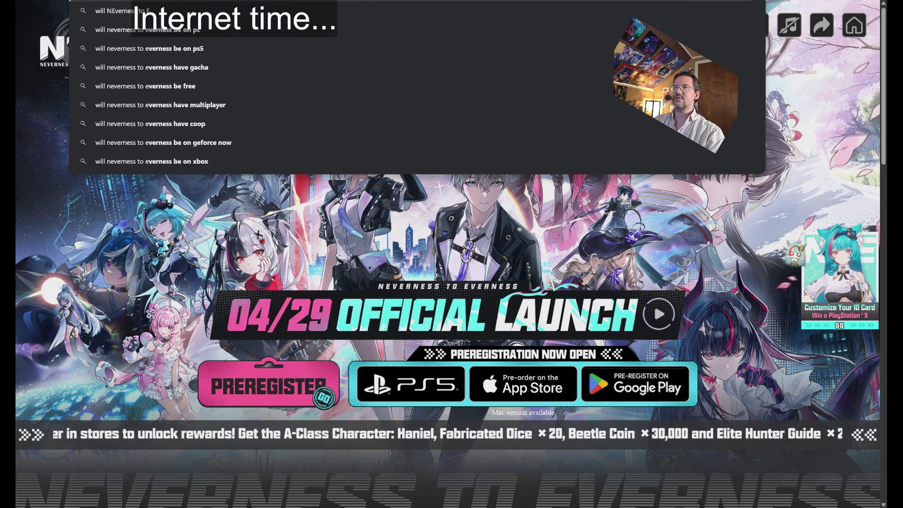
type("a PC version?")
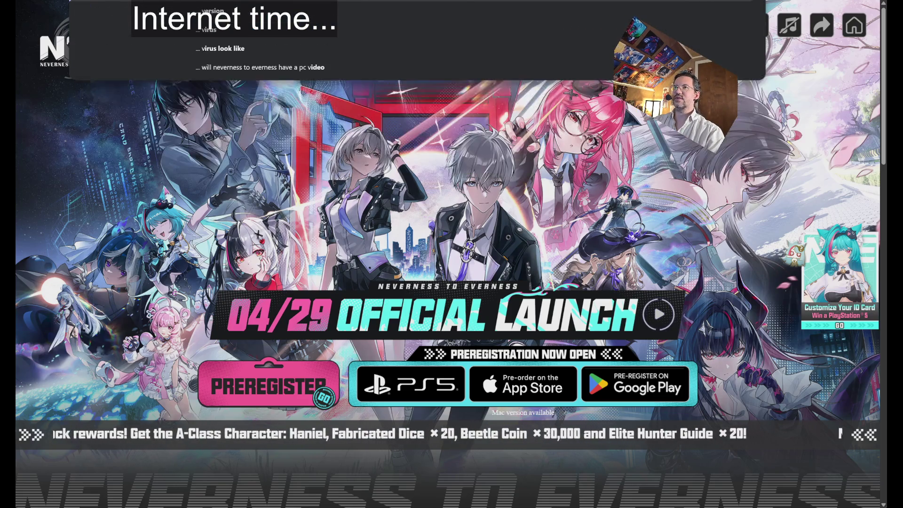
key("Return")
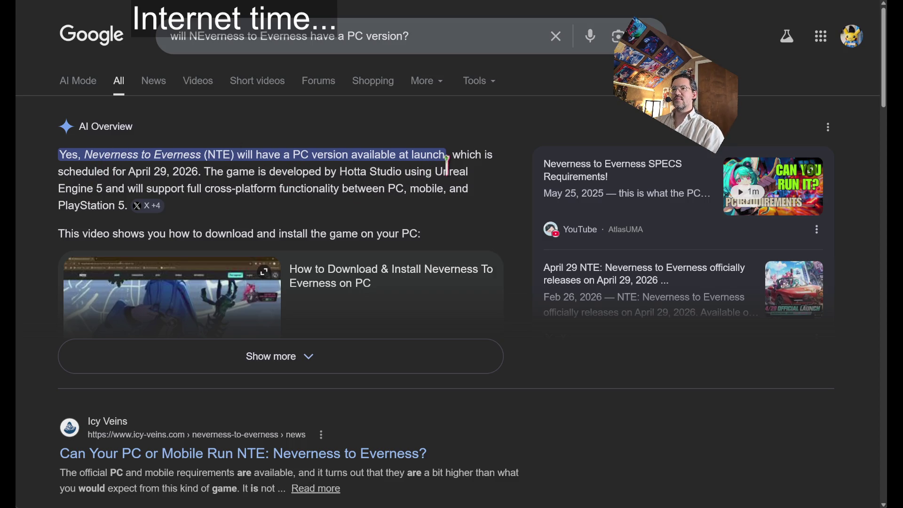
mouse_move(436, 172)
left_mouse_down()
mouse_move(127, 172)
mouse_move(103, 185)
left_mouse_up()
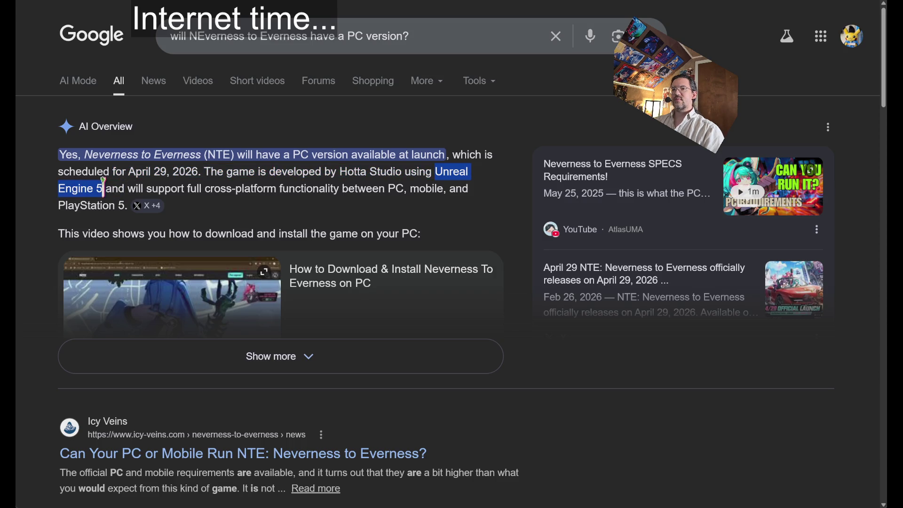
left_click(103, 185)
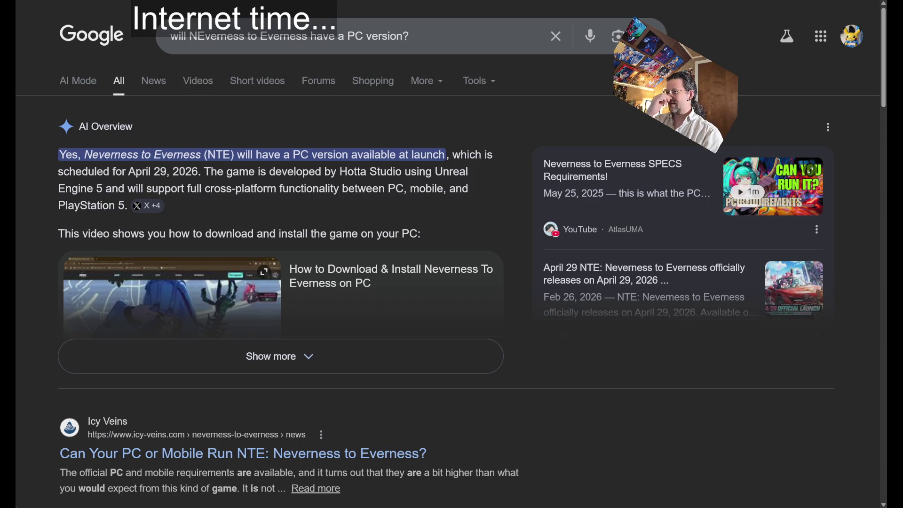
scroll(200, 210, "down", 5)
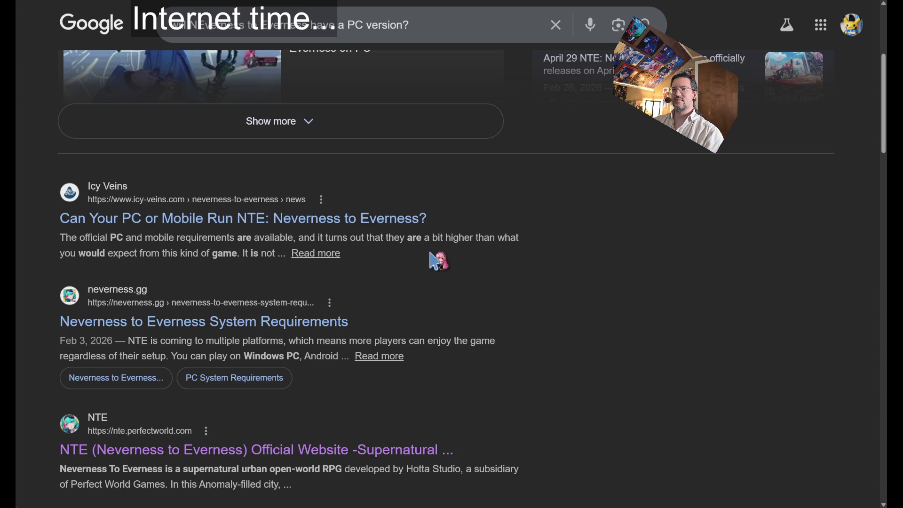
scroll(430, 259, "up", 5)
Step: Expand the full AI Overview answer, then bring up the MONGIL: STAR DIVE release-date search
left_click(269, 356)
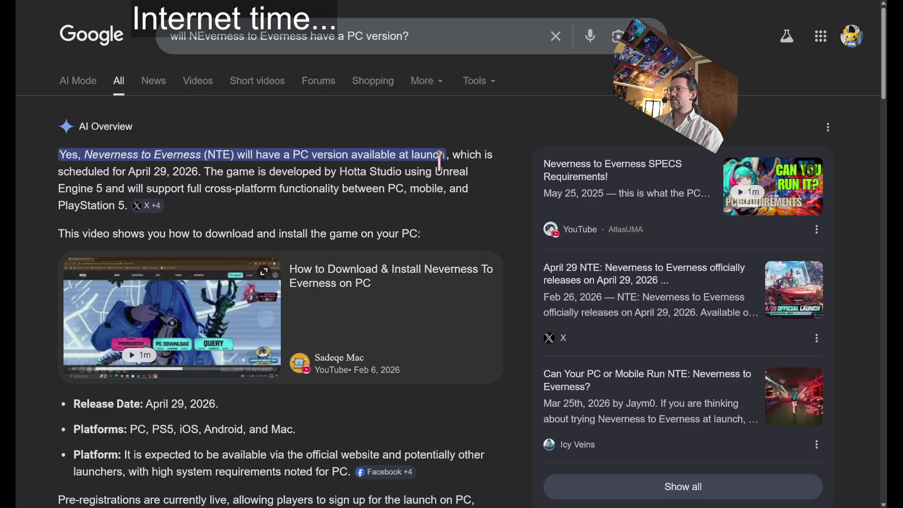
mouse_move(477, 146)
left_mouse_down()
mouse_move(466, 246)
mouse_move(404, 130)
mouse_move(362, 123)
mouse_move(388, 207)
mouse_move(406, 227)
mouse_move(61, 128)
mouse_move(156, 132)
left_mouse_up()
left_click(443, 234)
left_click(407, 227)
left_click(283, 138)
left_click_drag(238, 120, 465, 230)
left_click(463, 231)
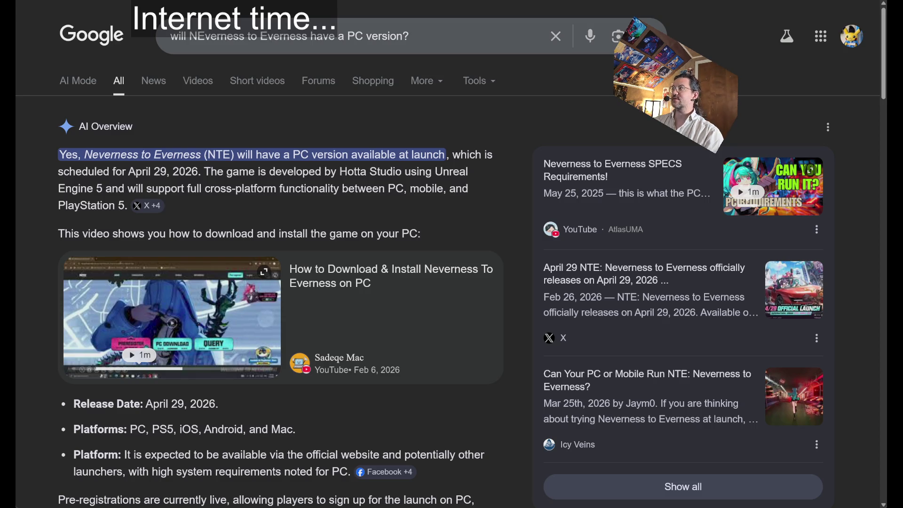
type("when did mongil star dive release?")
left_click(410, 37)
left_click(409, 38)
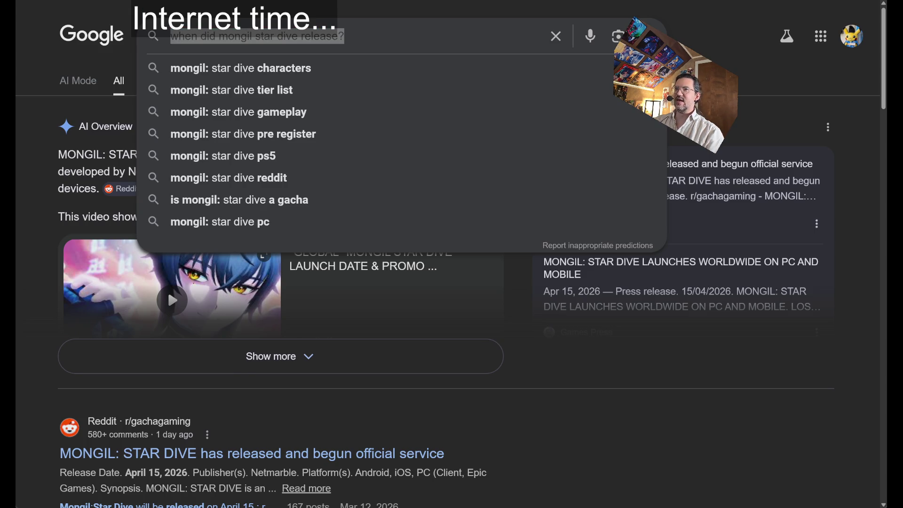
Step: Close the search suggestions and select the whole 'when did mongil star dive release?' query
key("Right")
key("Escape")
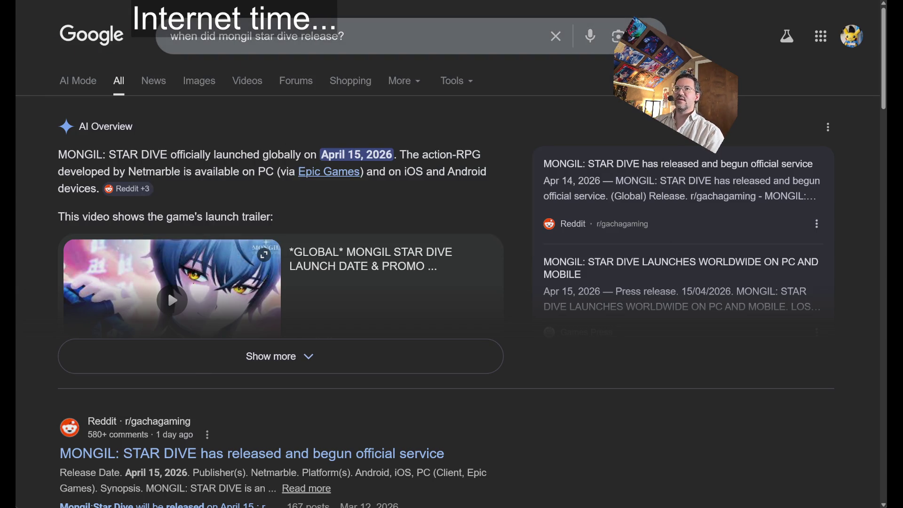
left_click(378, 40)
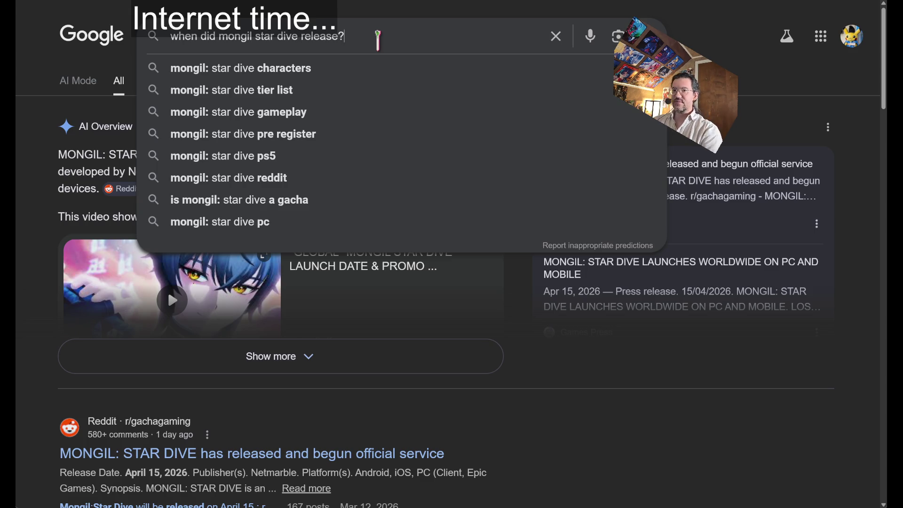
triple_click(423, 36)
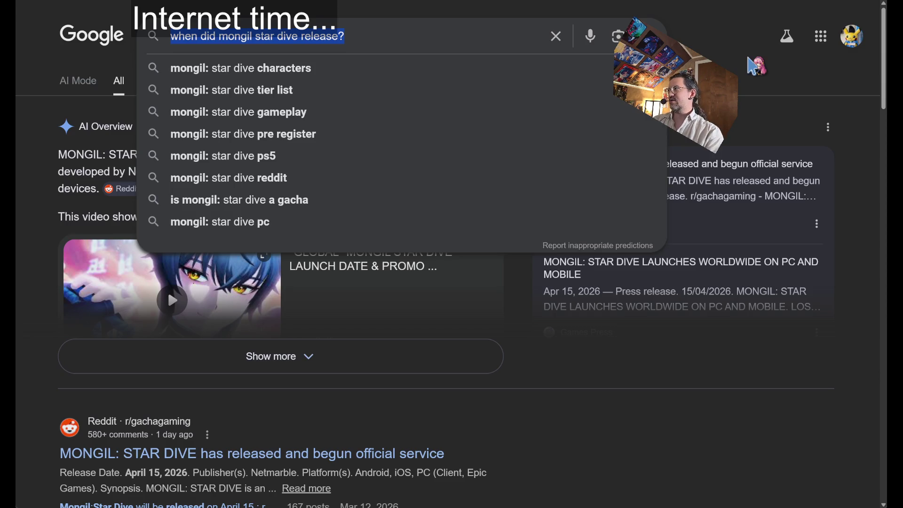
Step: Search Google for 'where winds meet', skim the results, then run the search on YouTube
type("where winds meet")
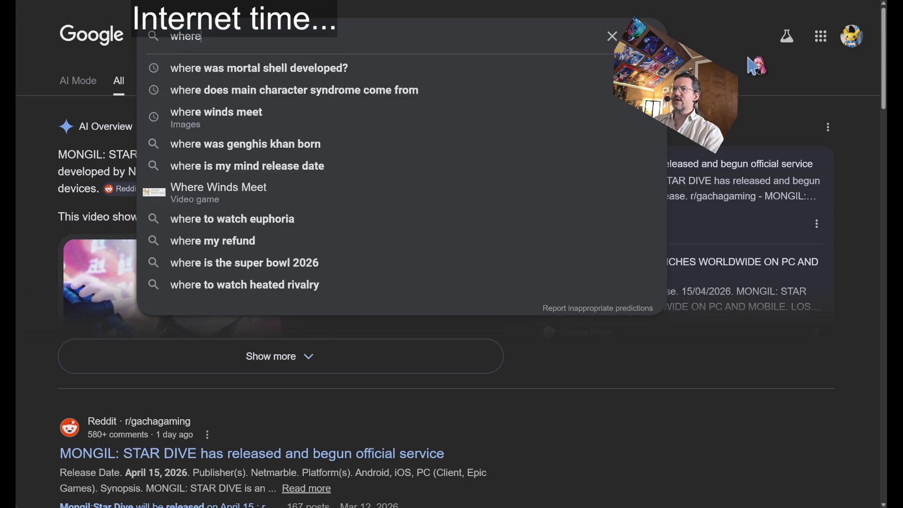
key("Return")
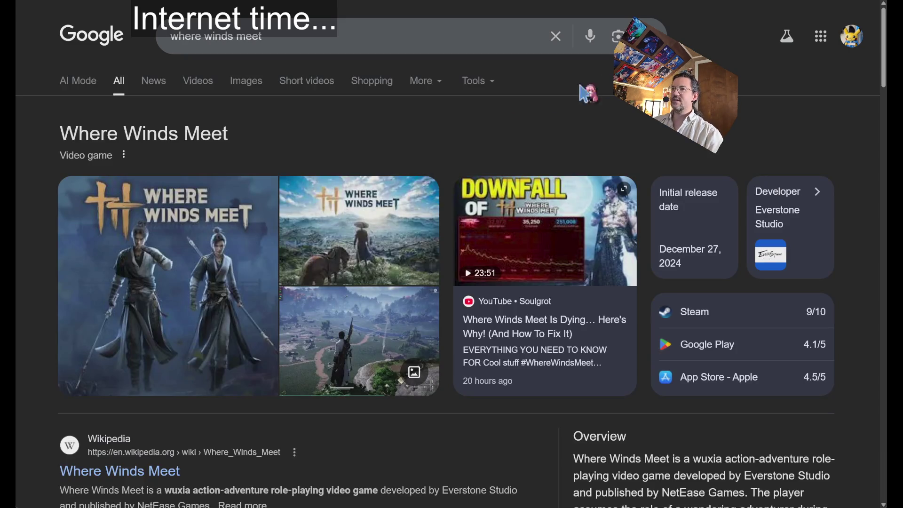
scroll(399, 129, "down", 3)
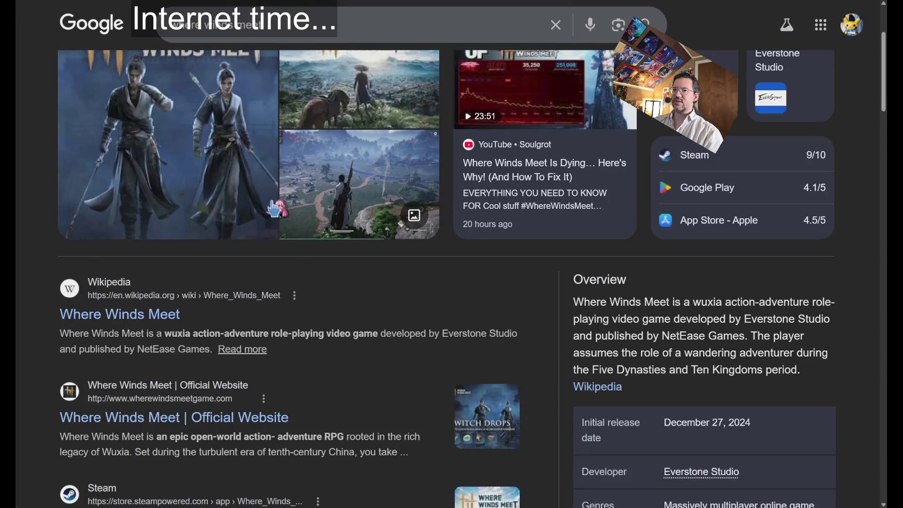
scroll(358, 329, "up", 2)
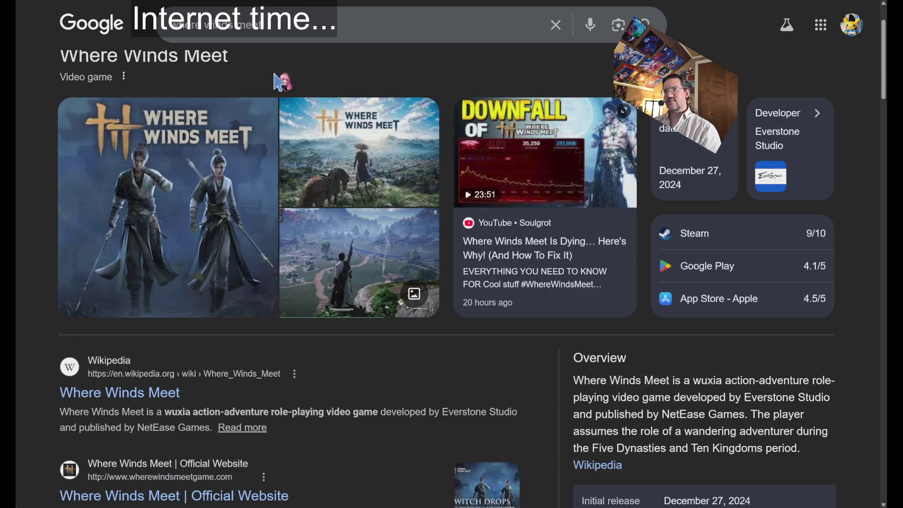
key("Return")
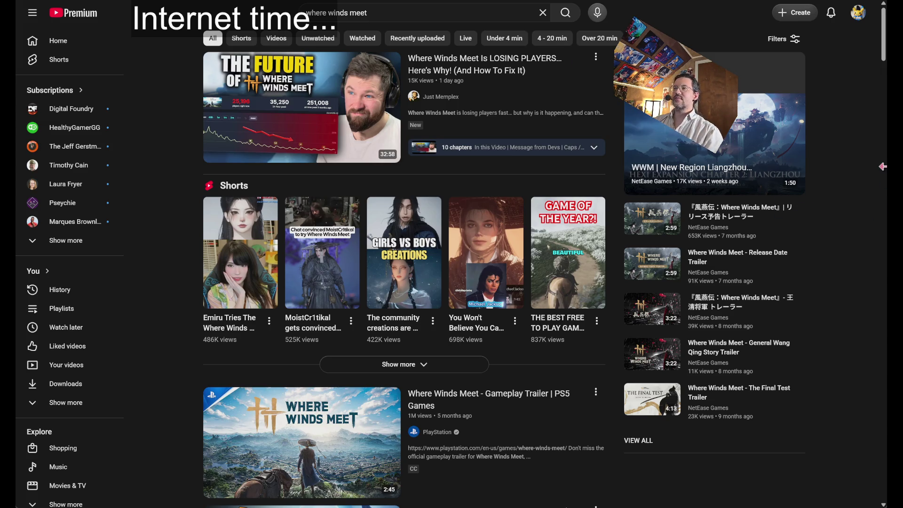
Step: Scroll the results and play 'Do the Rivers in Where Winds Meet Flow Anywhere?'
scroll(882, 166, "down", 5)
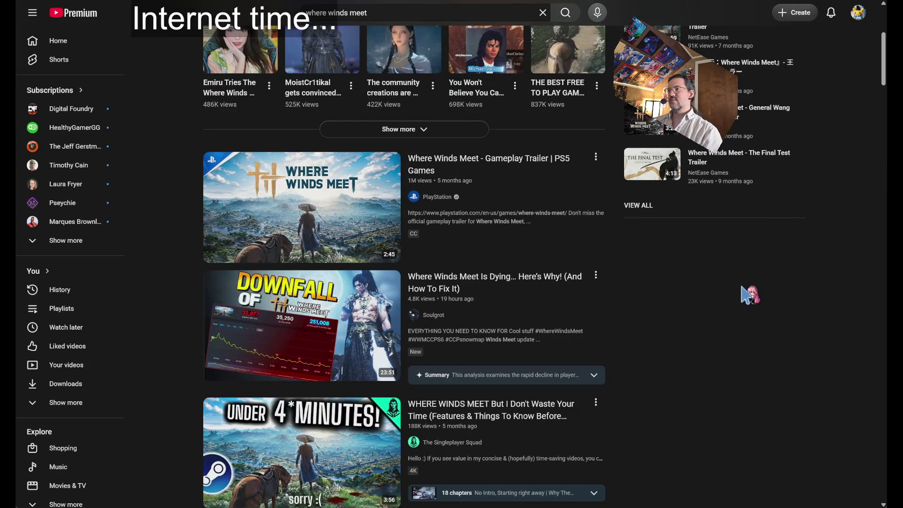
scroll(750, 295, "down", 2)
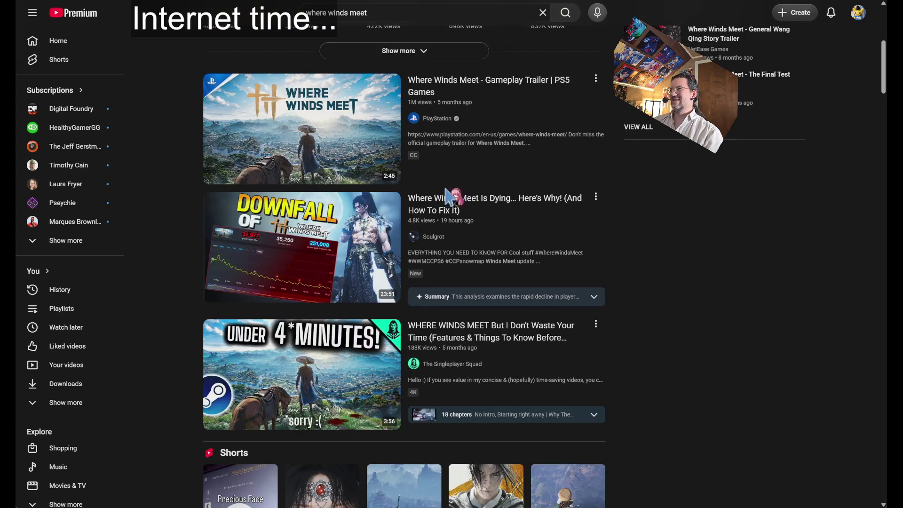
mouse_move(300, 211)
left_mouse_down()
mouse_move(659, 300)
mouse_move(641, 282)
mouse_move(681, 274)
left_mouse_up()
left_click(491, 217)
left_click_drag(432, 197, 491, 221)
left_click(688, 311)
scroll(191, 266, "down", 2)
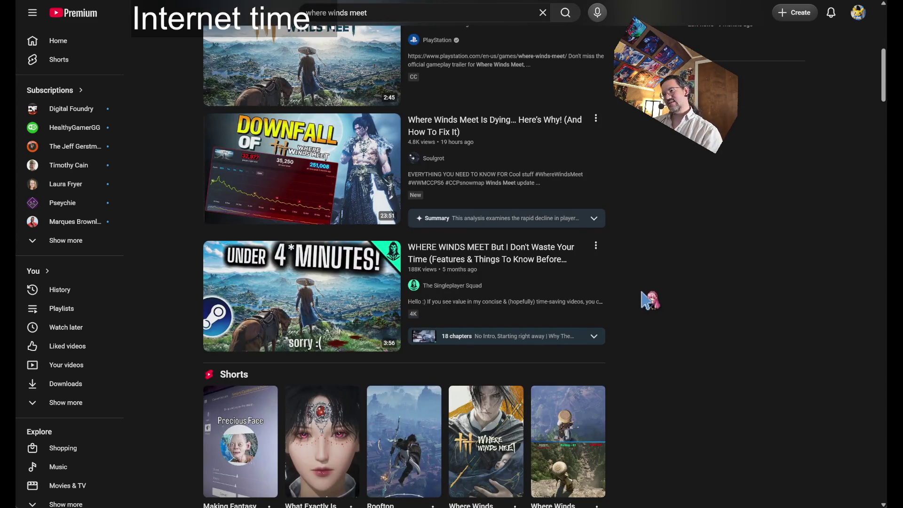
scroll(649, 301, "down", 10)
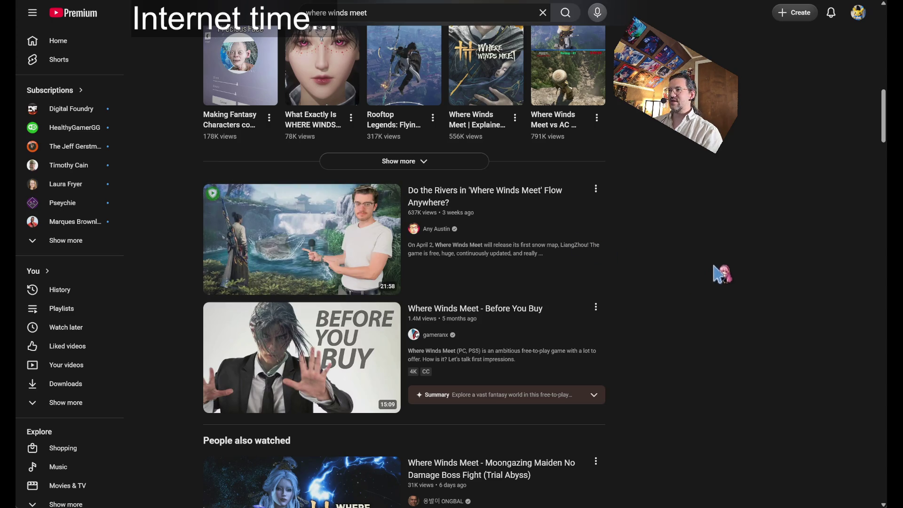
left_click(545, 224)
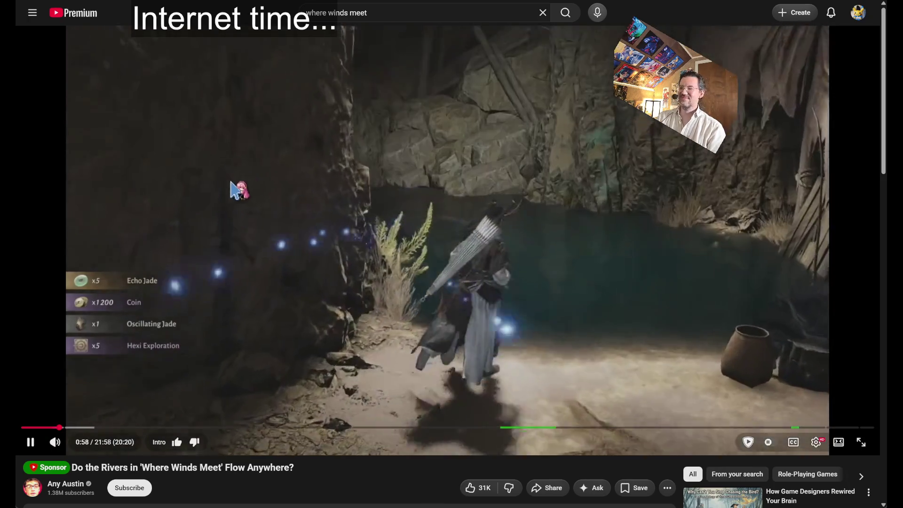
Step: Pause the Where Winds Meet rivers video around 0:58
left_click(238, 187)
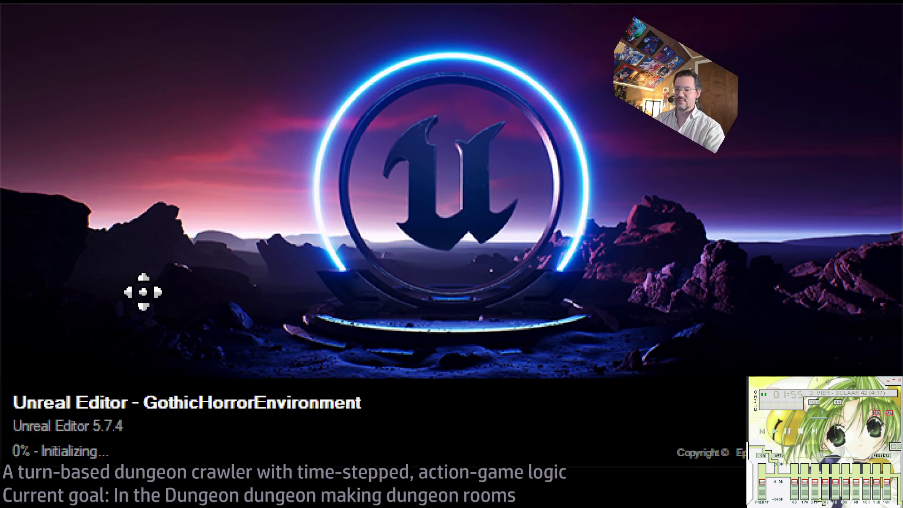
Step: Resume the background music with the media play key while GothicHorrorEnvironment loads
key("XF86AudioPlay")
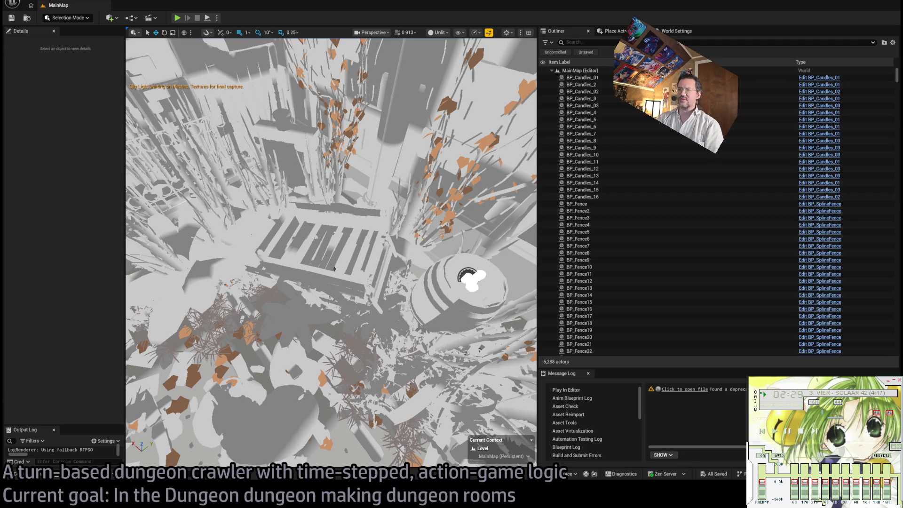
Step: Switch from the Unreal Editor to the Chrome window showing Google
key("alt+Tab")
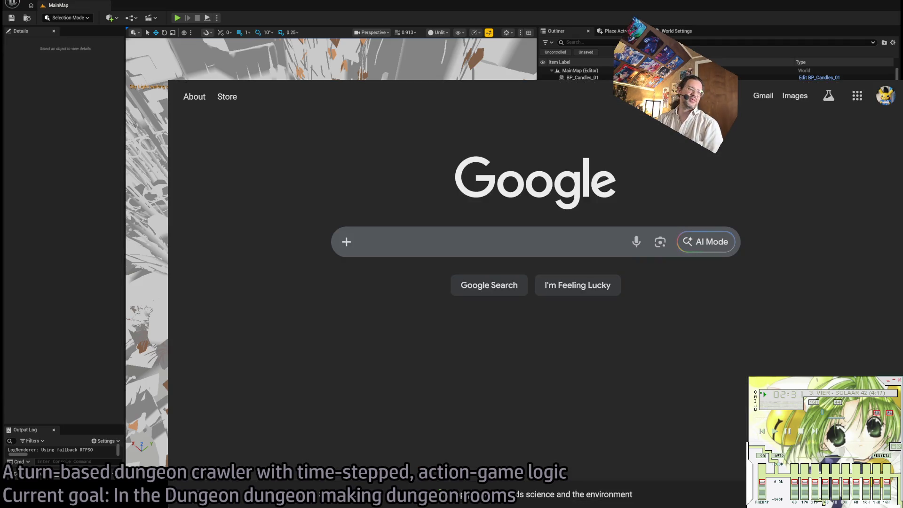
Step: Search Google for 'who ported Oblivion Remastered?' and open the Virtuos Wikipedia article
left_click(386, 244)
left_click(304, 248)
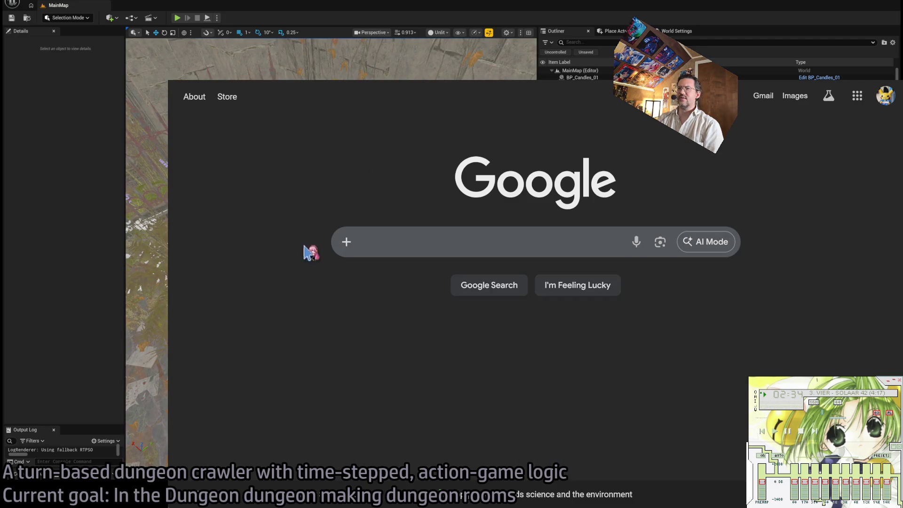
left_click(381, 237)
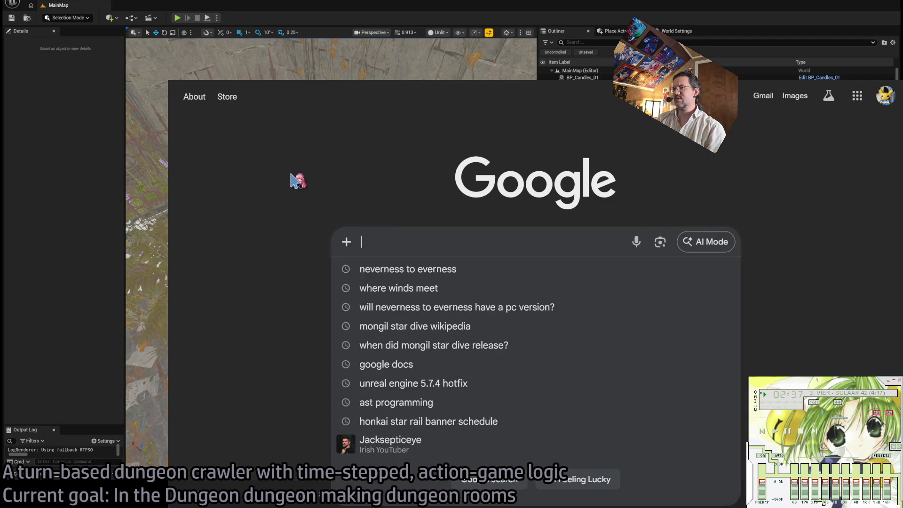
type("who porte")
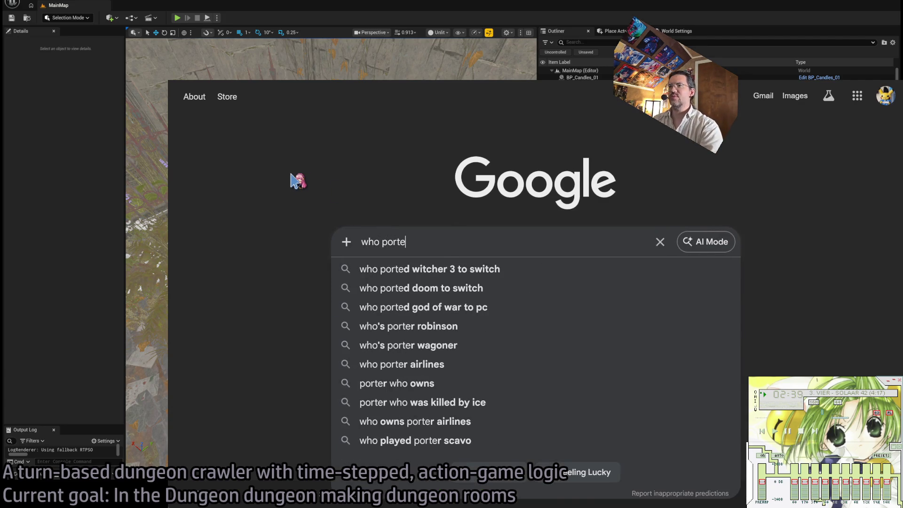
type("d Oblivion Remastered?")
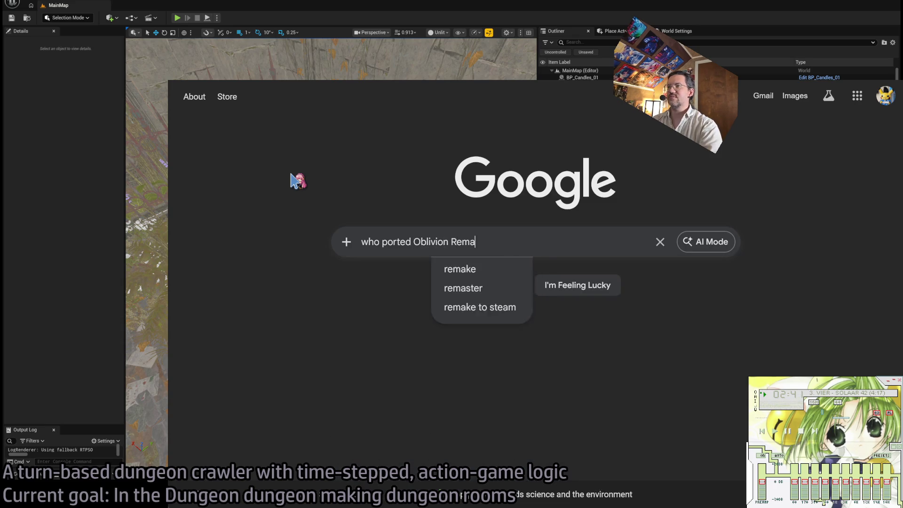
key("Return")
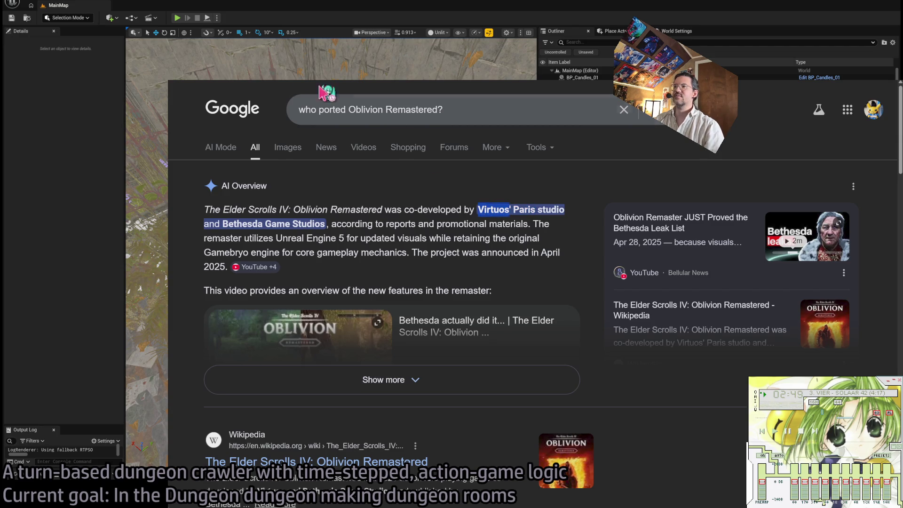
left_click(423, 109)
left_click(449, 196)
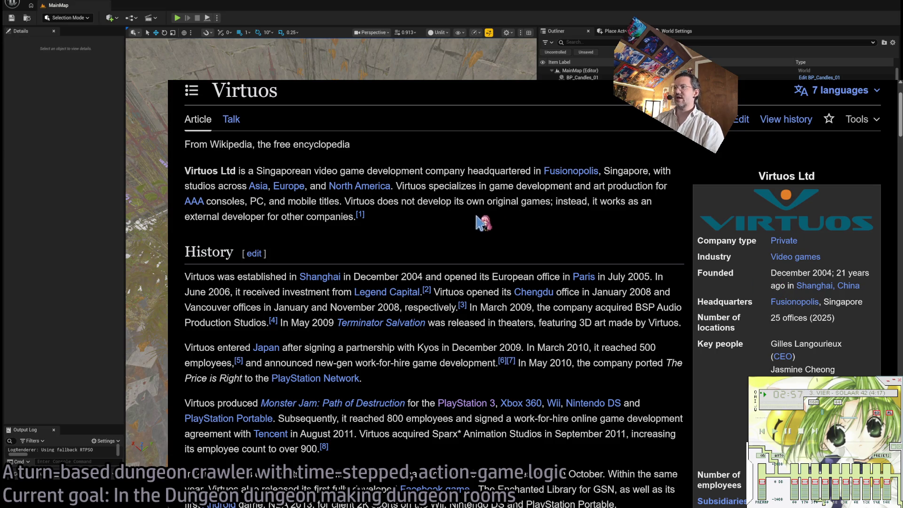
Step: Look up Virtuos's headquarters in the article: Fusionopolis, Singapore
scroll(508, 296, "down", 5)
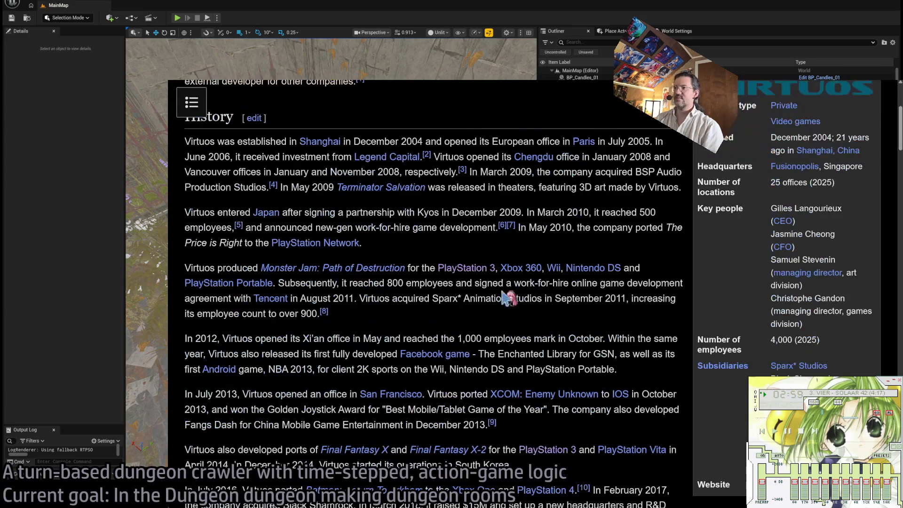
scroll(656, 358, "up", 5)
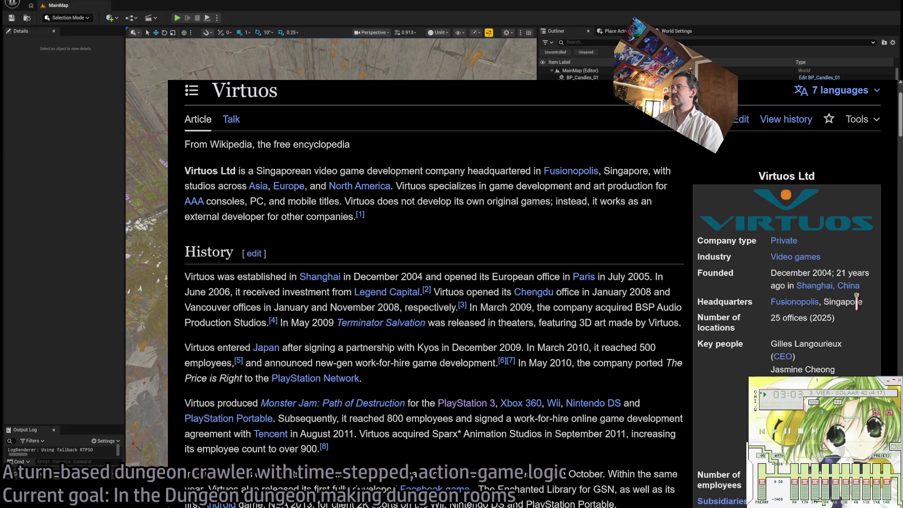
triple_click(870, 310)
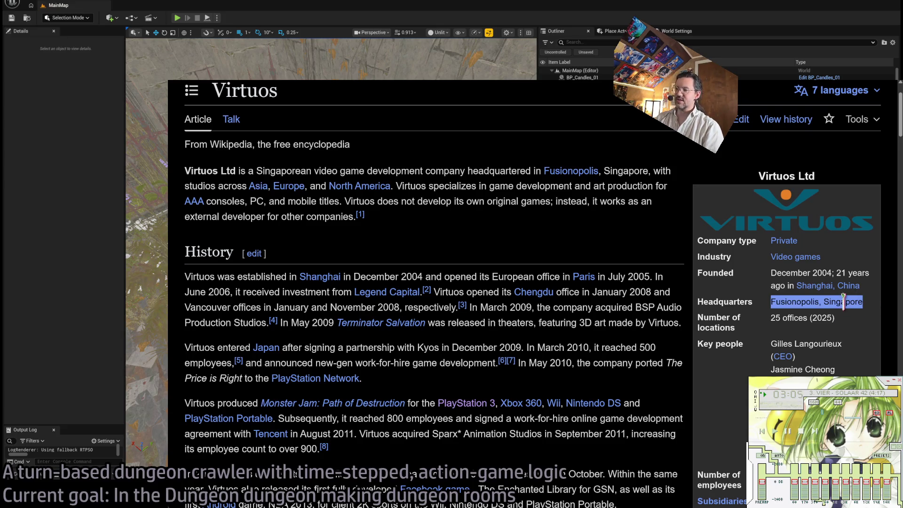
left_click(473, 238)
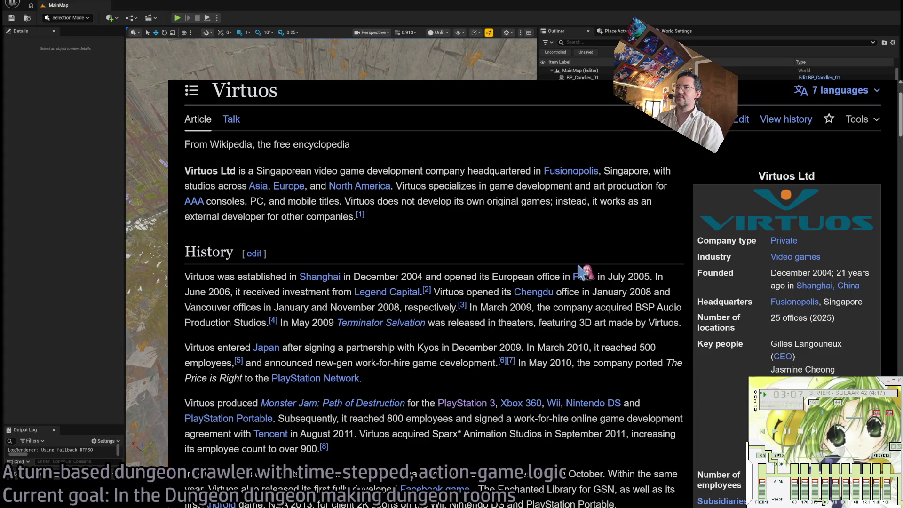
Step: Read down the rest of the Virtuos article, then return to the Google results and Unreal Editor
scroll(566, 294, "down", 2)
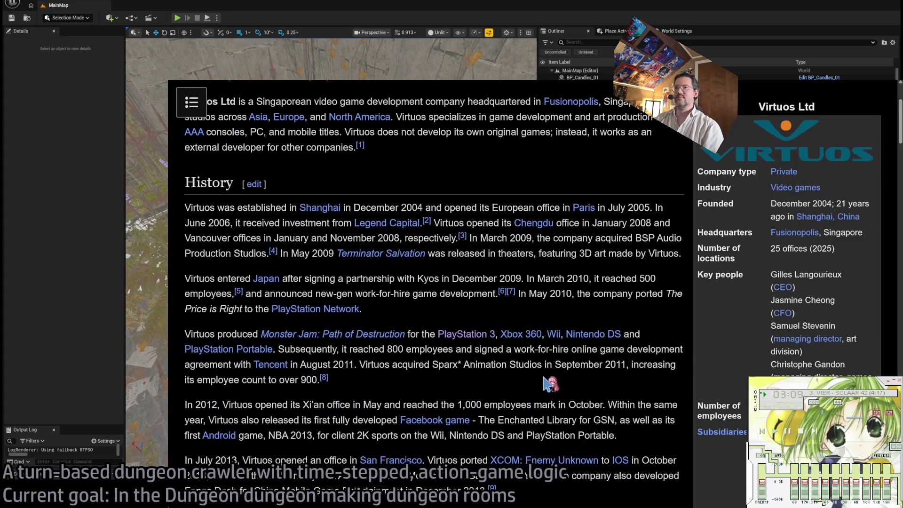
scroll(548, 382, "down", 4)
scroll(545, 378, "down", 2)
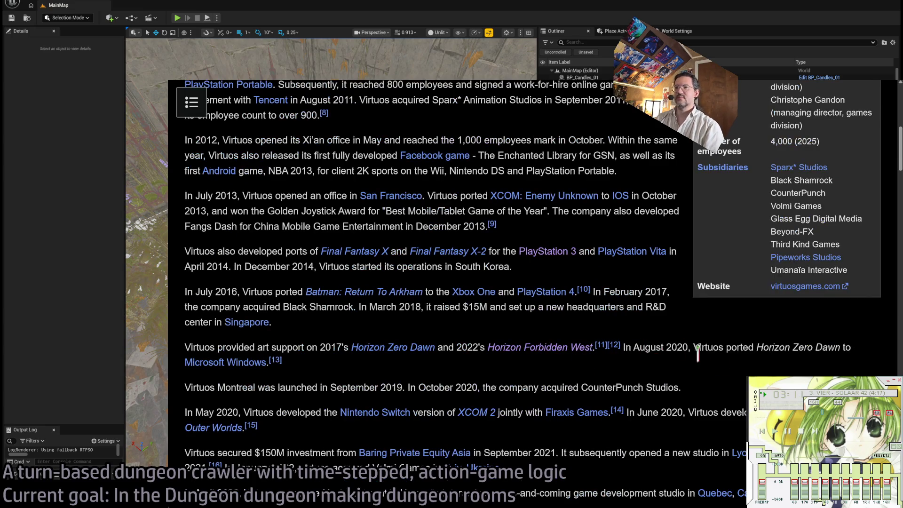
scroll(724, 366, "down", 2)
scroll(722, 368, "down", 2)
scroll(699, 374, "down", 4)
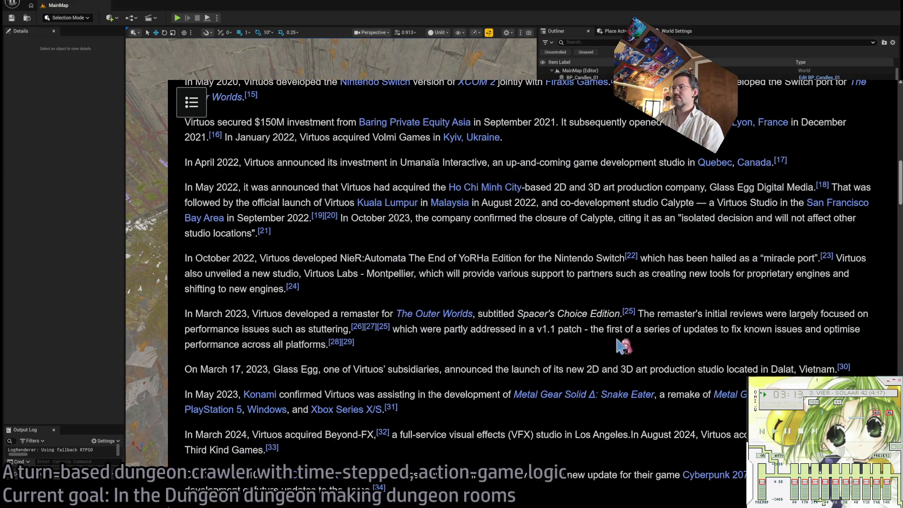
key("alt+Left")
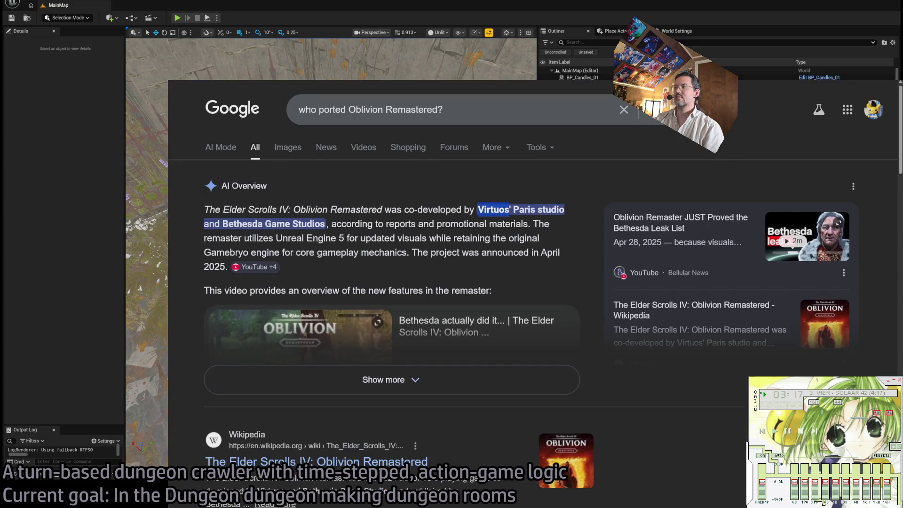
key("alt+Tab")
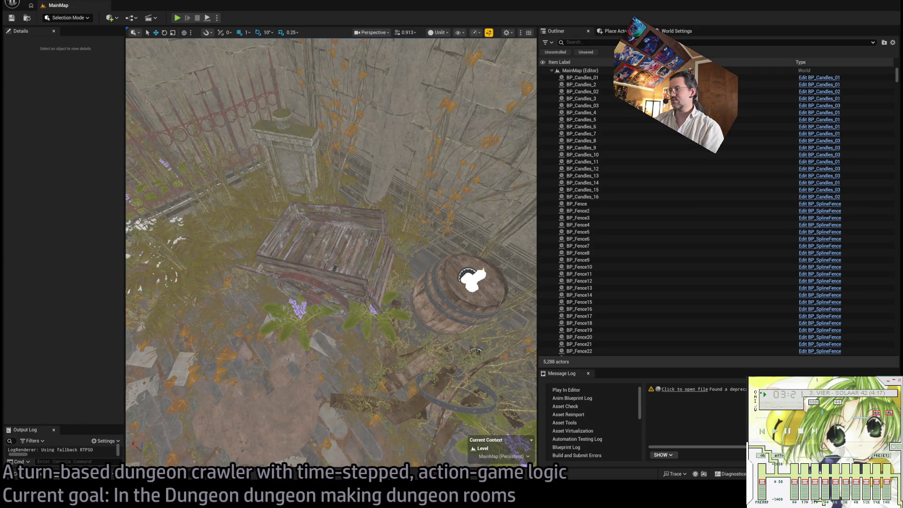
Step: Select the wall SM_Wall_68, widen the viewport, and fly up close to select stone gate SM_Gate_02
left_click(365, 119)
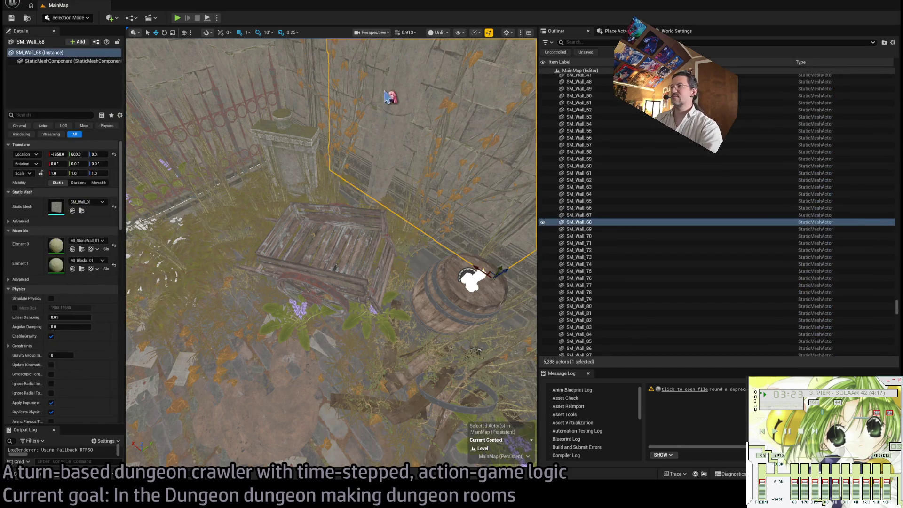
left_click_drag(506, 219, 506, 231)
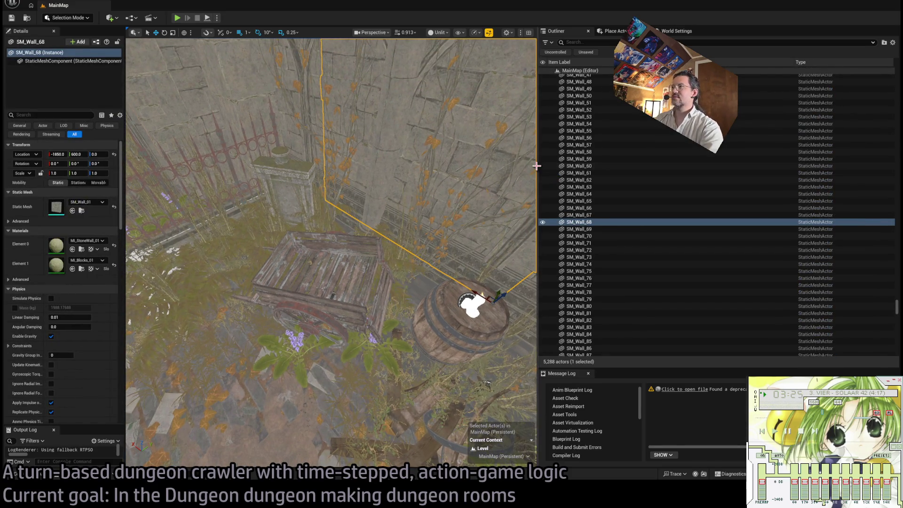
left_click_drag(539, 166, 749, 174)
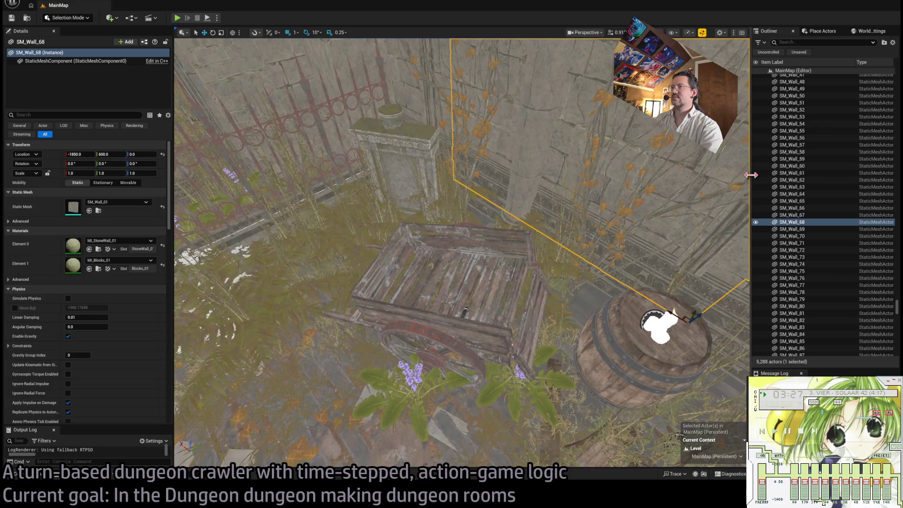
mouse_move(152, 152)
left_mouse_down()
mouse_move(173, 151)
mouse_move(142, 152)
left_mouse_up()
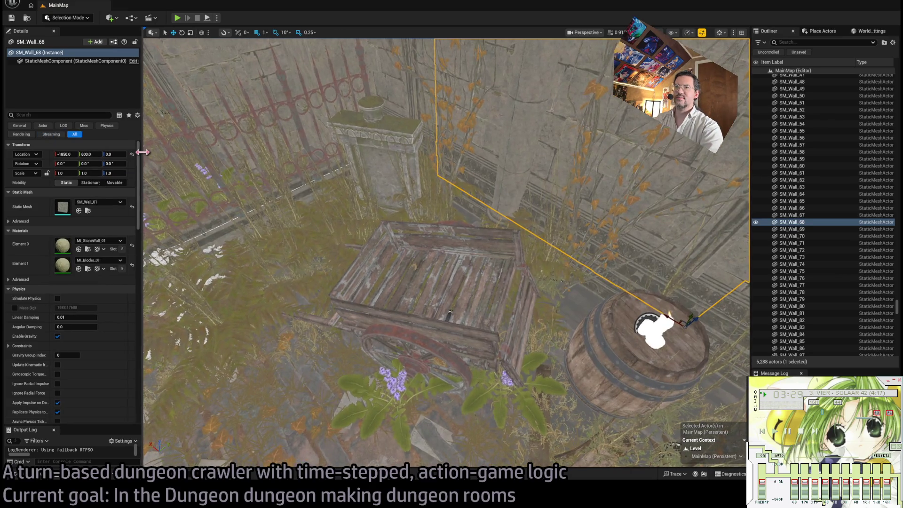
key("f")
mouse_move(339, 454)
left_mouse_down()
mouse_move(473, 312)
mouse_move(409, 423)
mouse_move(388, 240)
left_mouse_up()
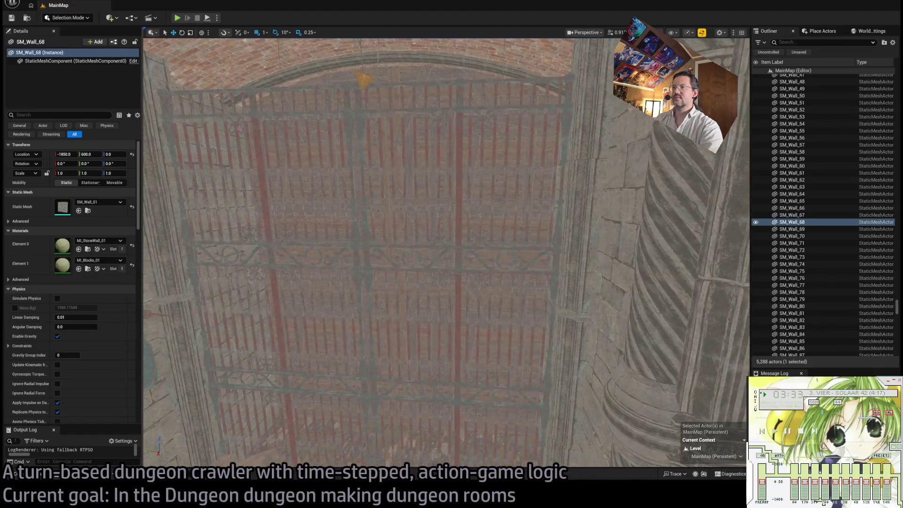
left_click(387, 240)
scroll(388, 240, "down", 5)
Step: Fly the camera through the courtyard toward the left buildings, then show the GothicHorror Blueprints assets
mouse_move(493, 445)
left_mouse_down()
mouse_move(462, 256)
mouse_move(438, 319)
left_mouse_up()
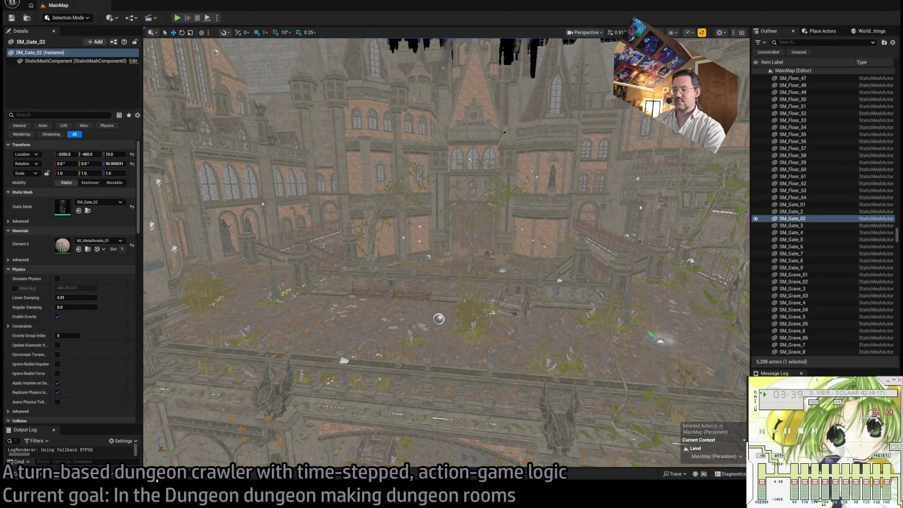
left_click_drag(219, 440, 524, 301)
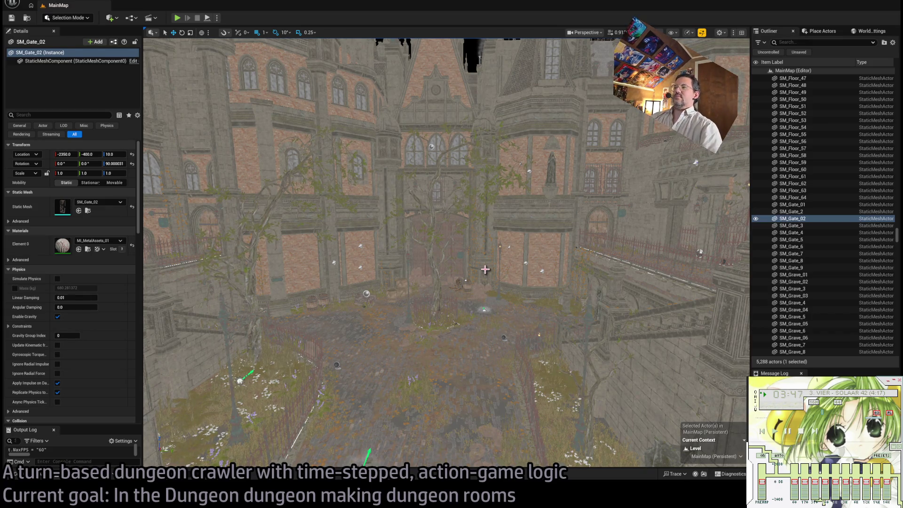
left_click_drag(452, 237, 505, 258)
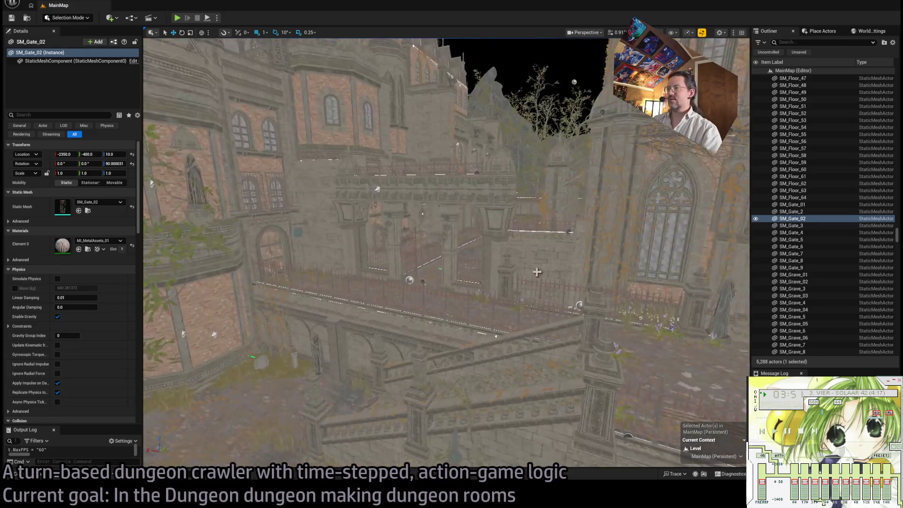
scroll(828, 301, "down", 15)
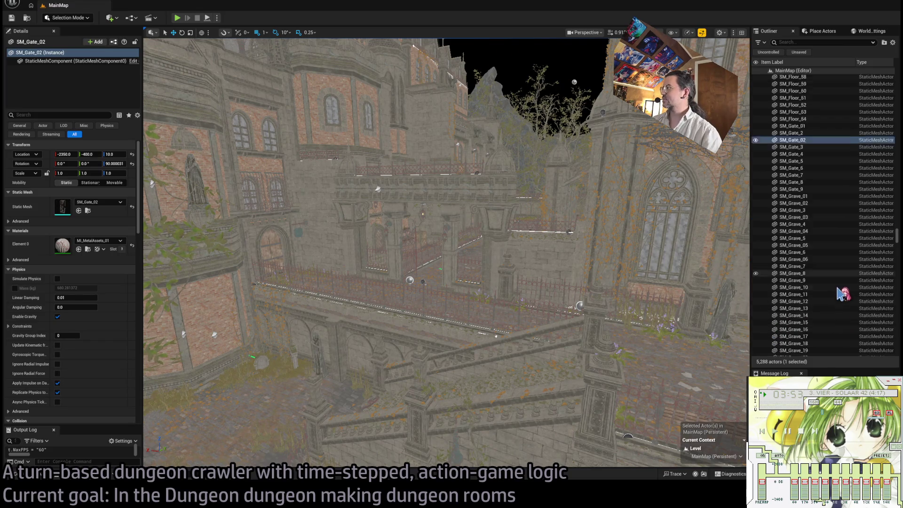
scroll(871, 254, "down", 20)
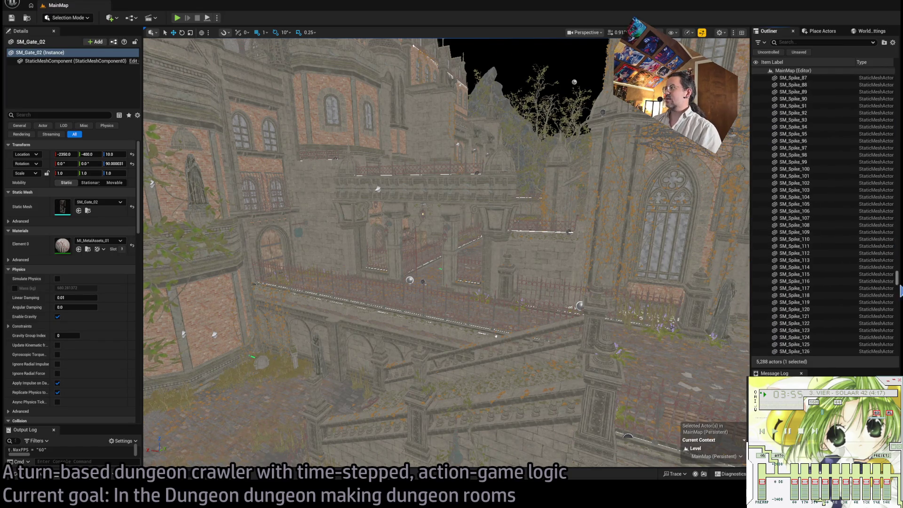
left_click(41, 476)
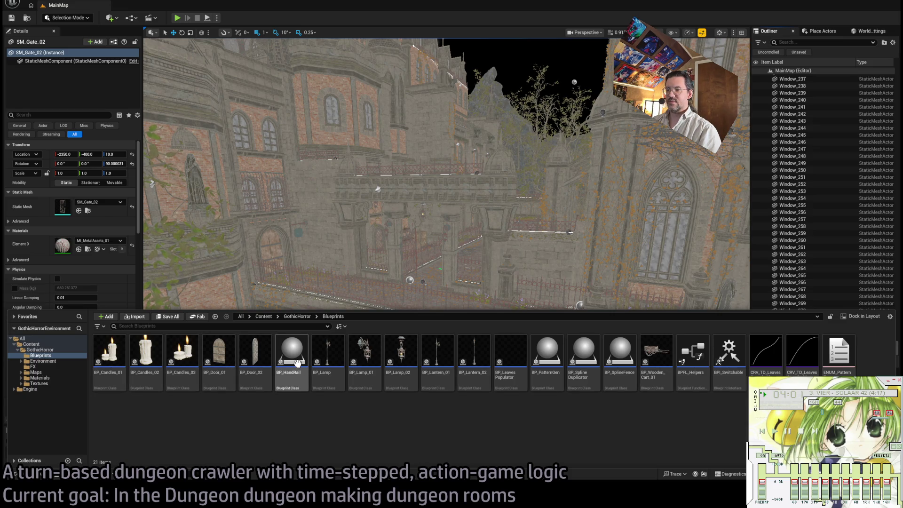
left_click(704, 366)
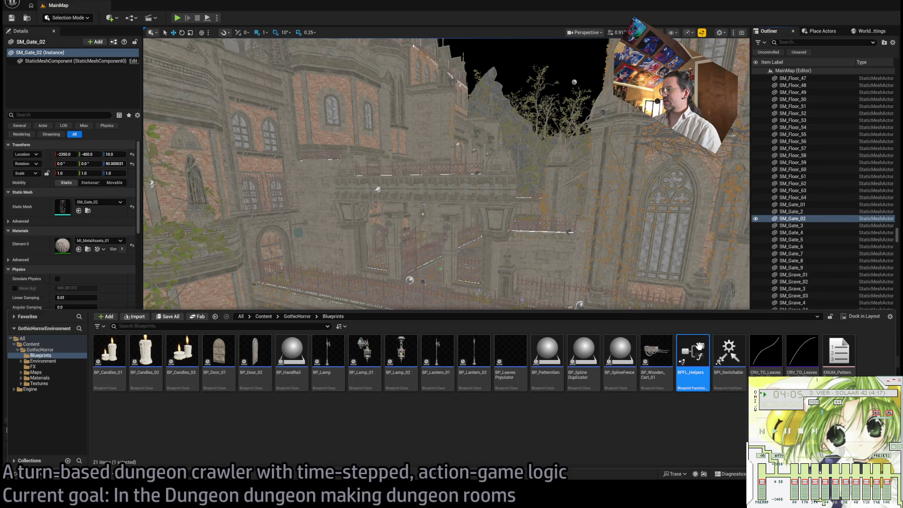
double_click(699, 348)
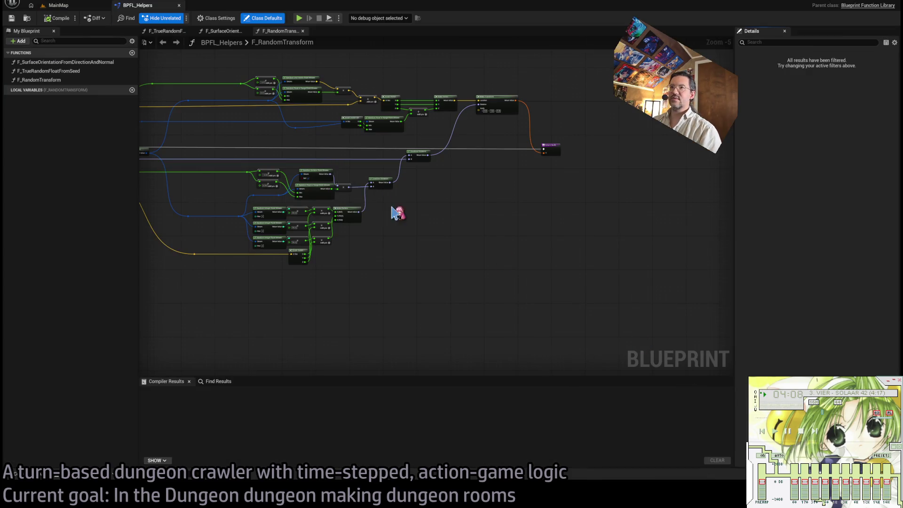
scroll(518, 241, "up", 2)
scroll(483, 231, "down", 2)
scroll(479, 228, "up", 2)
double_click(70, 72)
double_click(77, 80)
double_click(83, 63)
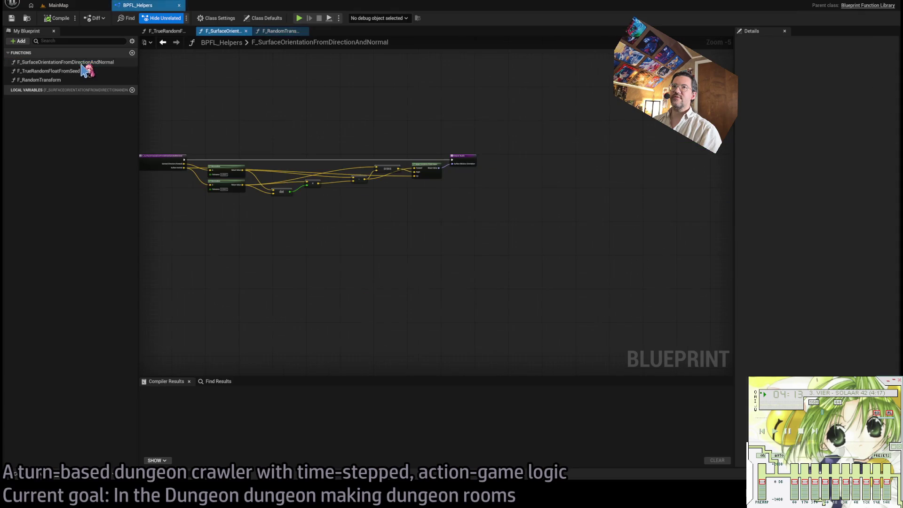
left_click_drag(253, 114, 342, 134)
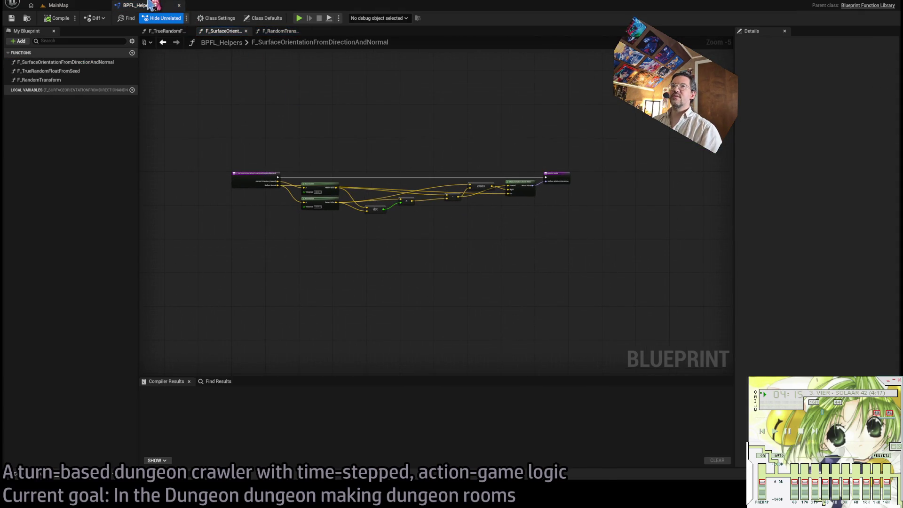
middle_click(155, 6)
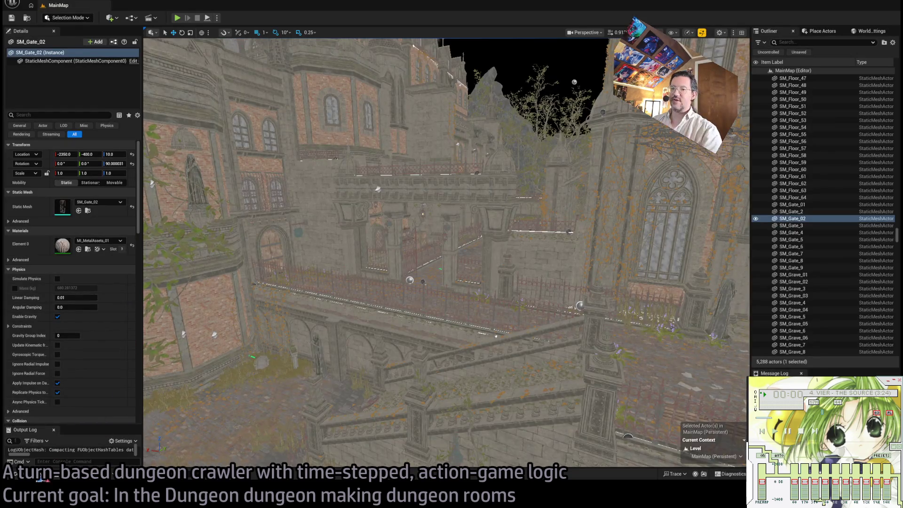
left_click(38, 477)
left_click(741, 363)
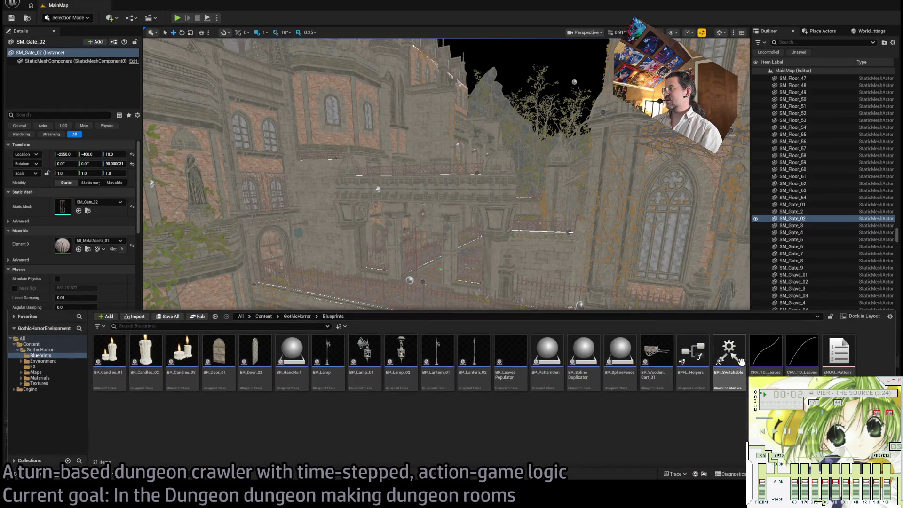
left_click(727, 355)
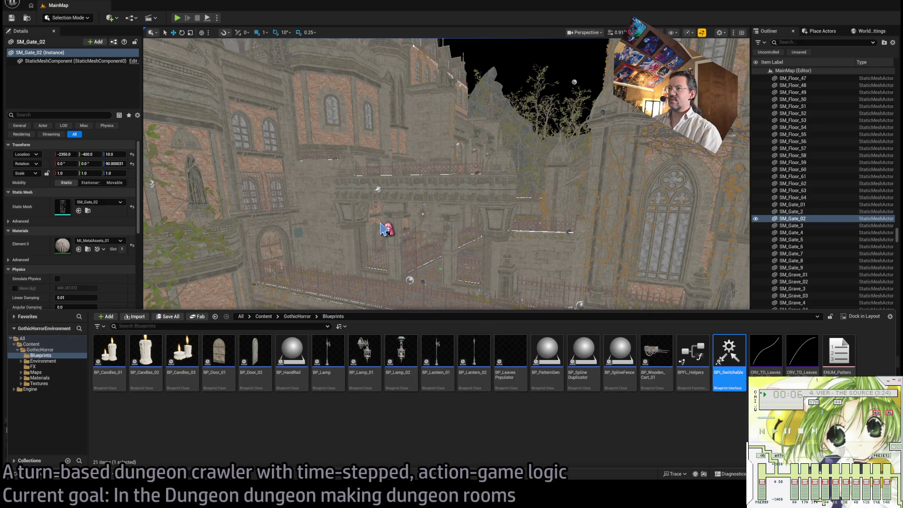
Step: Open BP_Candles_01 and look over its construction script and class settings
double_click(109, 353)
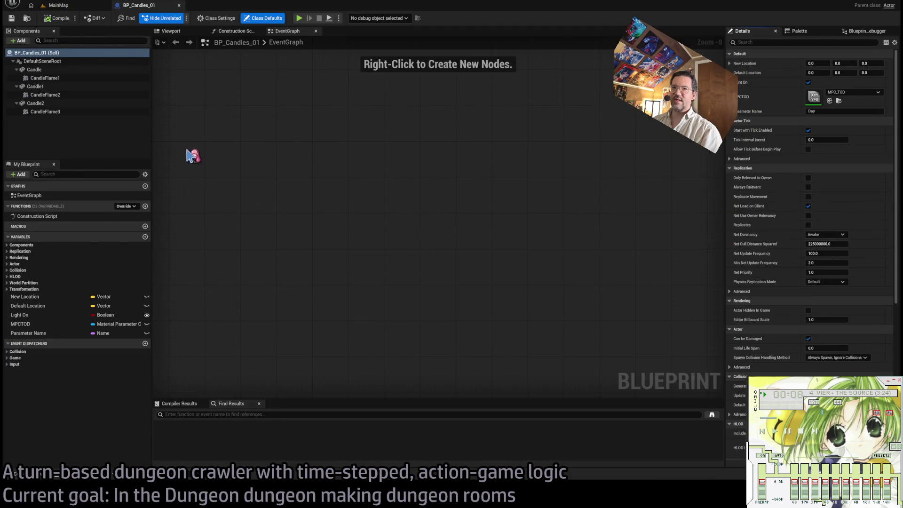
left_click(218, 34)
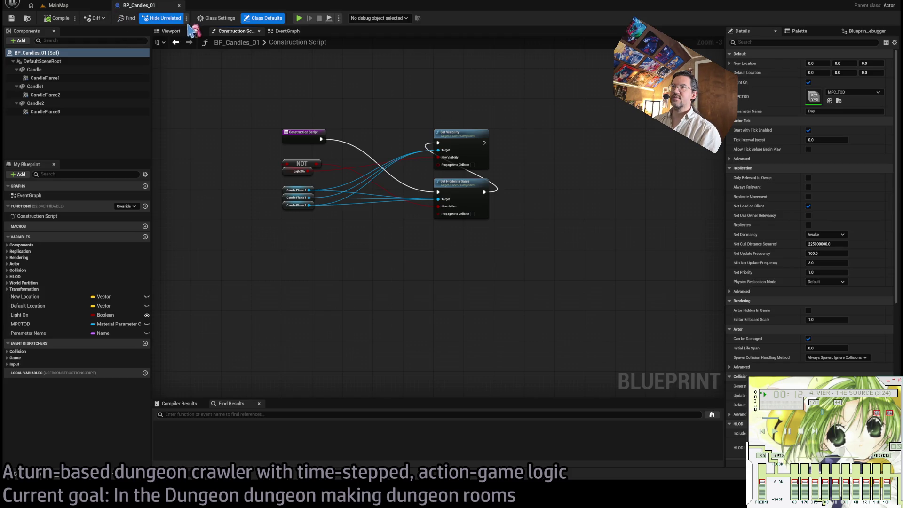
left_click(217, 19)
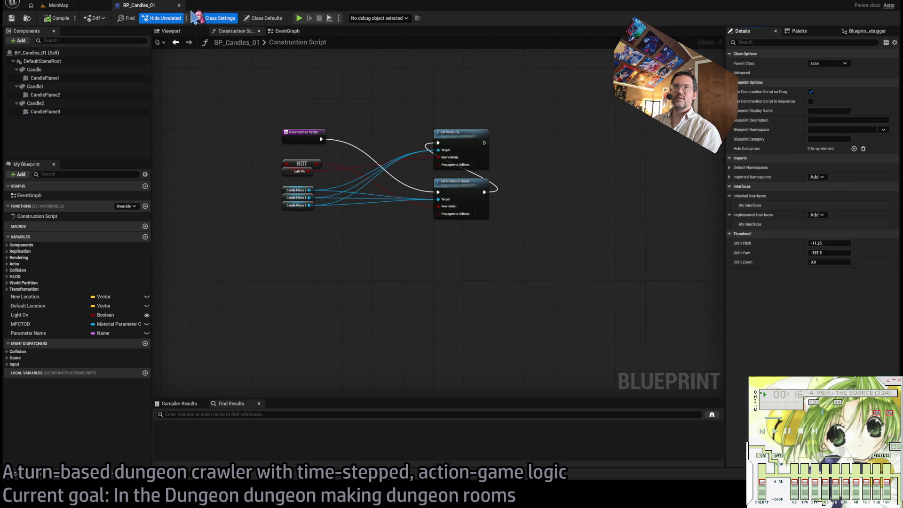
Step: Delete the MPCTOD, Parameter Name, New Location and Default Location variables, then compile
left_click(39, 324)
left_click(54, 333, "shift")
key("Delete")
left_click(61, 306)
left_click(57, 297, "shift")
key("Delete")
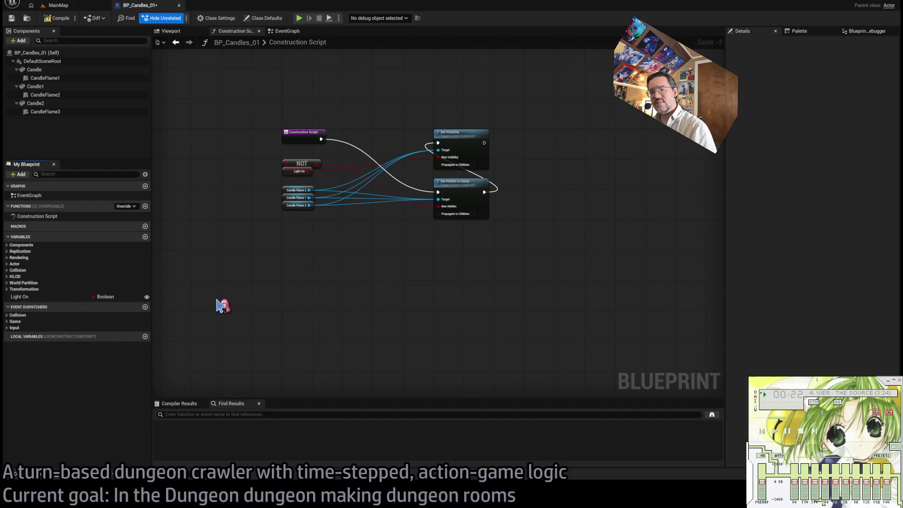
left_click(65, 21)
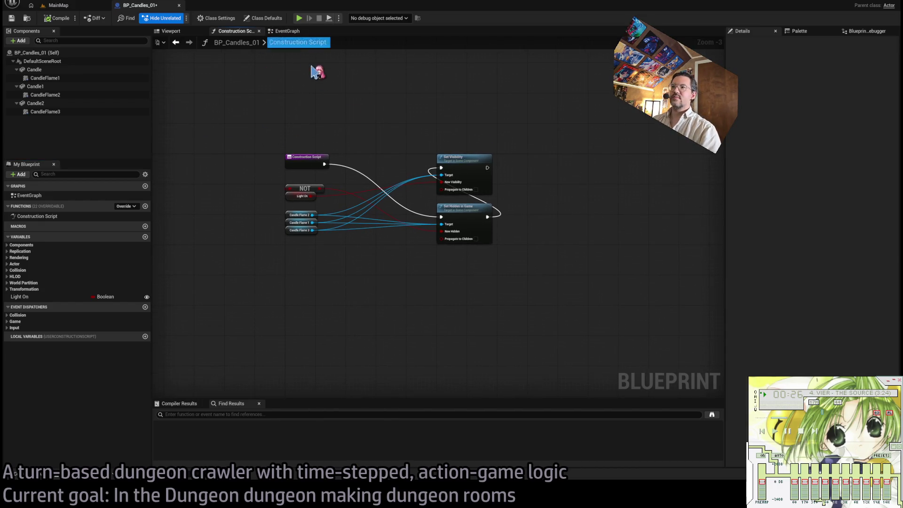
Step: Check the empty EventGraph and candle preview, close BP_Candles_01, and return to the Blueprints assets
left_click(290, 32)
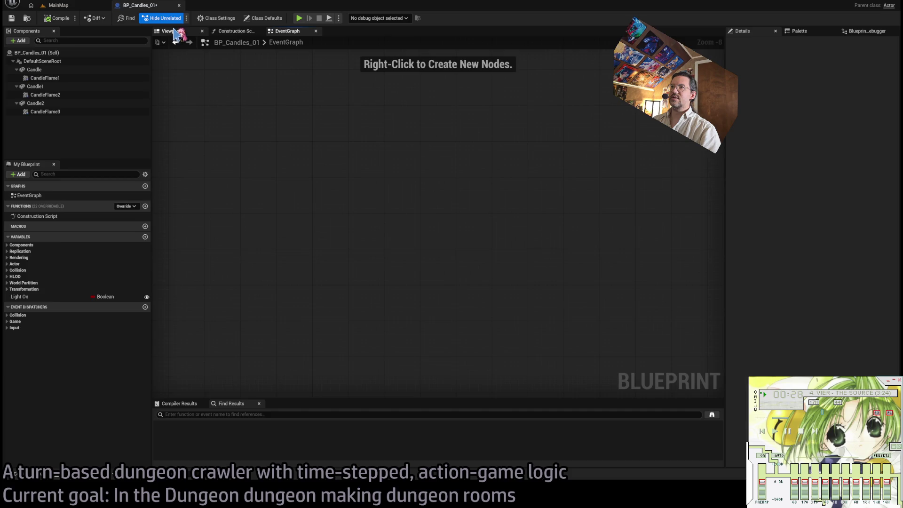
left_click(170, 31)
left_click(286, 31)
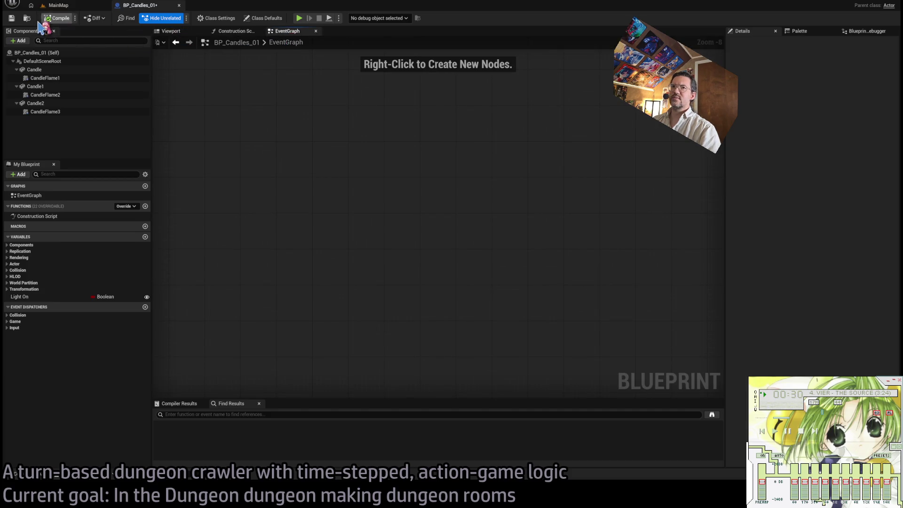
left_click(179, 5)
left_click(37, 478)
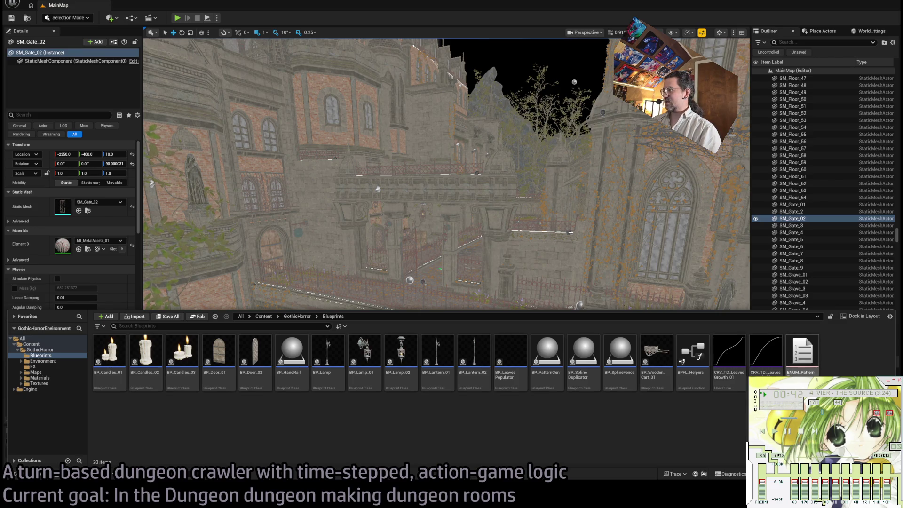
Step: Deselect ENUM_Pattern, browse Environment's Assets and Vegetation subfolders, and move to the FX folder
left_click(803, 362)
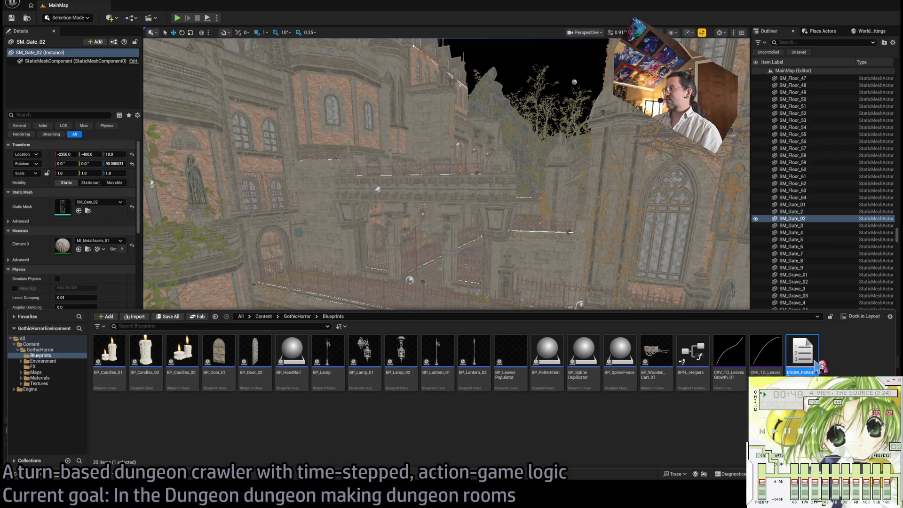
key("Escape")
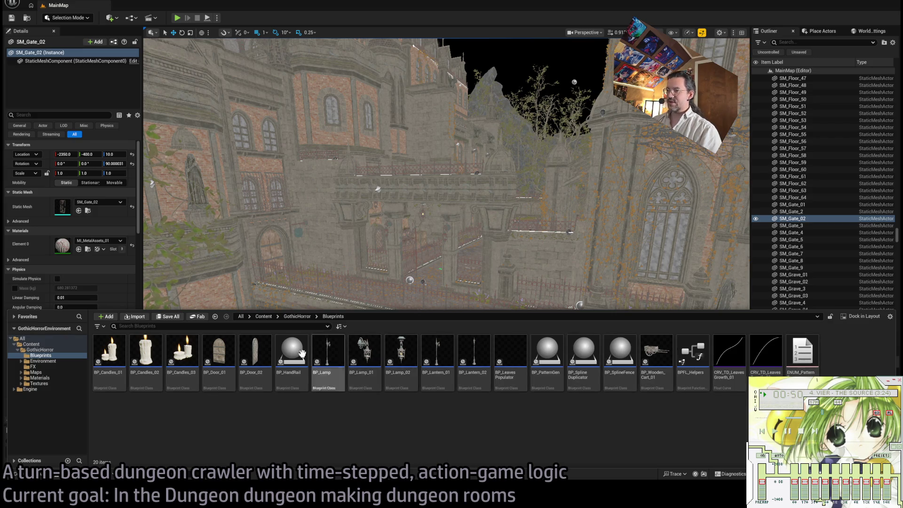
left_click(48, 361)
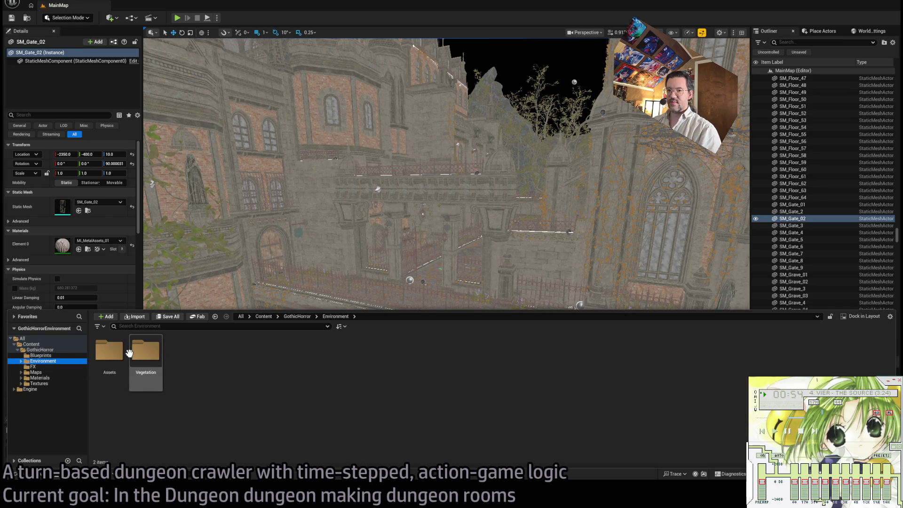
double_click(50, 361)
left_click(47, 367)
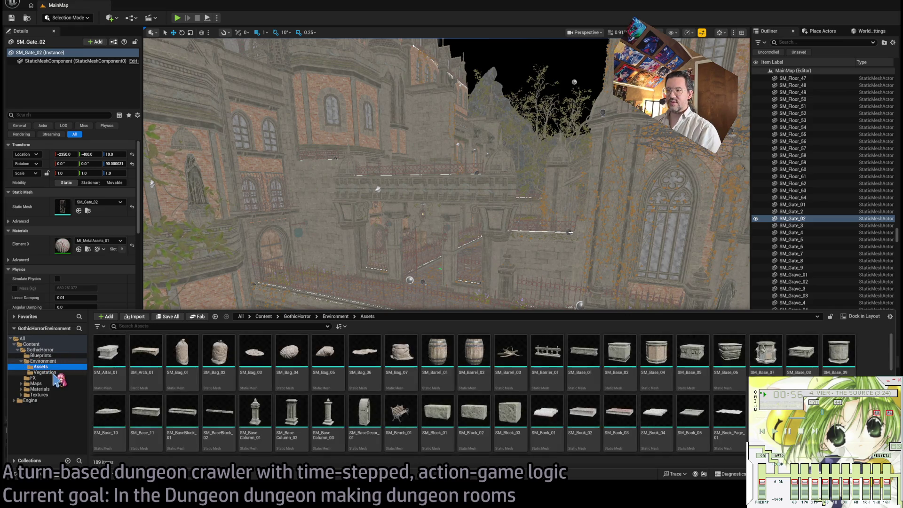
left_click(54, 372)
key("Left")
key("Left")
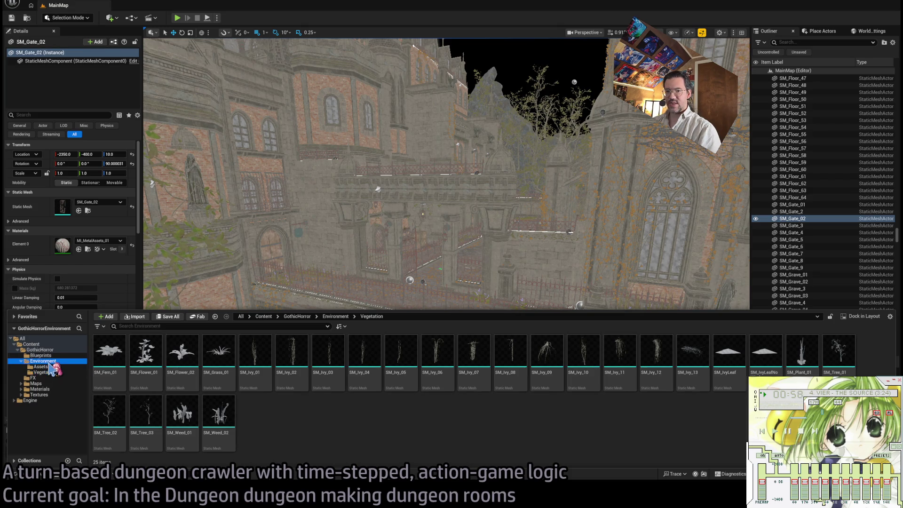
key("Down")
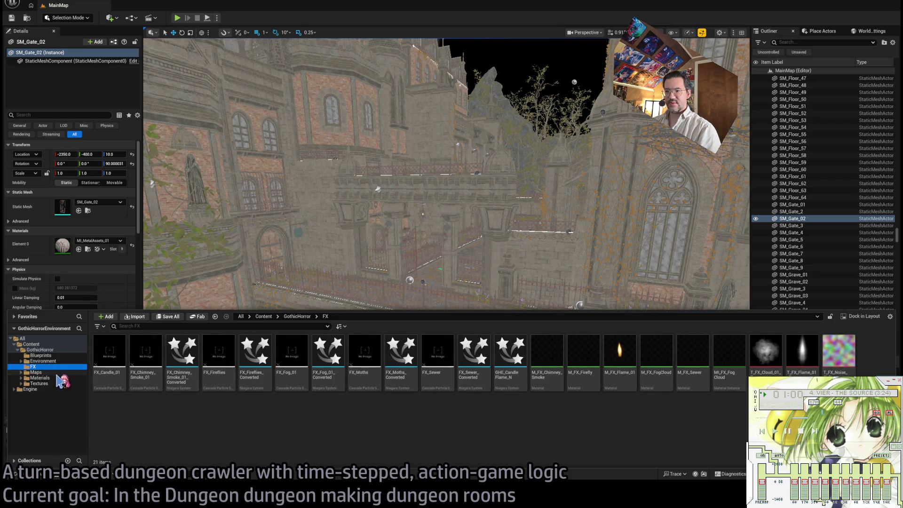
Step: Pick through the FX effects, then select and delete GHE_Candle_Flame_N
left_click(432, 377)
left_click(364, 362)
left_click(292, 362)
left_click(219, 362)
left_click(115, 359)
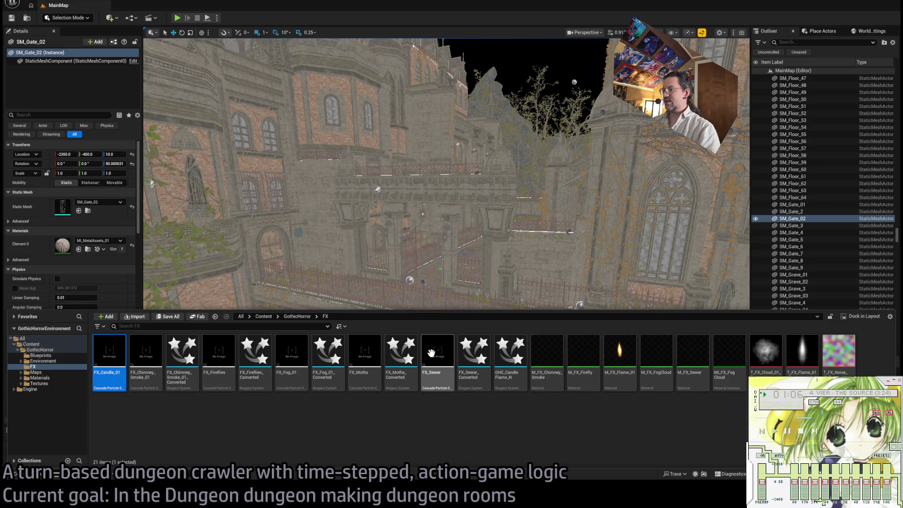
left_click(510, 358)
left_click(474, 357, "ctrl")
left_click(402, 357, "ctrl")
left_click(292, 357, "ctrl")
left_click(244, 356)
left_click(183, 357)
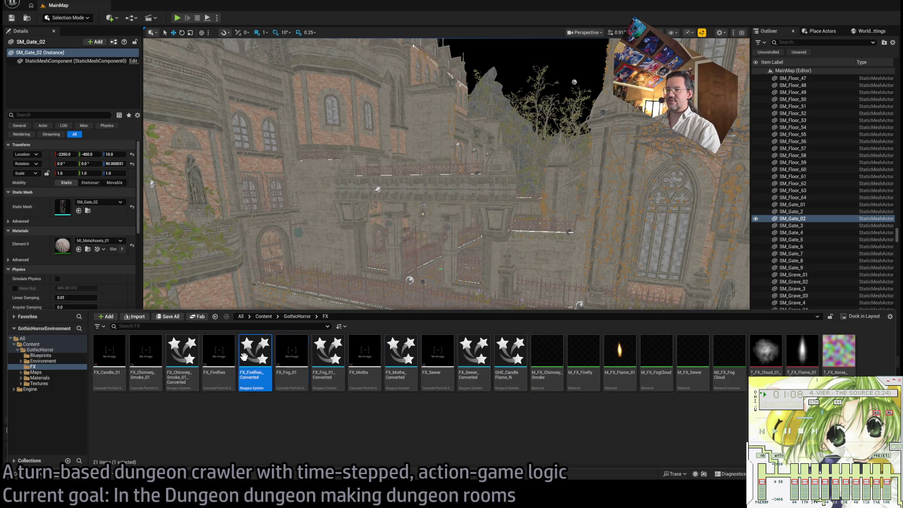
left_click(344, 421)
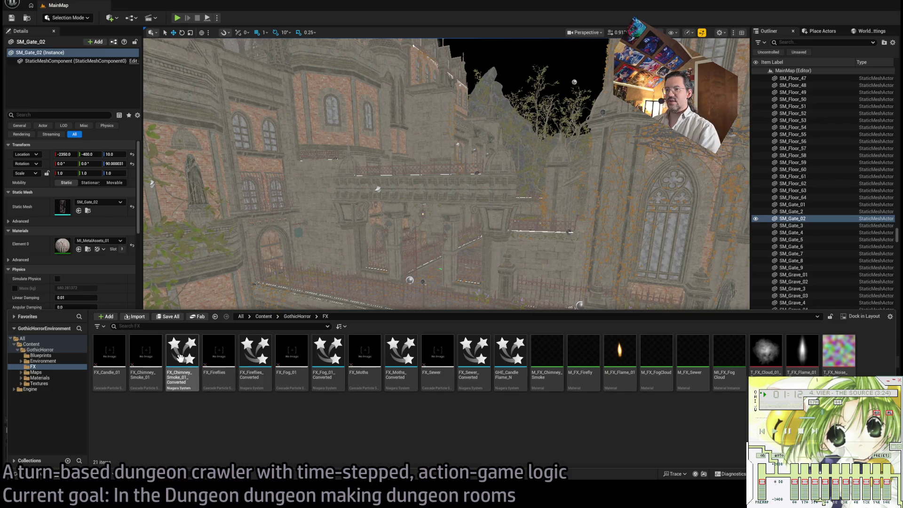
left_click(518, 364)
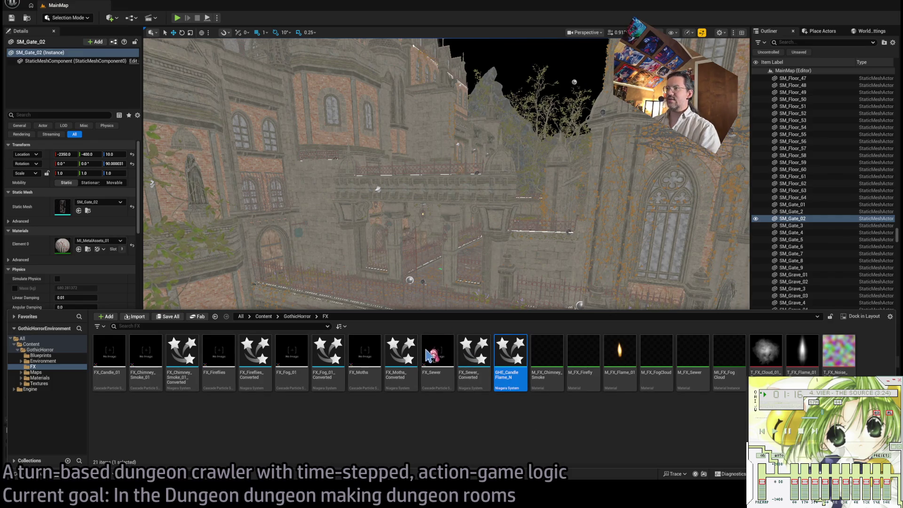
key("Delete")
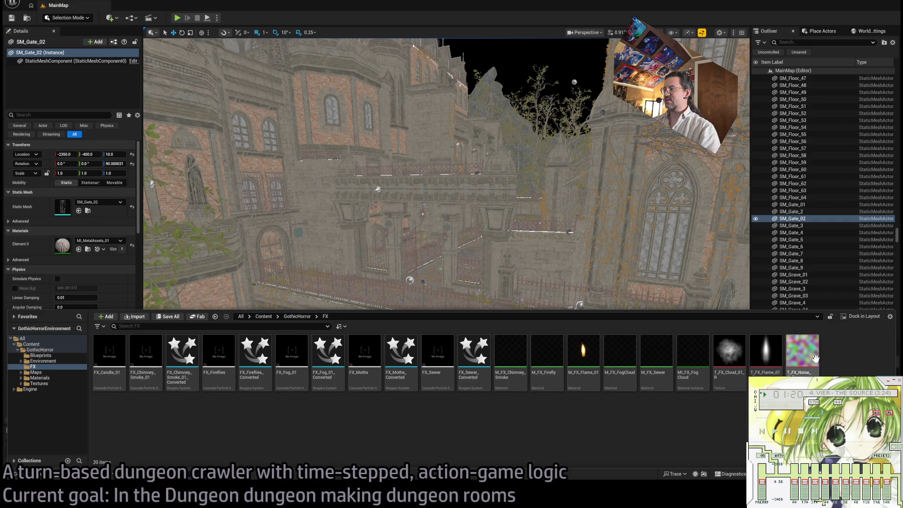
Step: Browse Maps, MainMap_sharedassets, Materials, Engine and Blueprints folders, then switch to the Google window
left_click(46, 372)
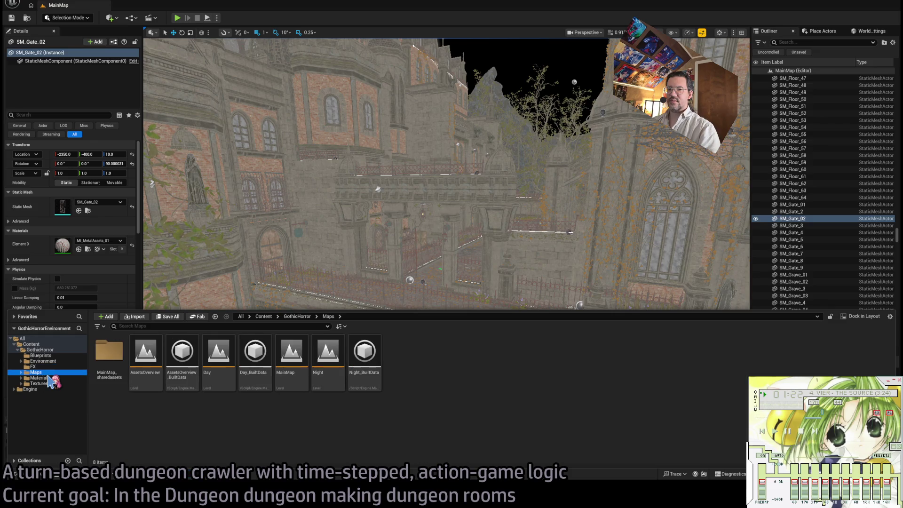
double_click(105, 365)
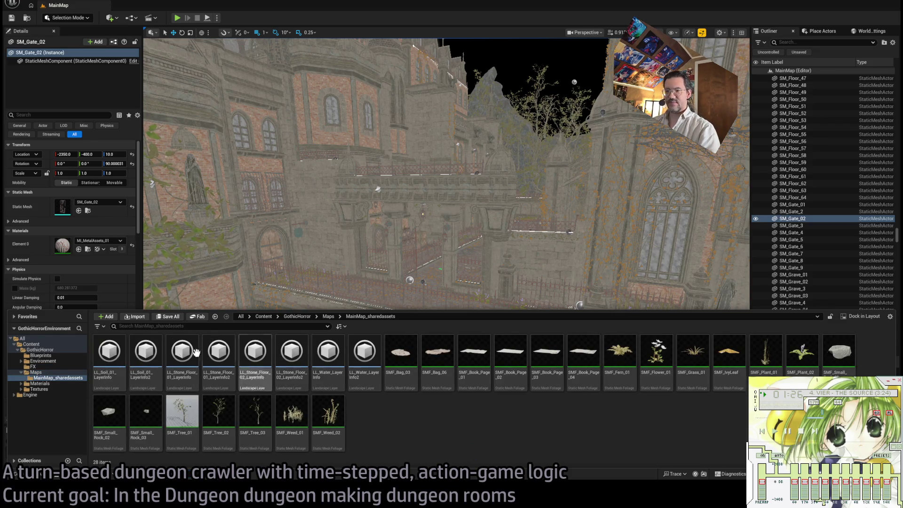
left_click(40, 378)
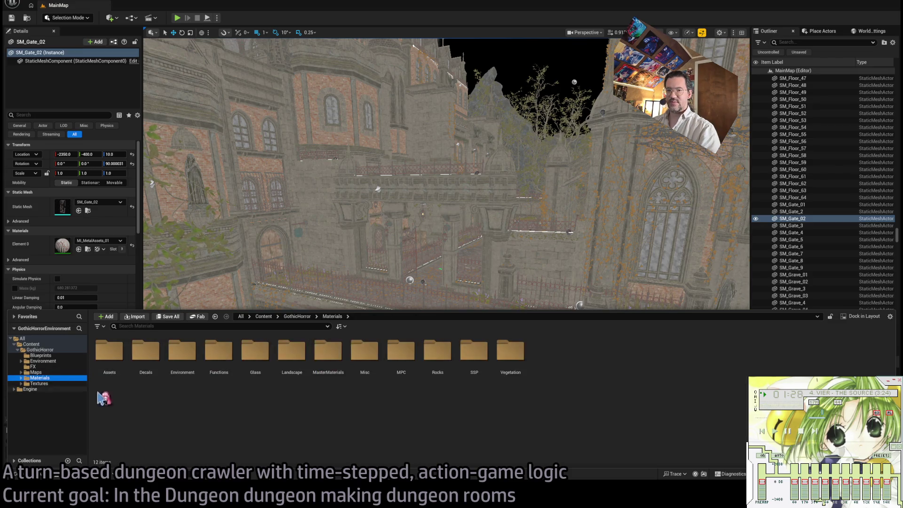
left_click(49, 390)
left_click(47, 350)
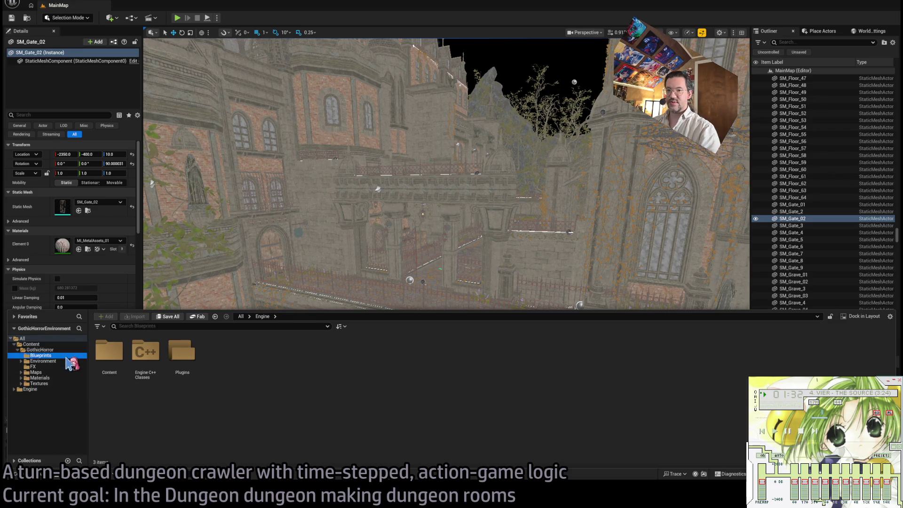
left_click(57, 356)
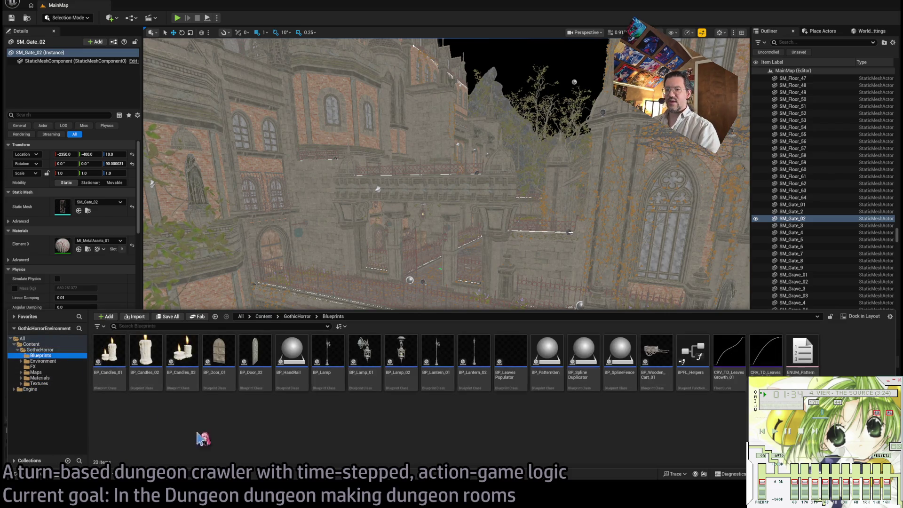
key("alt+Tab")
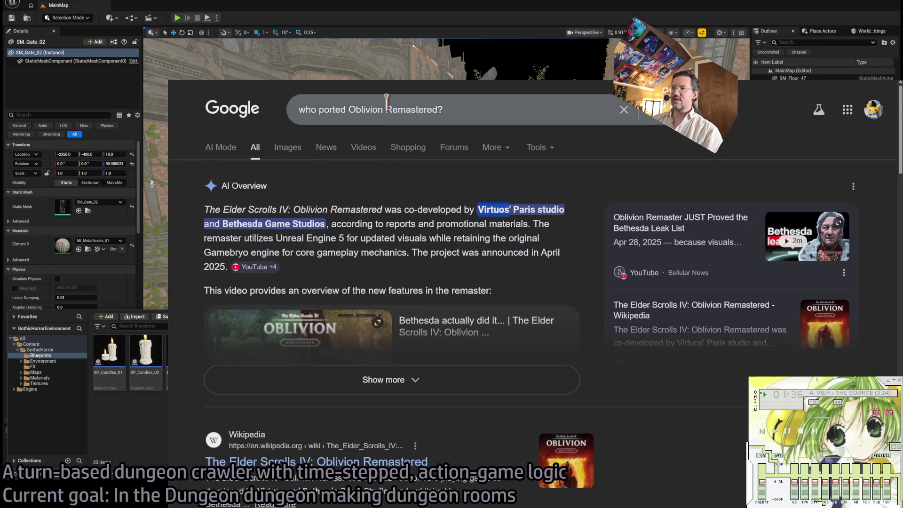
Step: Search Google for 'How do I migrate one Unreal ENgine project into another?'
left_click(459, 110)
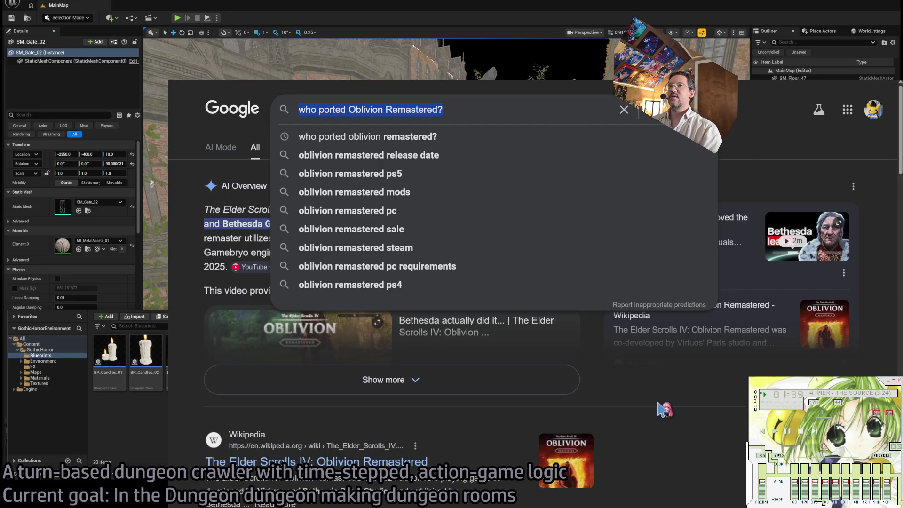
type("How do I migate")
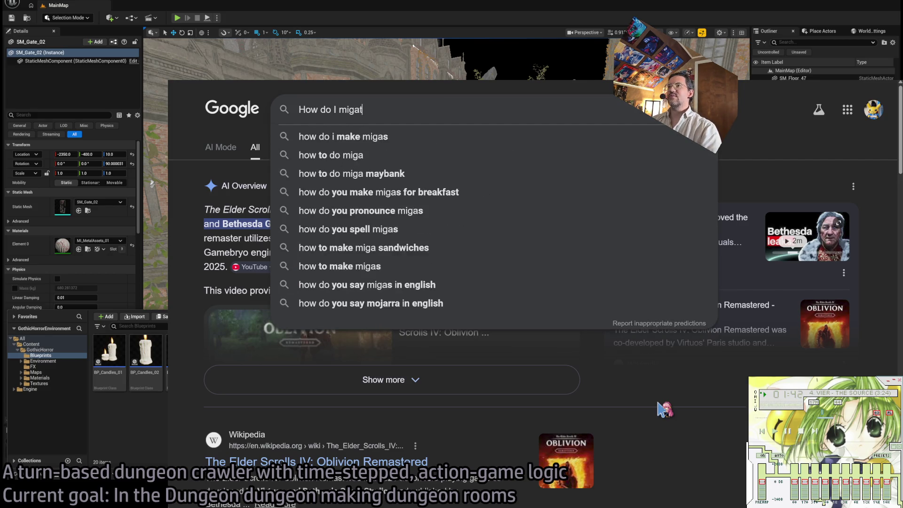
key("BackSpace")
key("BackSpace")
key("BackSpace")
type("rate one")
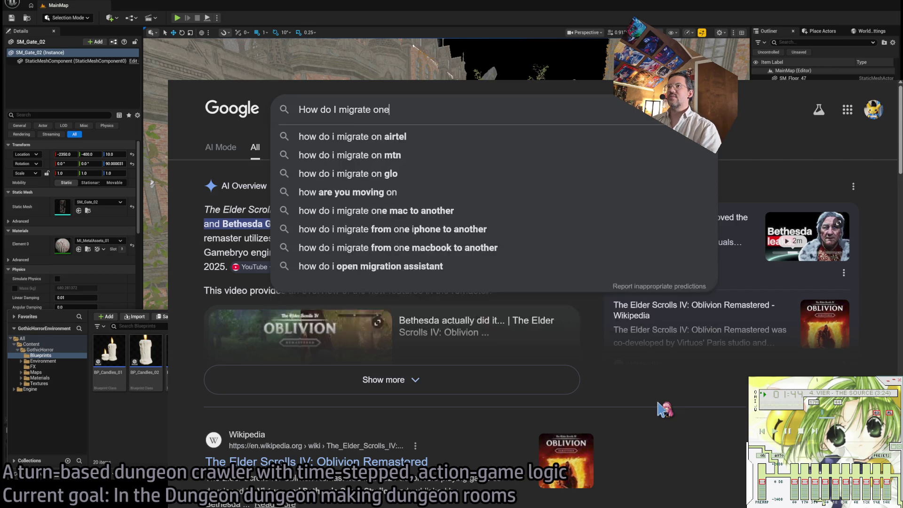
type(" Unreal ENgine project ")
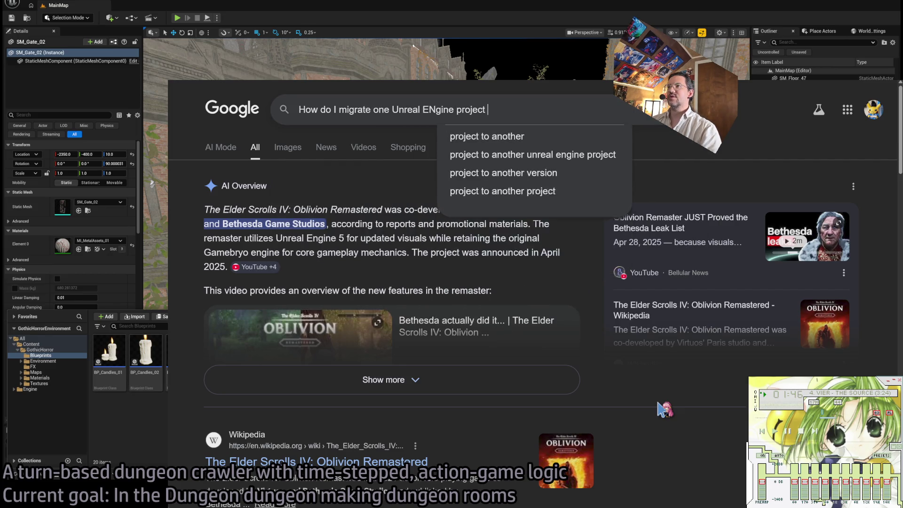
type("into another?")
key("Return")
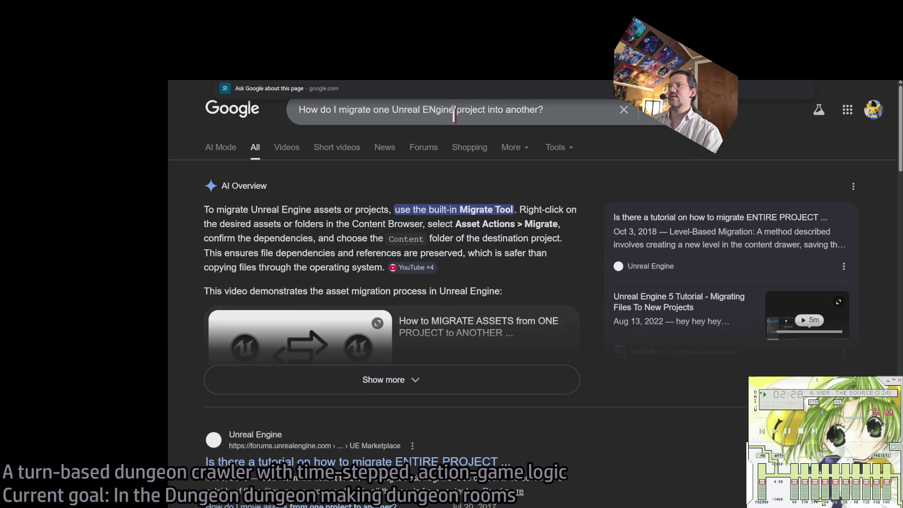
Step: Replace the query with 'silver palace release date' and search
triple_click(454, 113)
type("silver palanc")
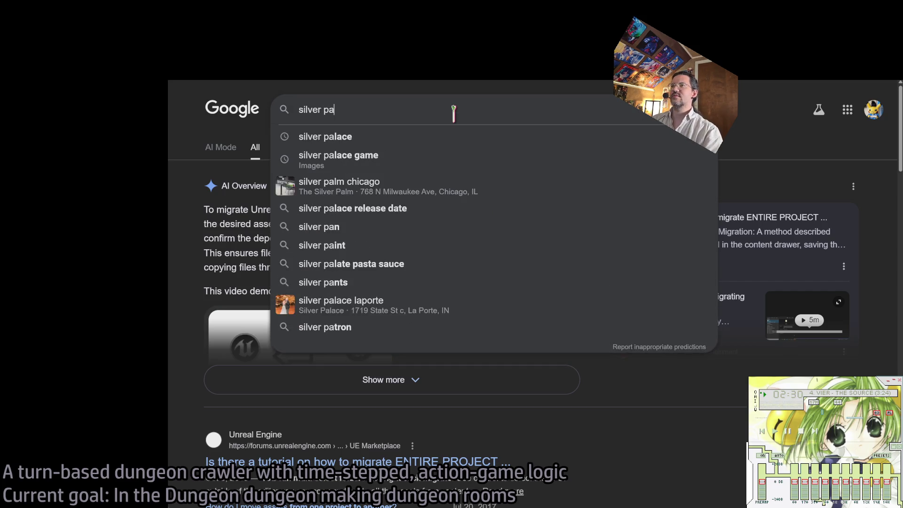
key("BackSpace")
key("BackSpace")
type("ce release date")
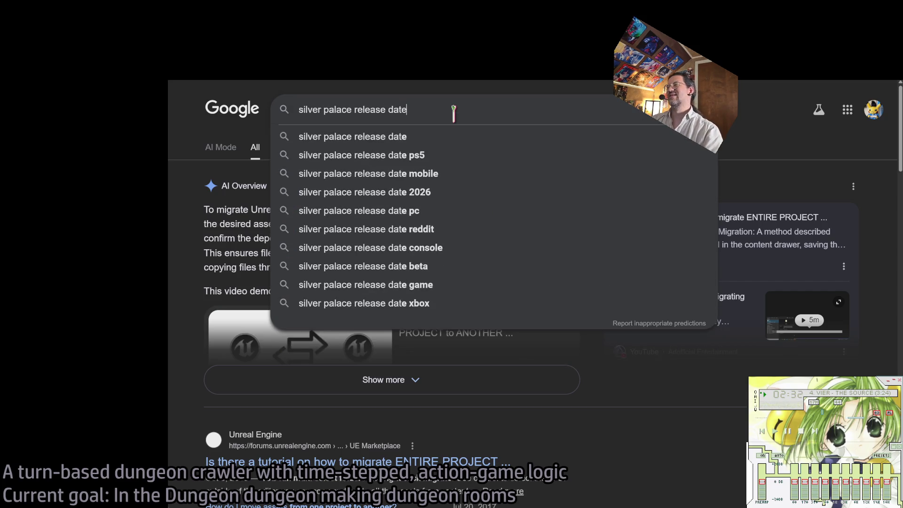
key("Return")
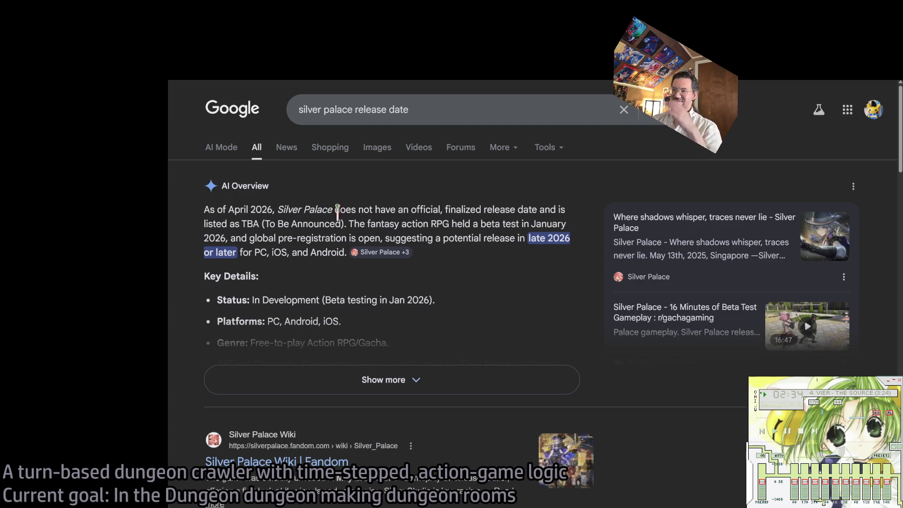
Step: Expand the AI Overview to read the full Silver Palace release details
scroll(493, 353, "down", 7)
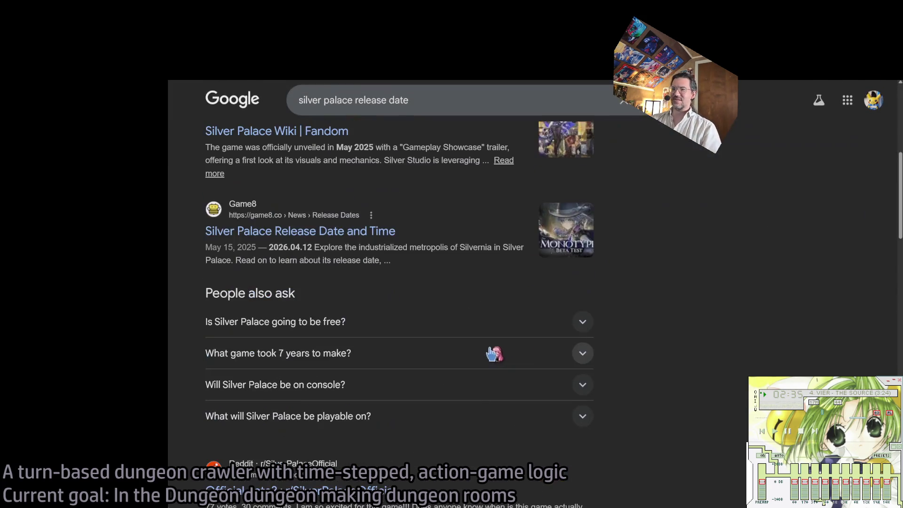
scroll(417, 344, "down", 4)
scroll(616, 360, "up", 11)
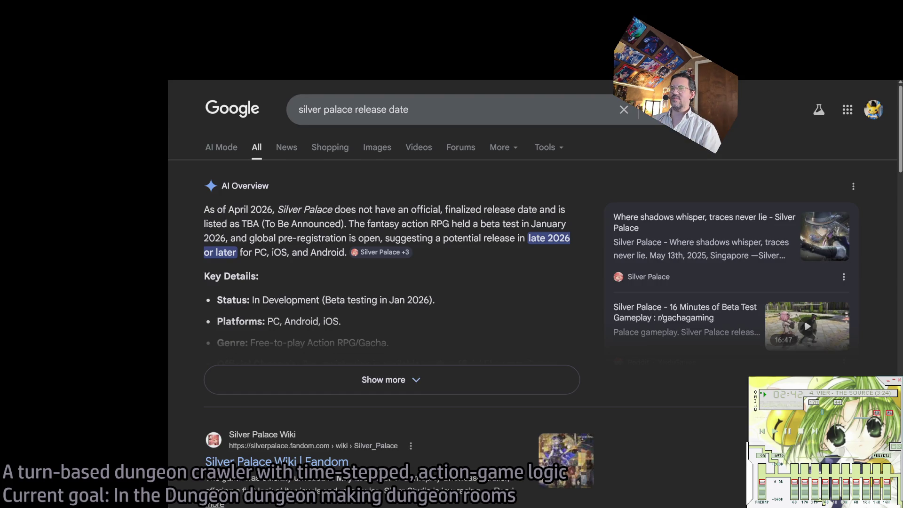
left_click(545, 343)
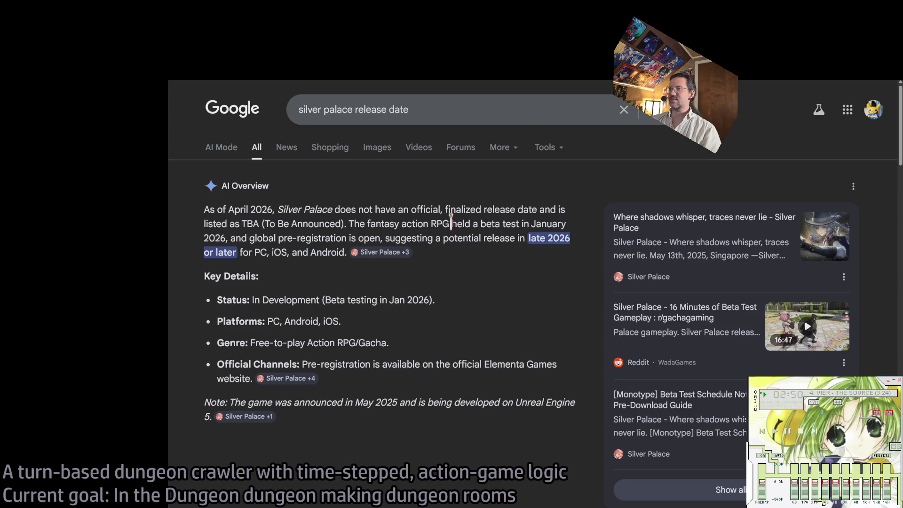
scroll(482, 268, "down", 9)
scroll(465, 280, "up", 9)
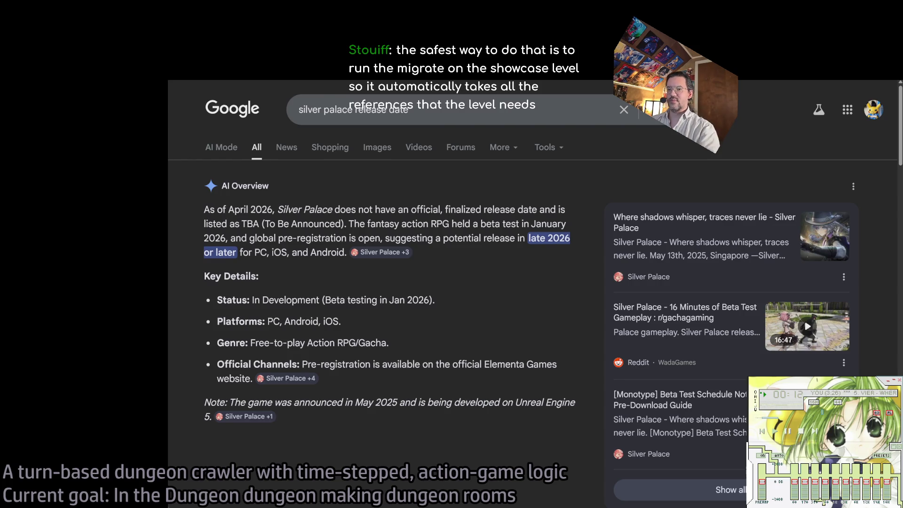
Step: Stop the Winamp music, hide the browser window, and switch to the BRB break screen
key("ctrl+alt+End")
key("super+Down")
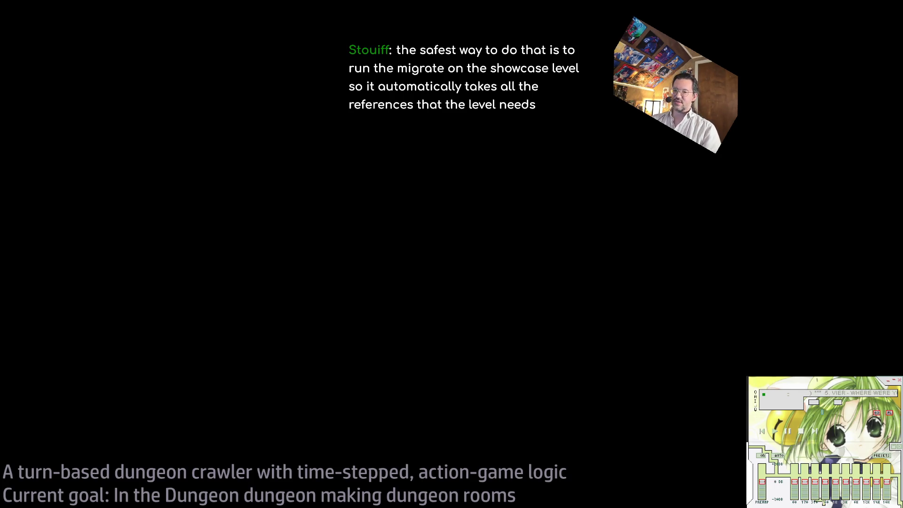
key("alt+Tab")
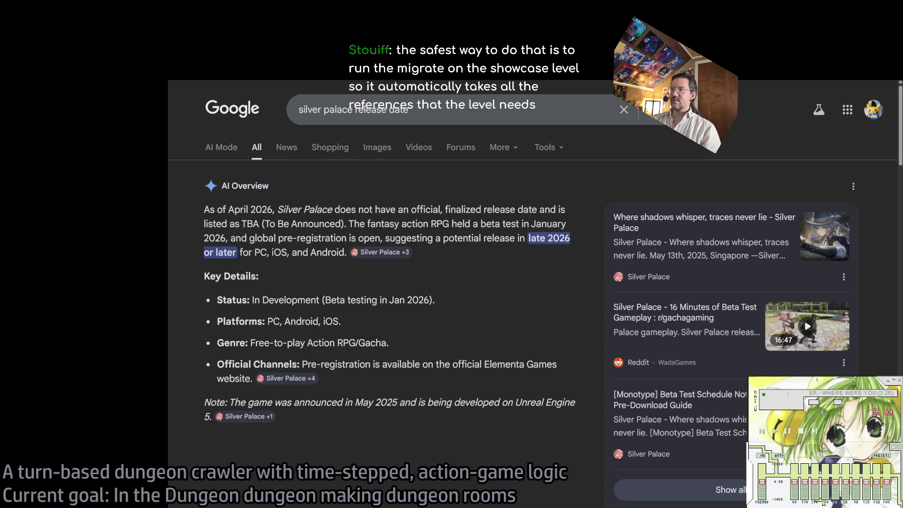
key("alt+Tab")
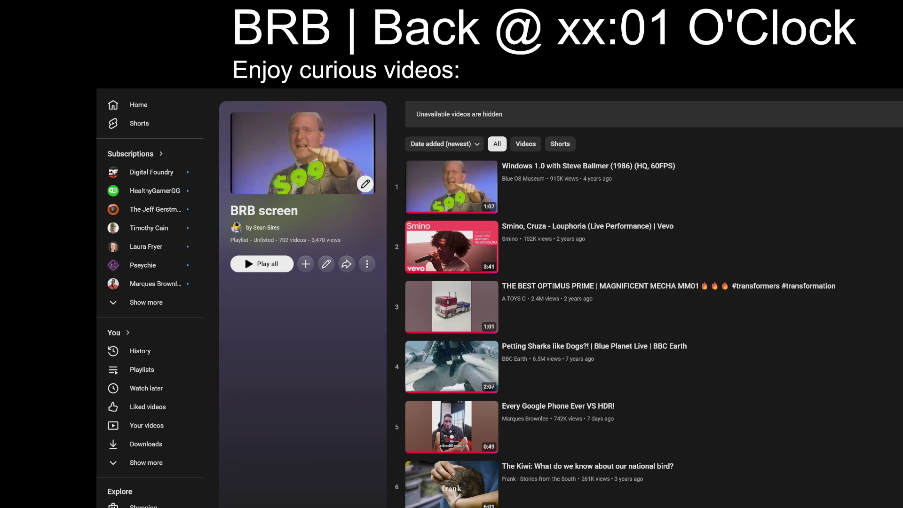
Step: Start a channel search, then play the Where Winds Meet rivers video from watch history full screen
left_click(500, 87)
type("any austin")
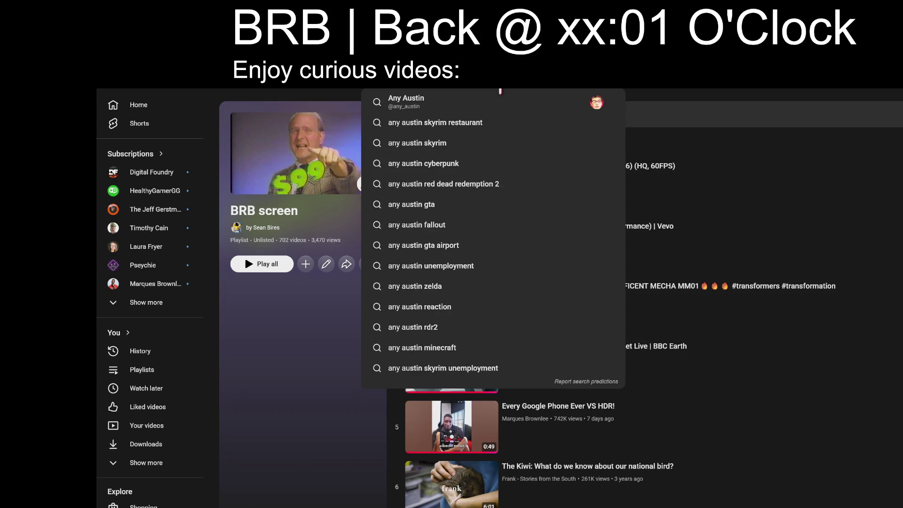
left_click(157, 352)
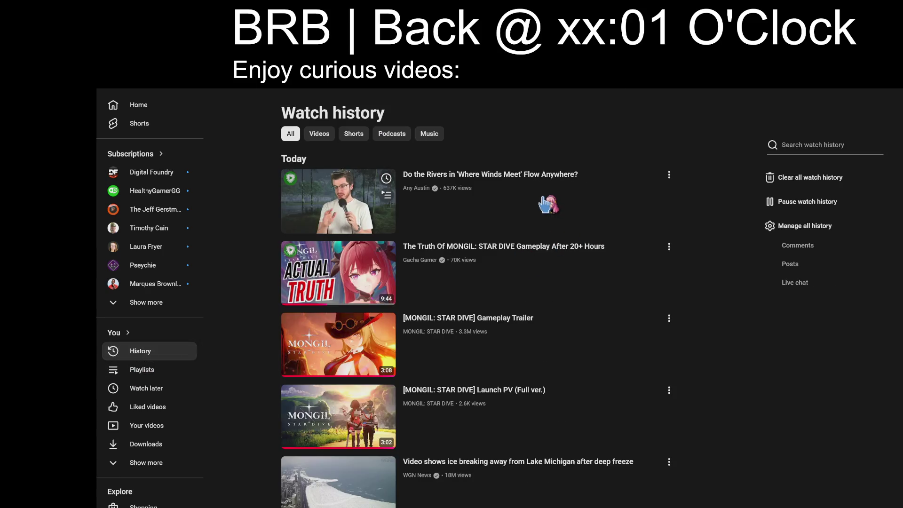
left_click(548, 201)
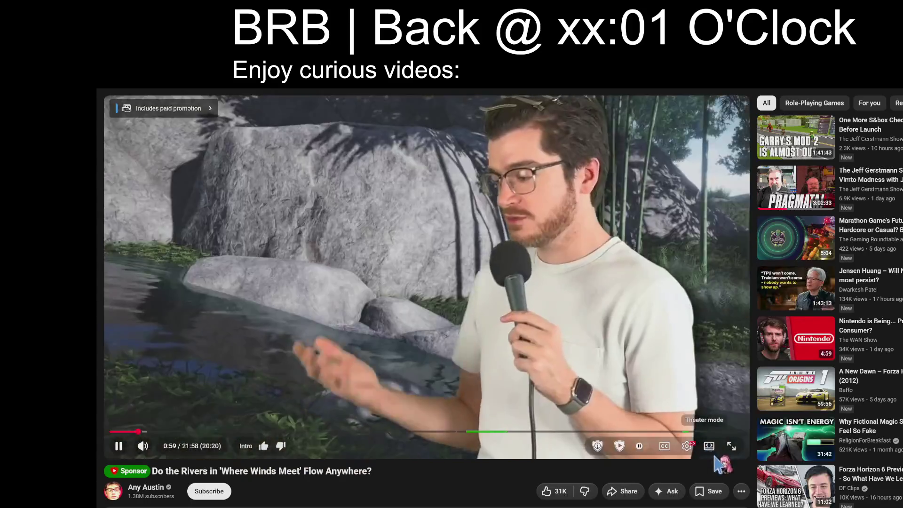
left_click(721, 444)
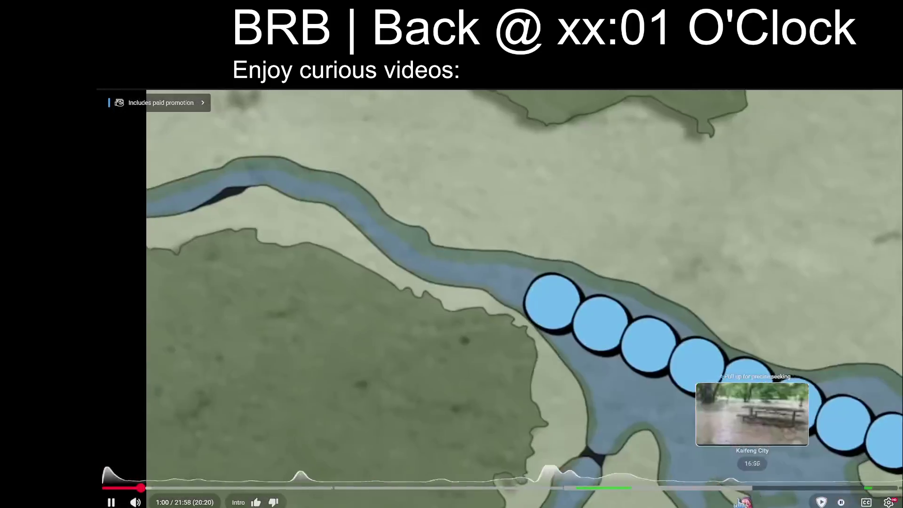